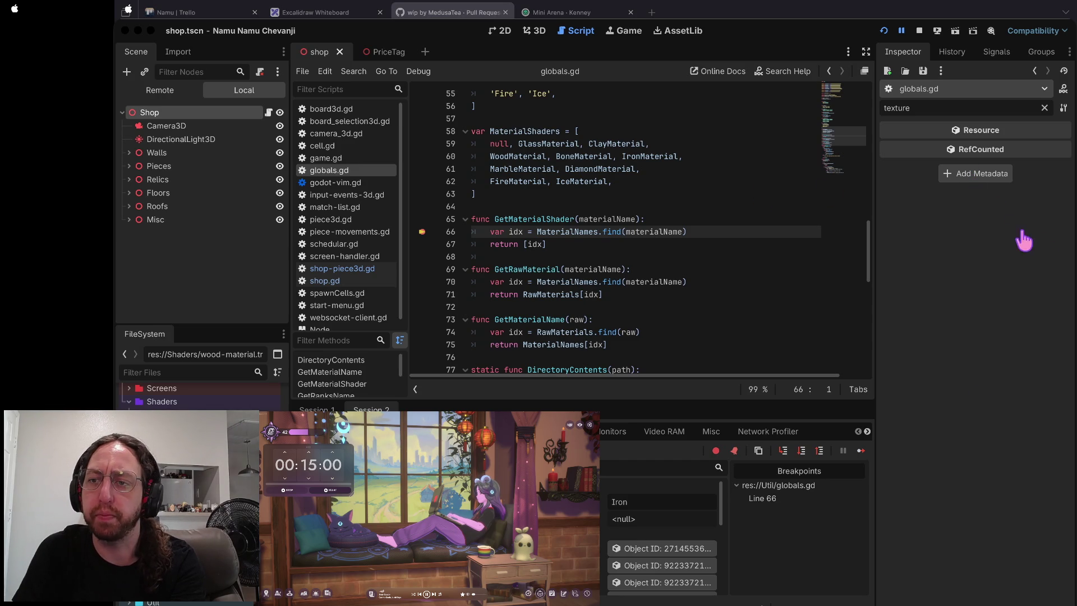
- Enlarge the debugger panel and inspect variable values at the globals.gd line 66 breakpoint
left_click(684, 295)
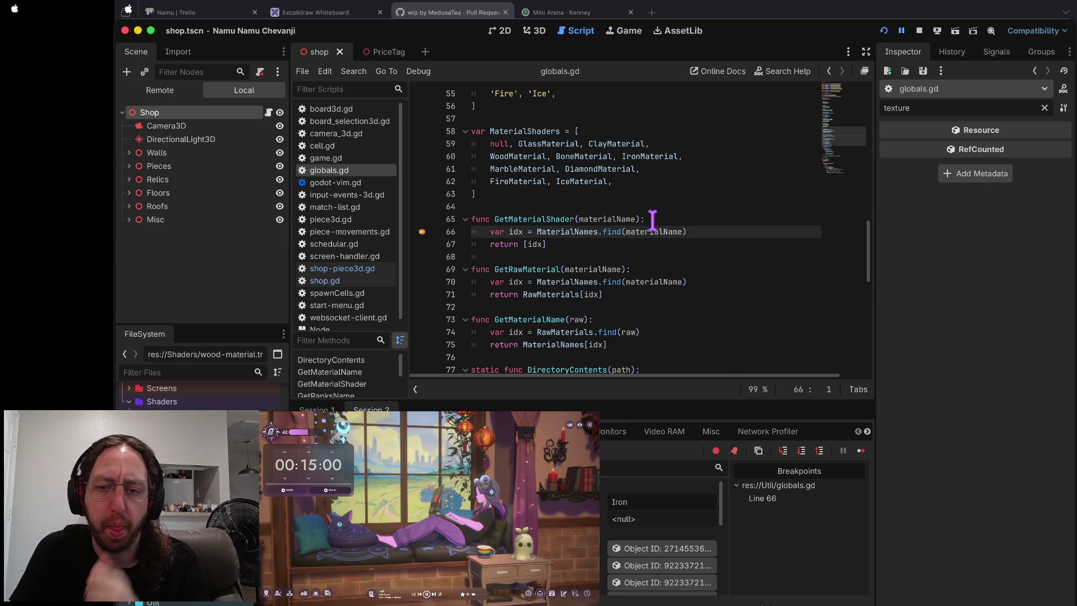
left_click_drag(674, 403, 673, 331)
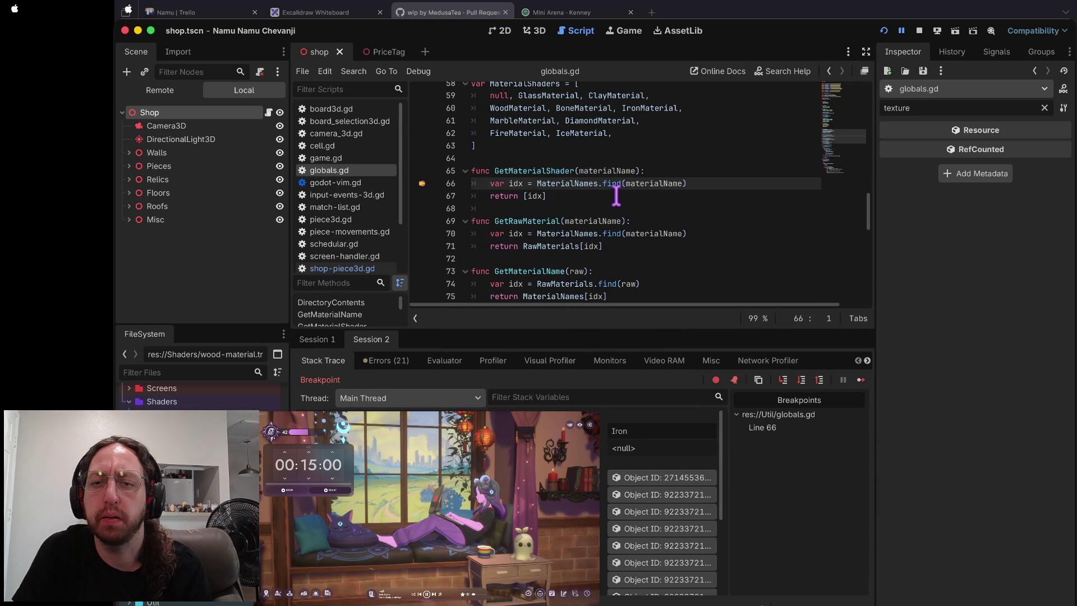
mouse_move(582, 179)
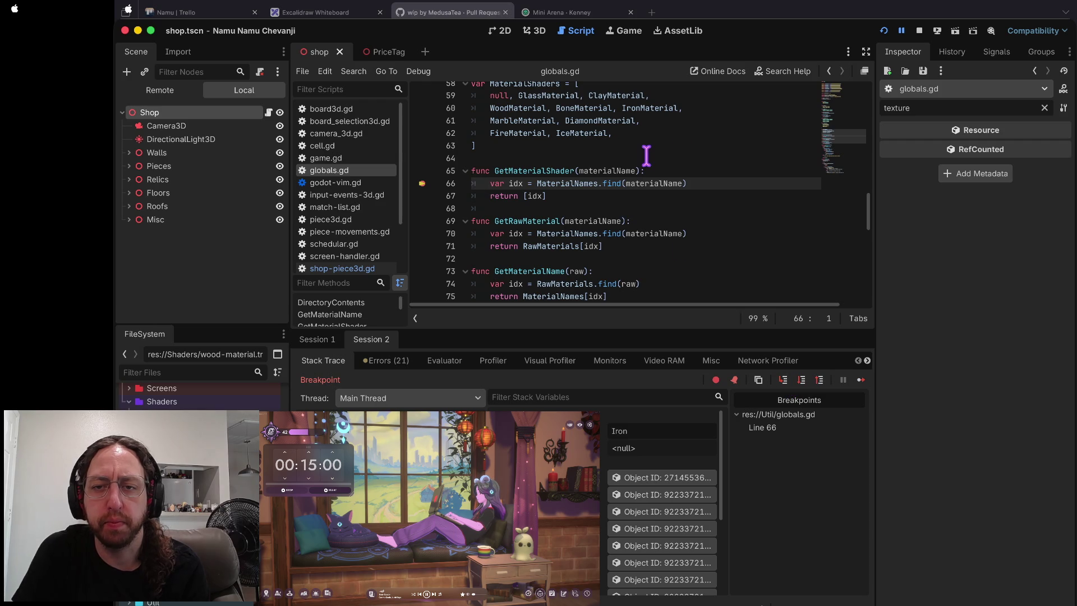
mouse_move(632, 186)
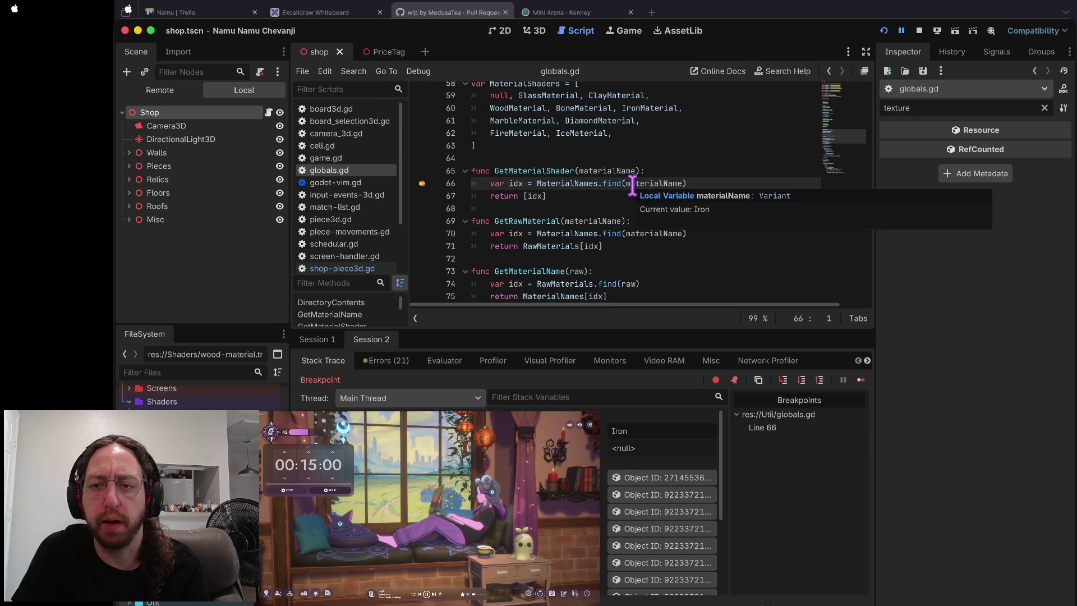
- Continue to the shop-piece3d.gd Array-to-Object material error, inspect it, then stop the session
left_click(861, 380)
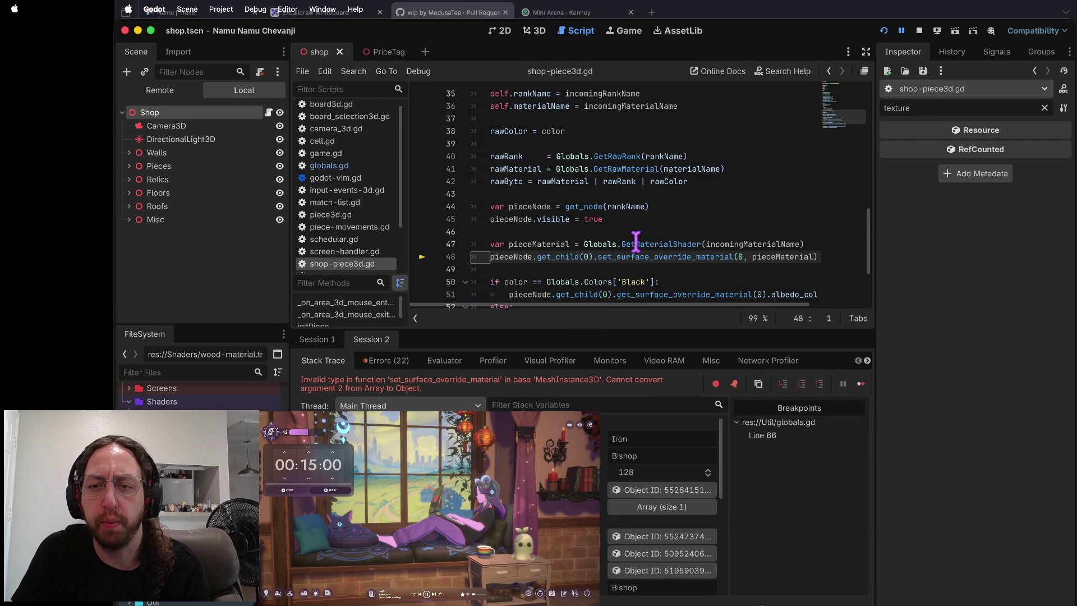
mouse_move(727, 243)
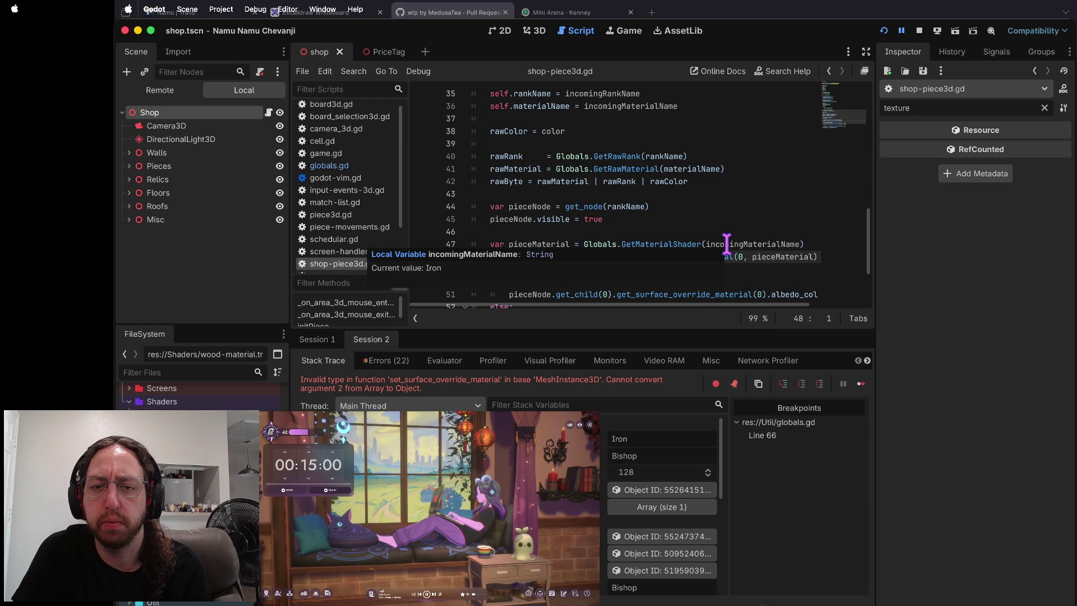
mouse_move(540, 242)
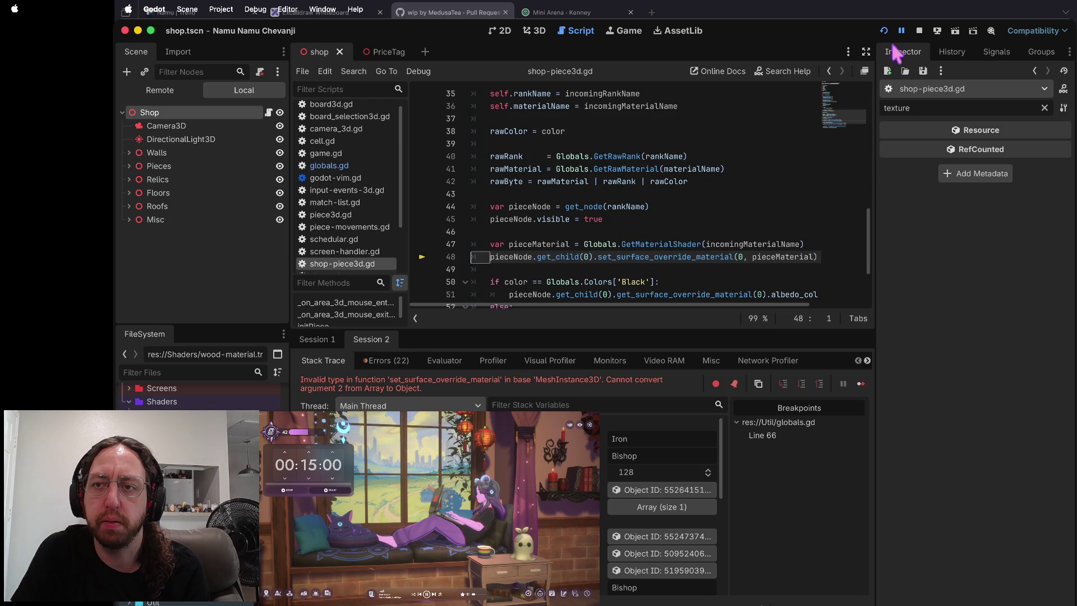
left_click(919, 31)
- Search all project files for 'getmateri' and open the GetMaterialShader match in globals.gd
left_click(645, 244)
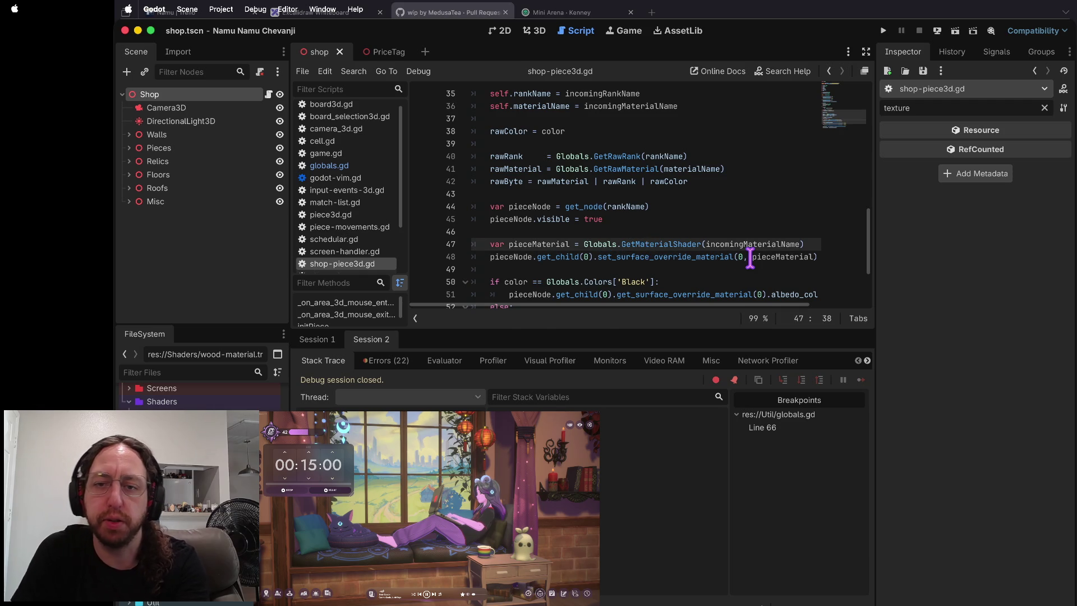
key("ctrl+shift+f")
type("getmaterialshader")
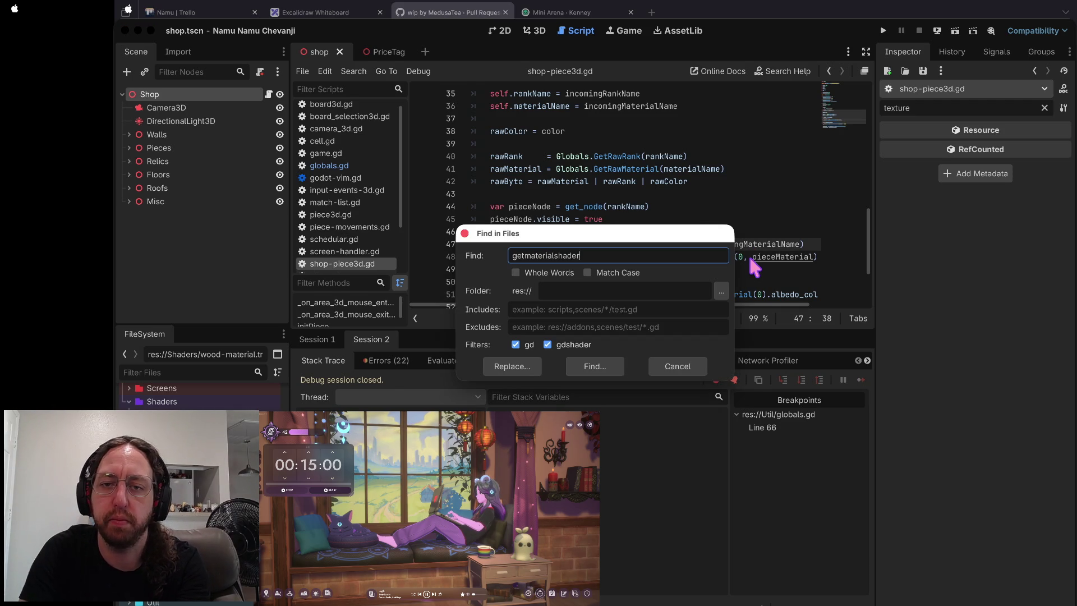
key("Return")
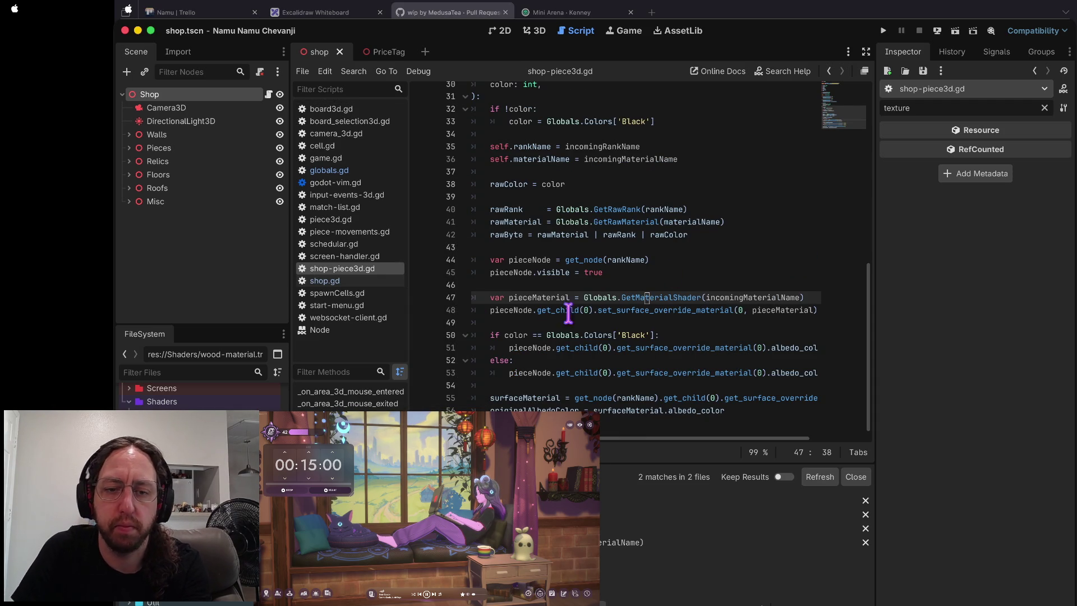
left_click(583, 515)
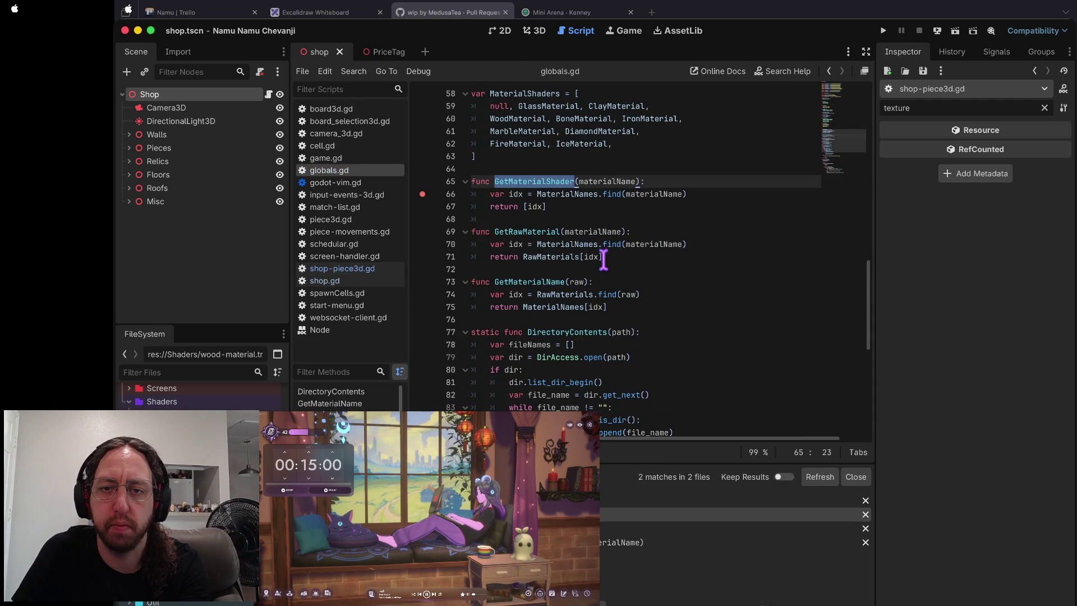
- Change line 67 to return MaterialShaders[idx] and relaunch the game
left_click(543, 207)
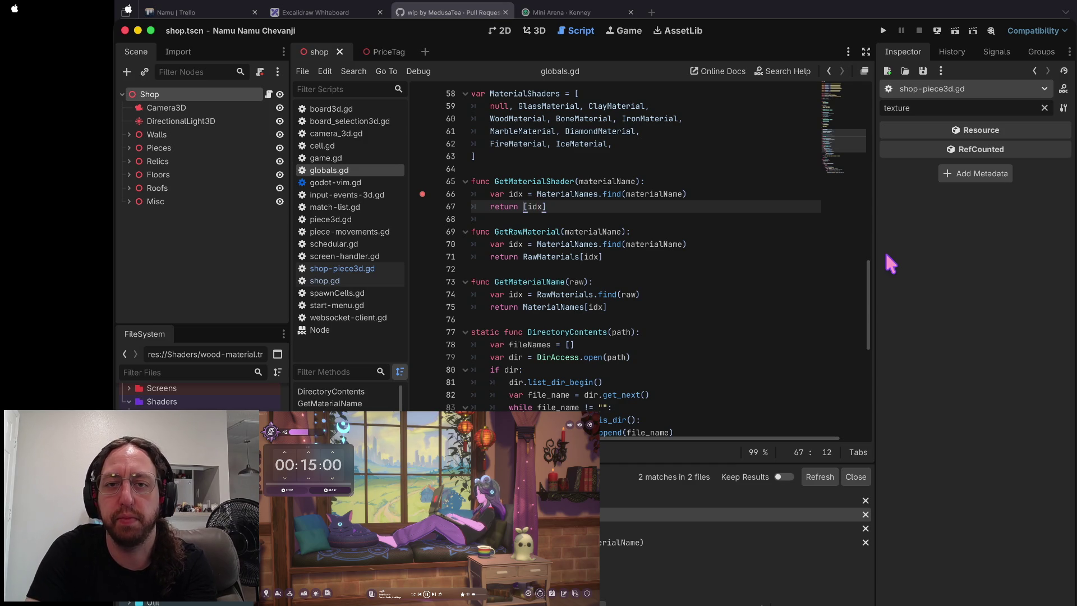
type("materi")
key("Down")
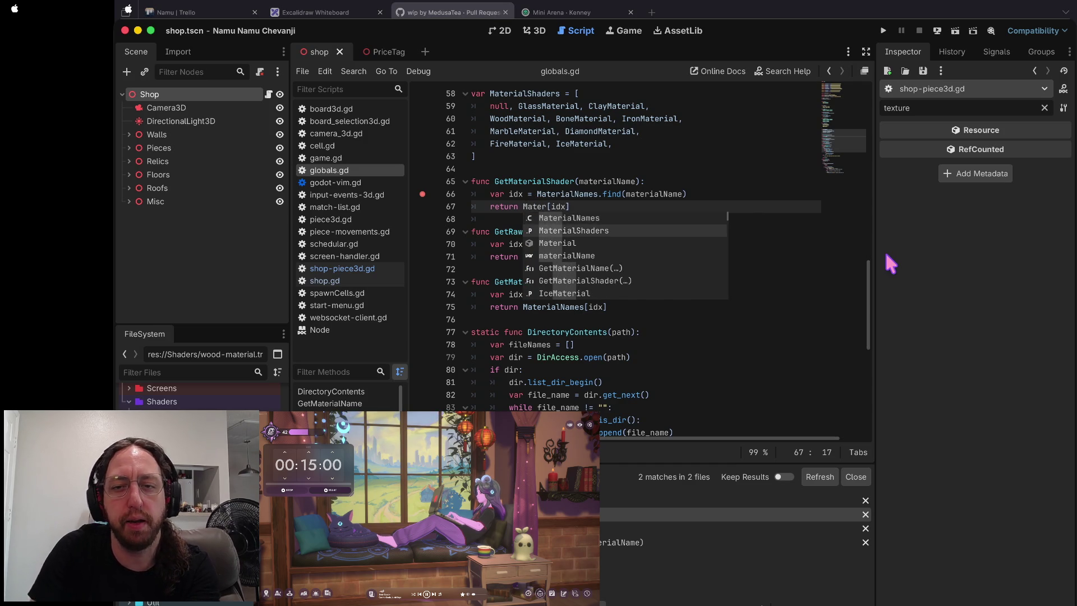
key("Return")
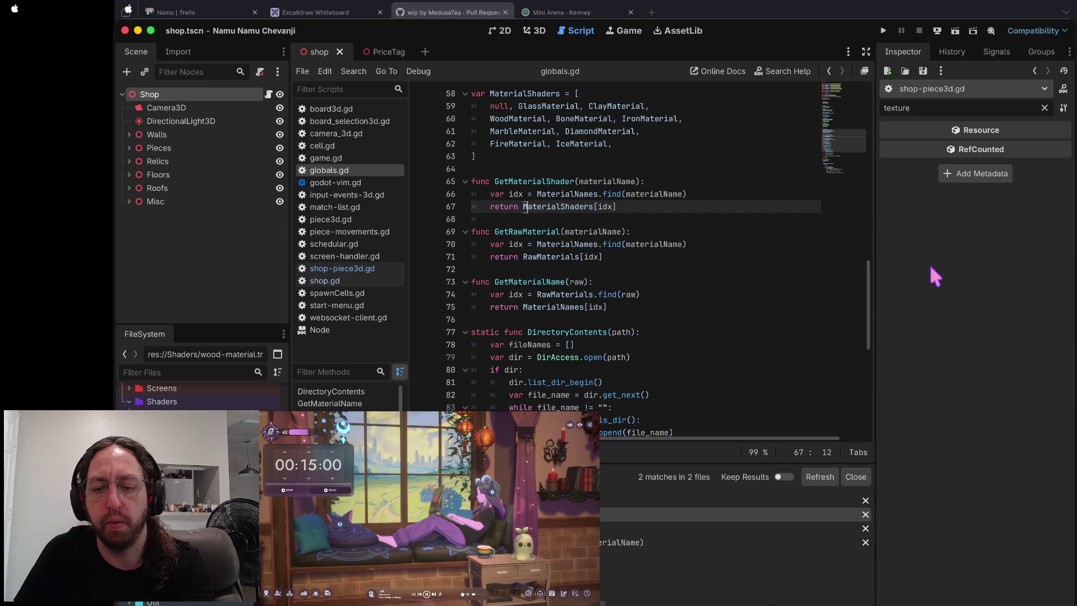
key("super+b")
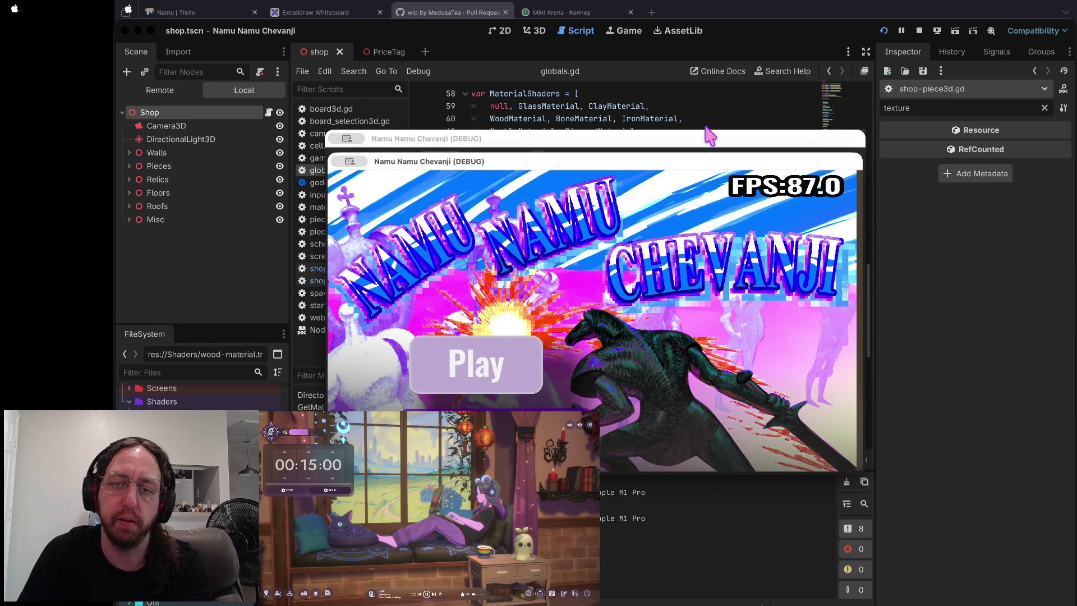
- Start playing, inspect the null albedo_color error in shop-piece3d.gd, then stop the debug session
left_click(508, 317)
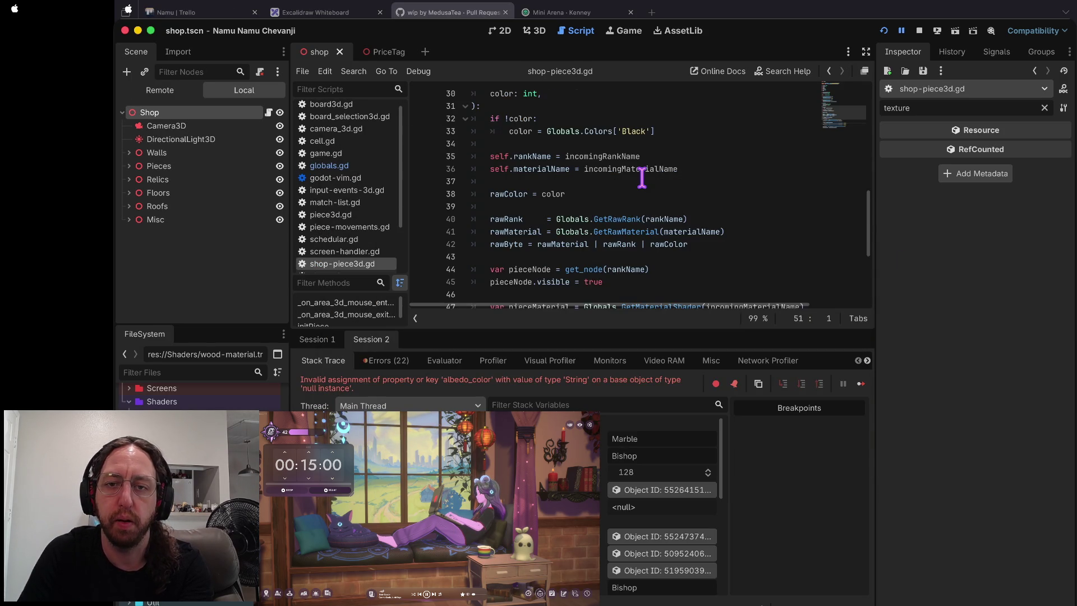
scroll(642, 177, "up", 7)
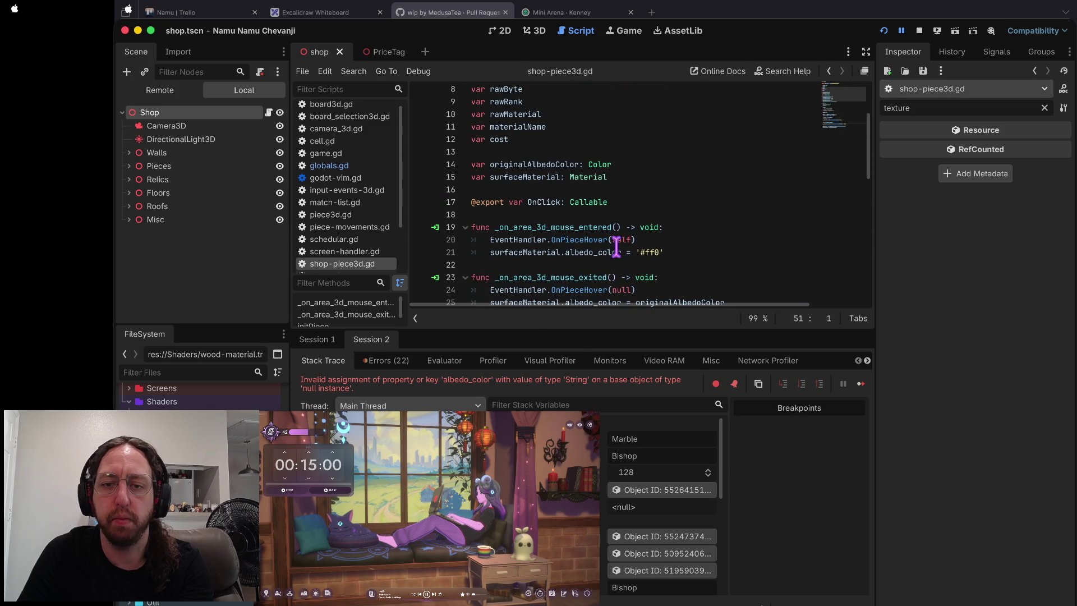
scroll(597, 167, "down", 11)
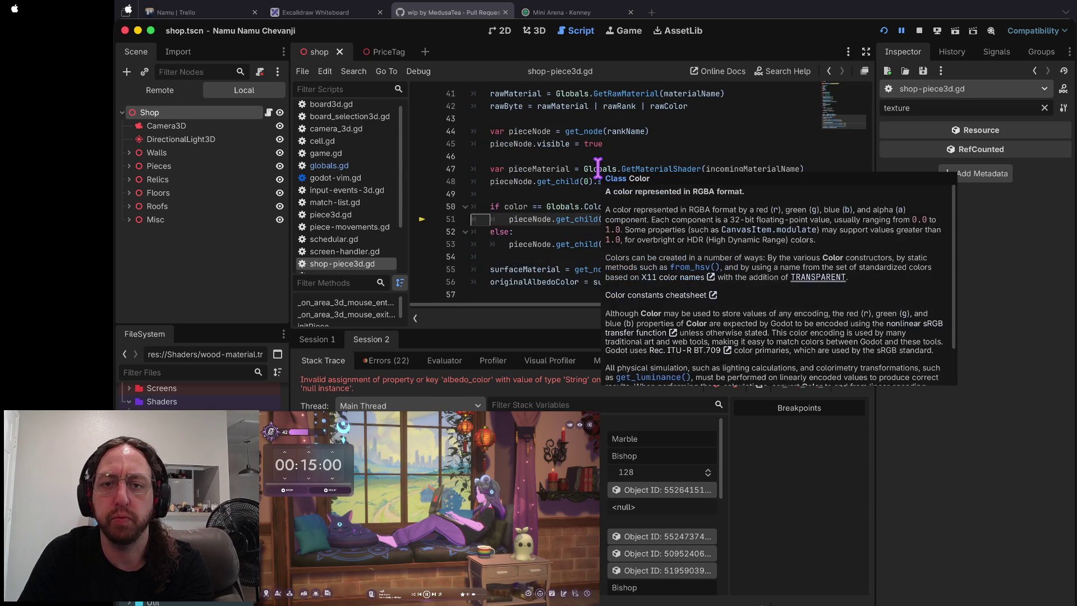
left_click(678, 137)
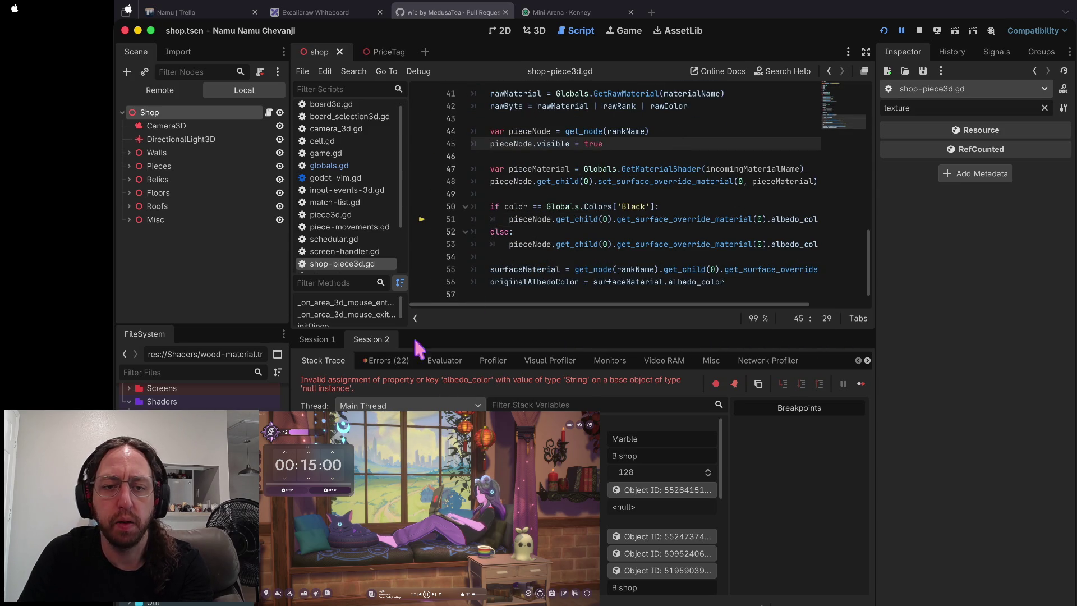
mouse_move(526, 172)
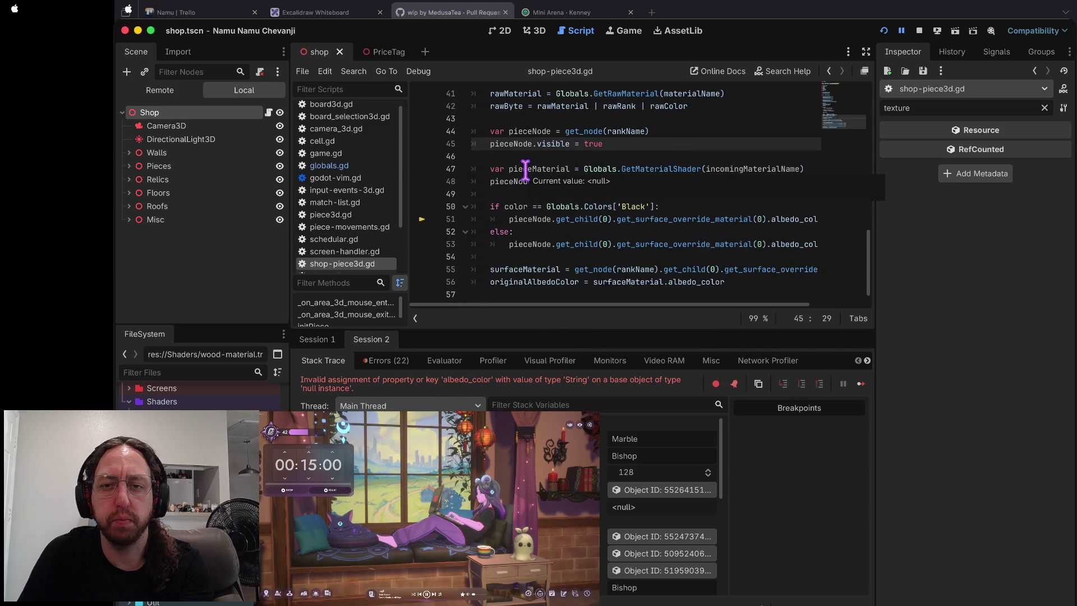
mouse_move(734, 171)
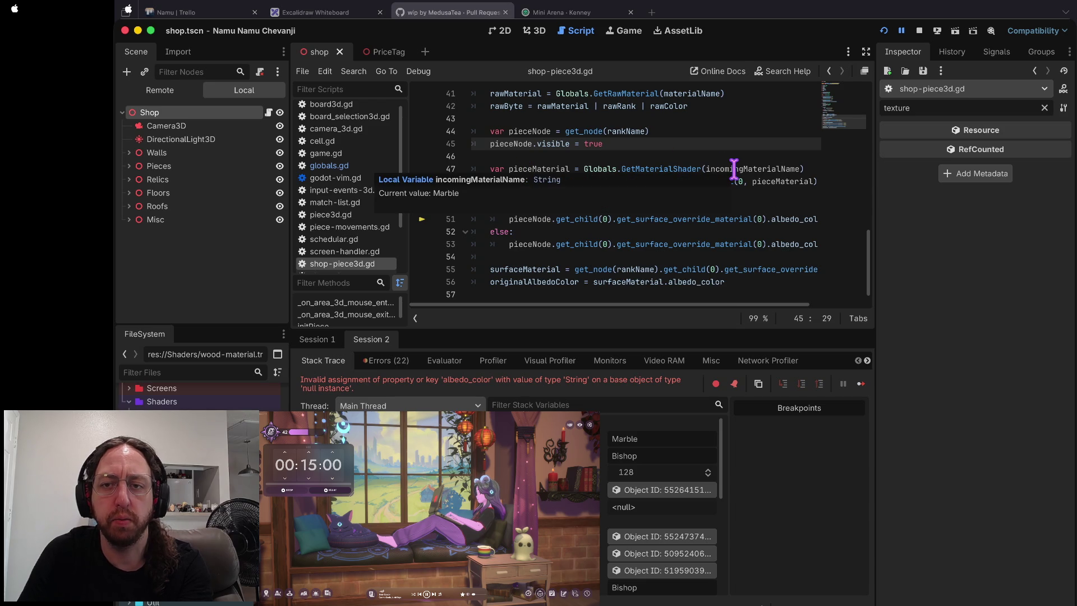
left_click(919, 30)
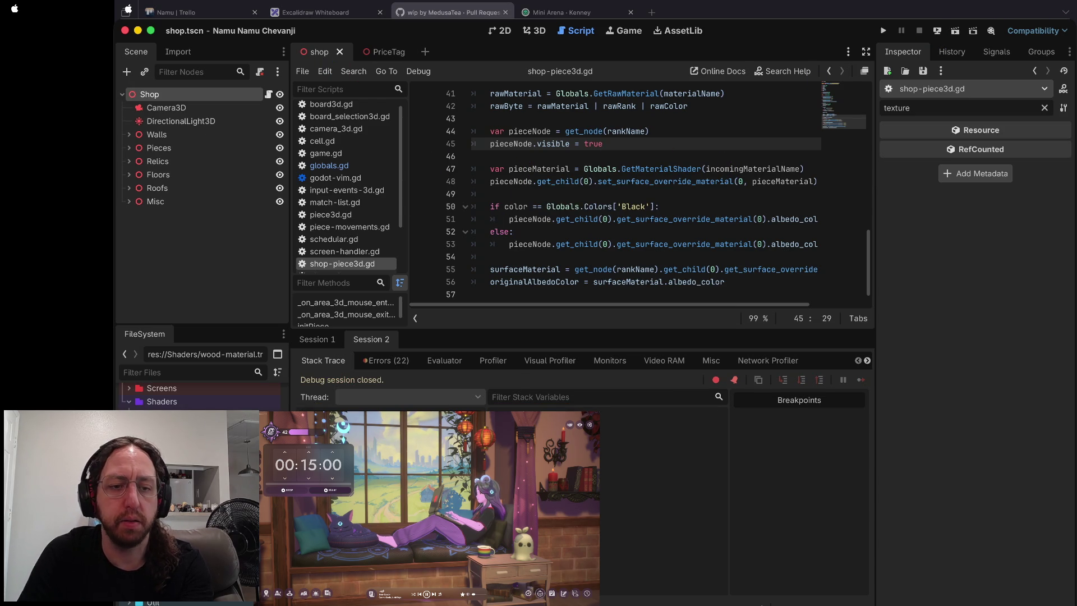
- Look through the game.gd and globals.gd scripts
left_click(328, 153)
left_click(344, 166)
scroll(636, 223, "up", 1)
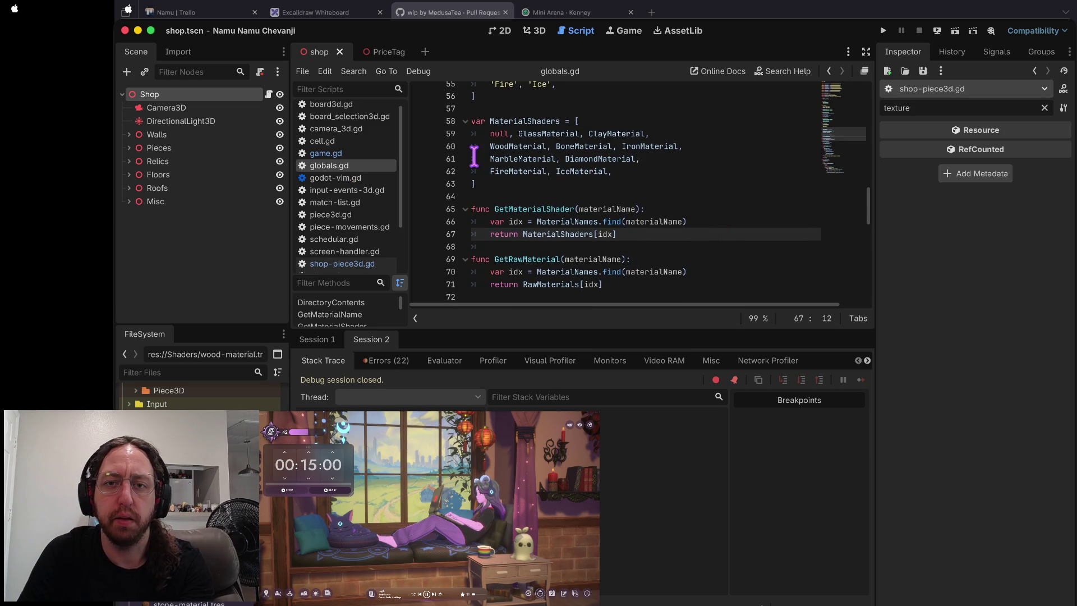
scroll(550, 155, "up", 2)
scroll(556, 129, "up", 1)
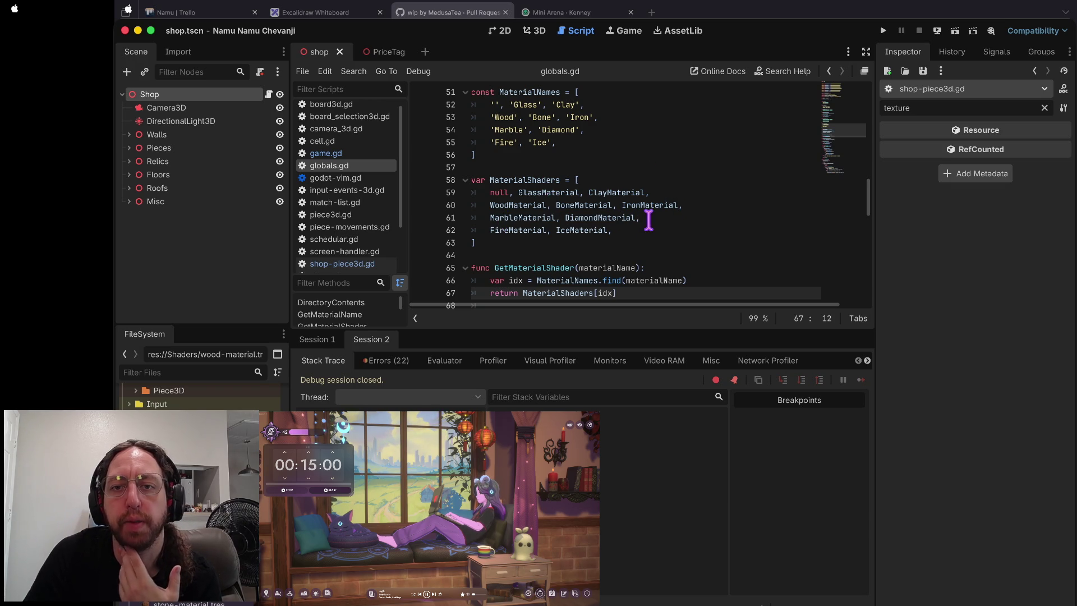
scroll(749, 202, "down", 1)
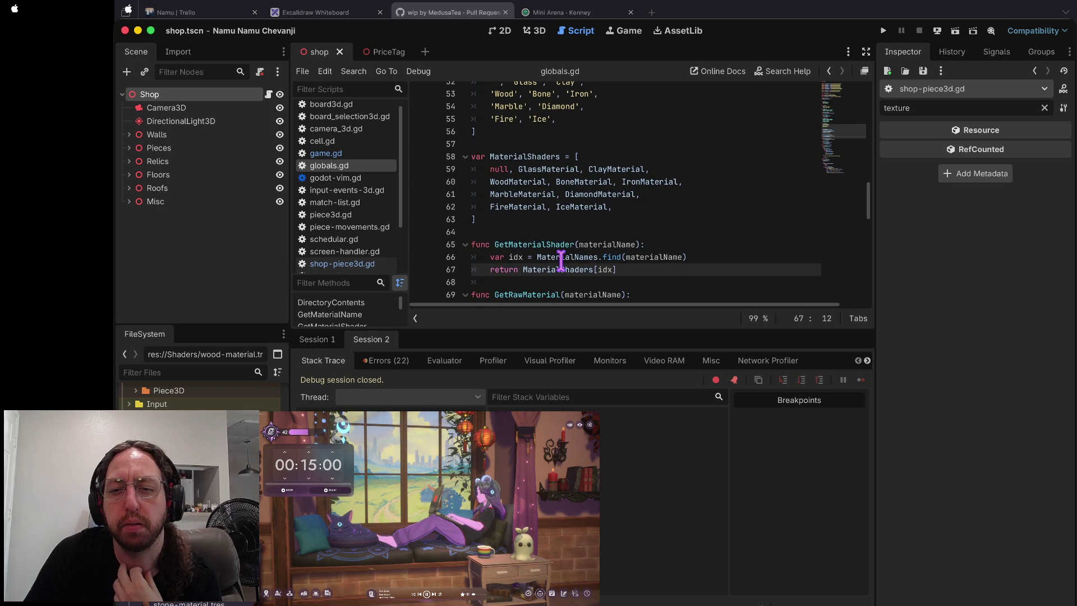
scroll(604, 274, "up", 4)
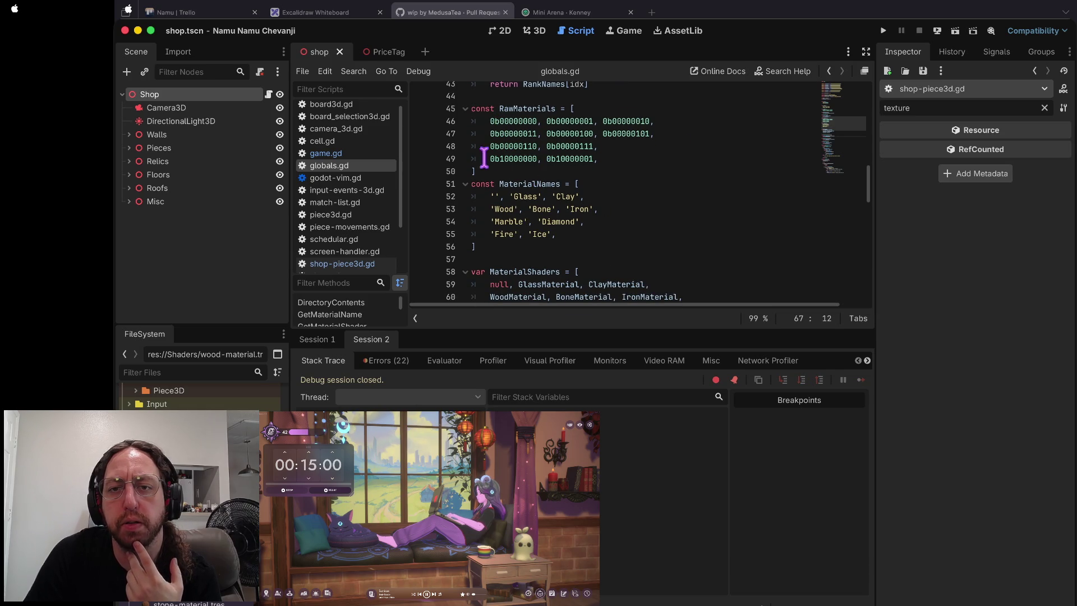
scroll(590, 168, "down", 1)
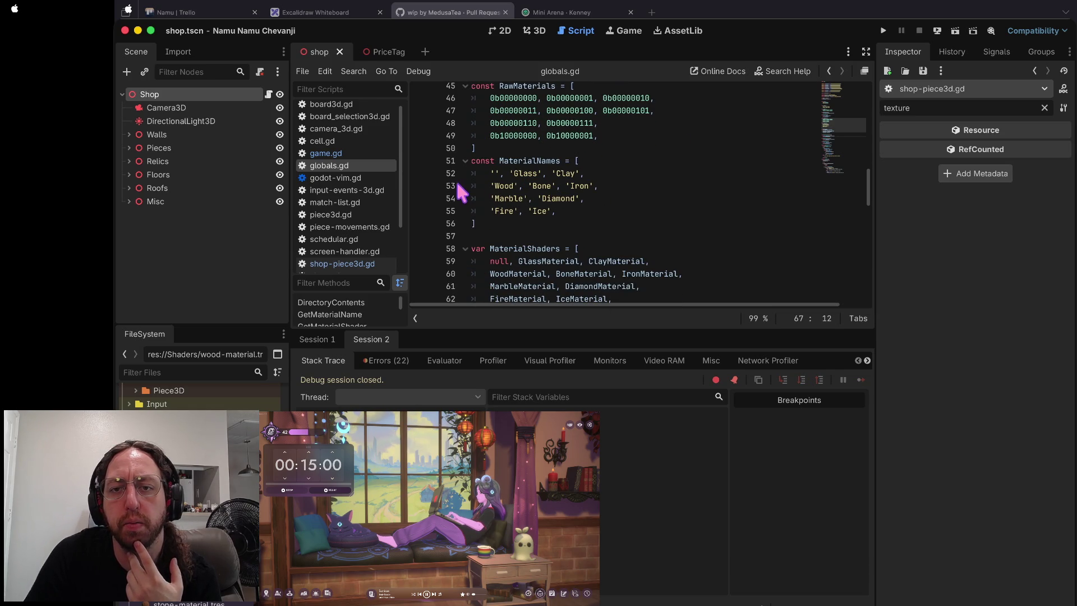
scroll(566, 226, "down", 2)
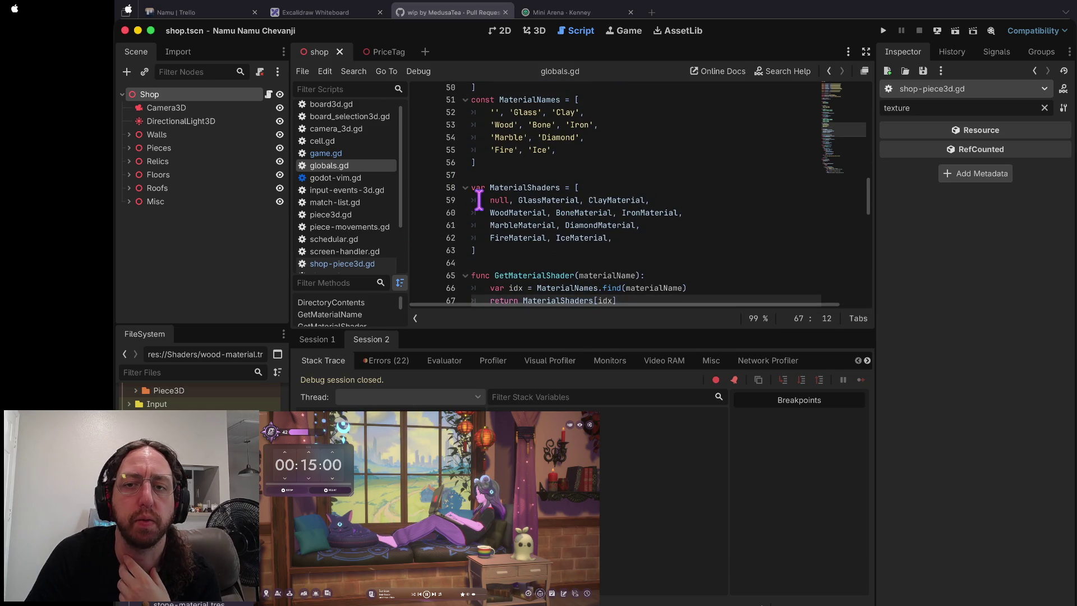
scroll(722, 235, "down", 1)
scroll(721, 235, "up", 3)
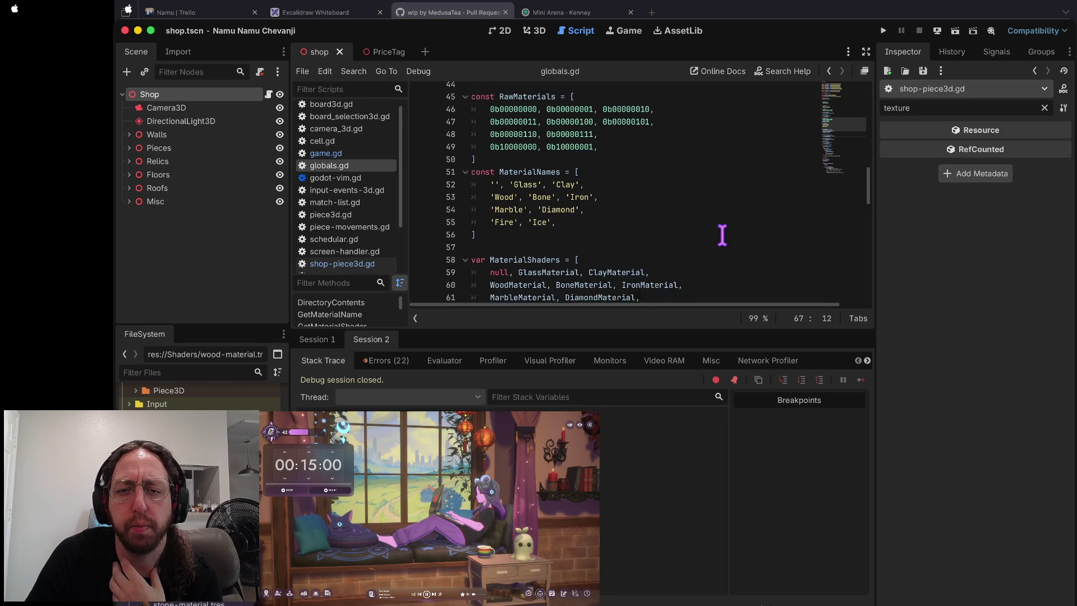
scroll(722, 235, "up", 2)
scroll(722, 235, "down", 2)
scroll(722, 235, "down", 1)
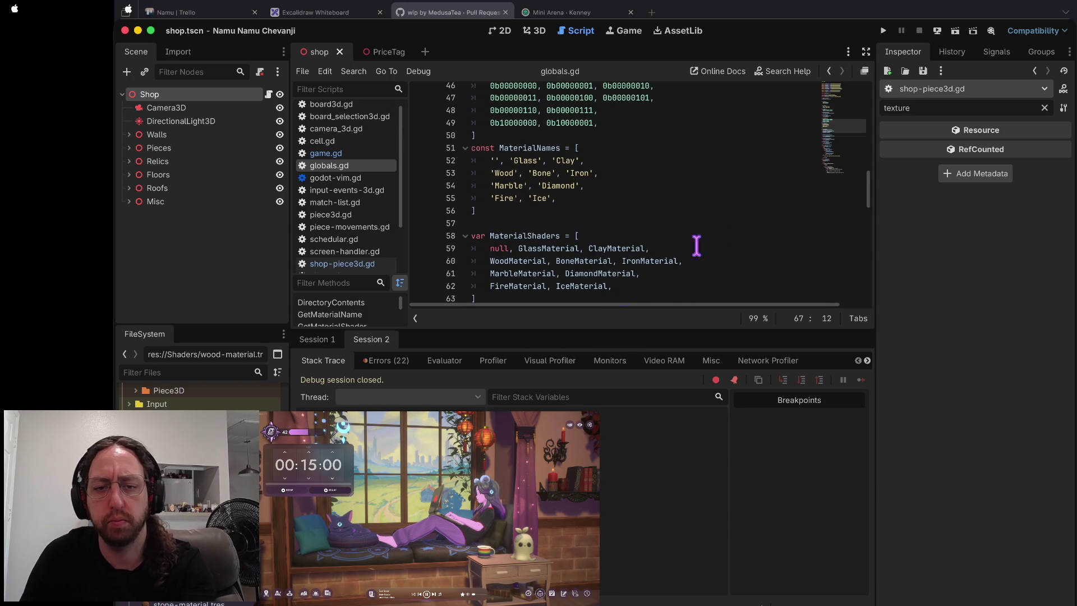
- Jump from the last debugger error to line 51 of shop-piece3d.gd, then rerun the game
left_click(388, 360)
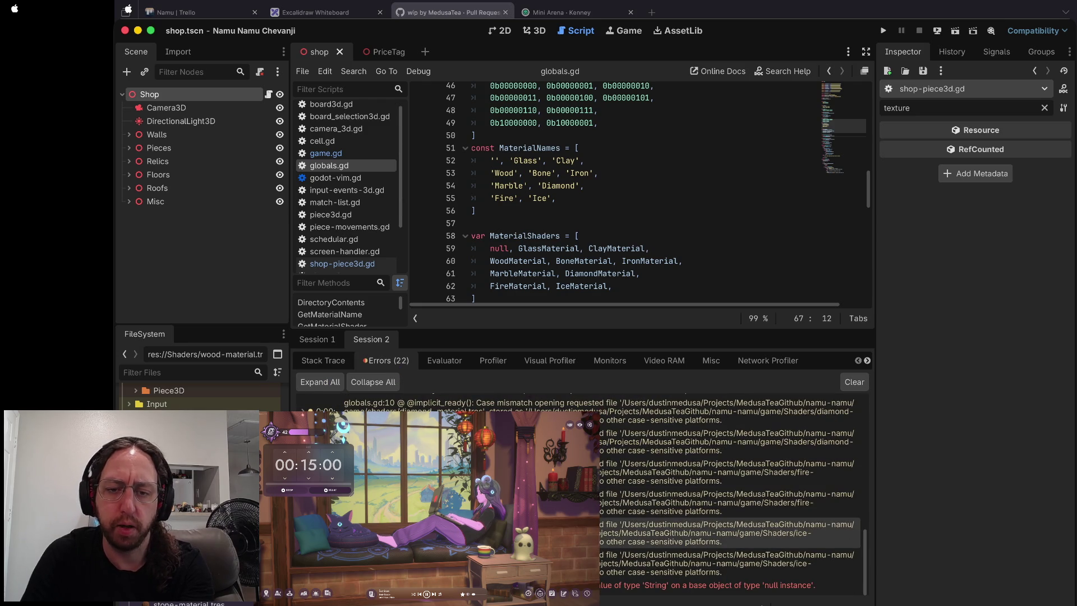
double_click(707, 585)
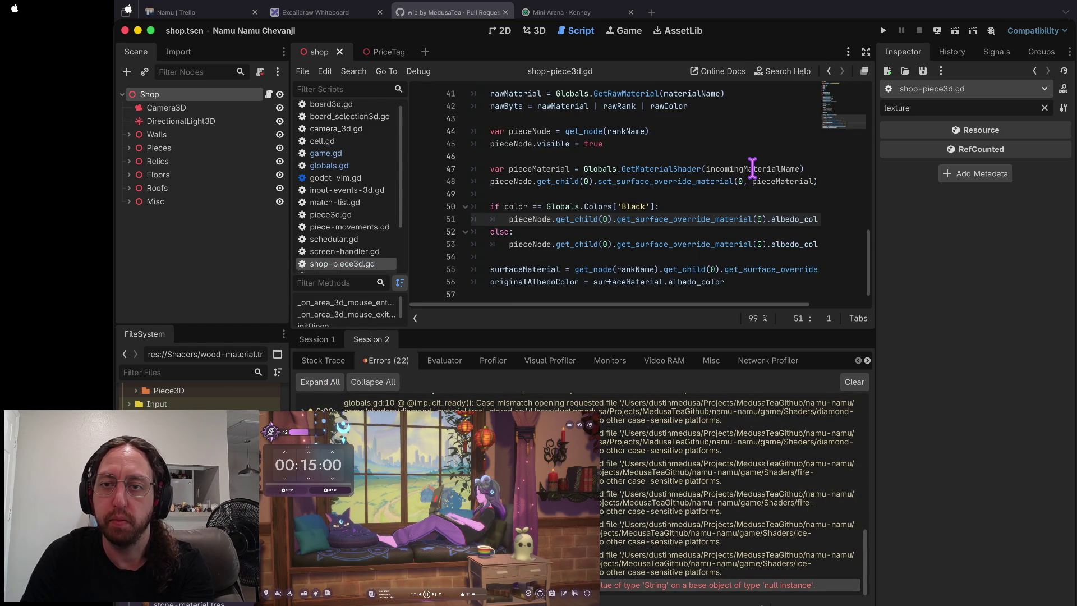
mouse_move(752, 169)
key("super+b")
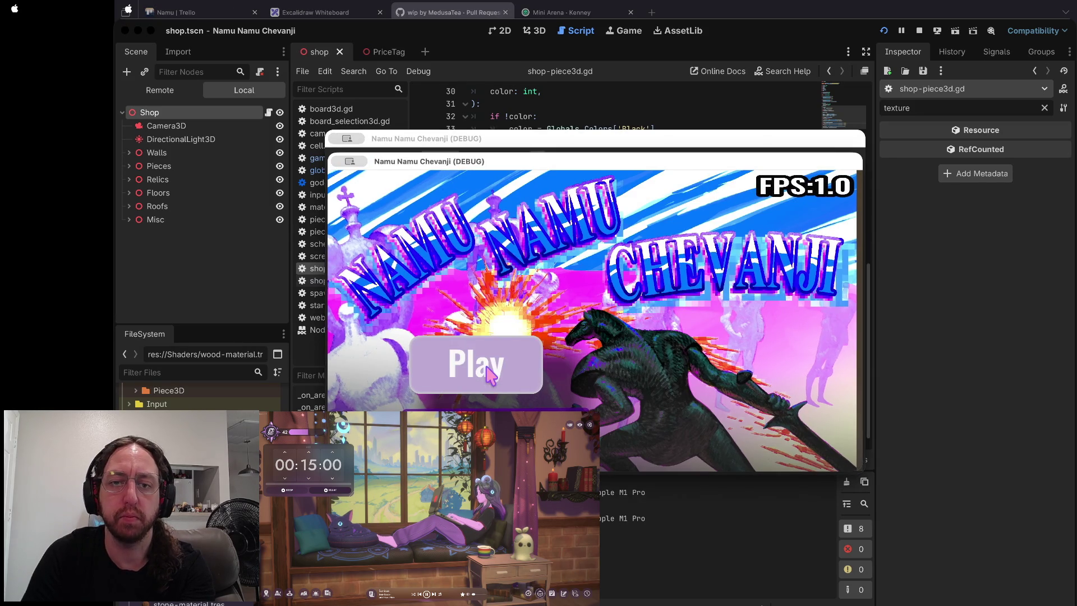
- Start a game, then add a breakpoint on globals.gd line 67, return MaterialShaders[idx]
left_click(507, 362)
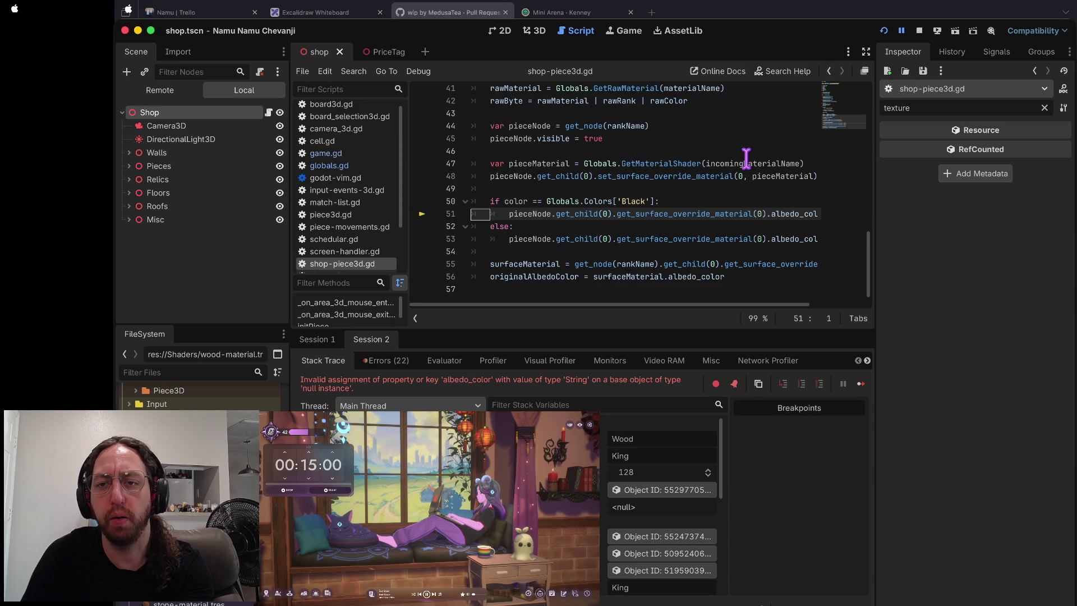
left_click(330, 166)
scroll(698, 194, "down", 8)
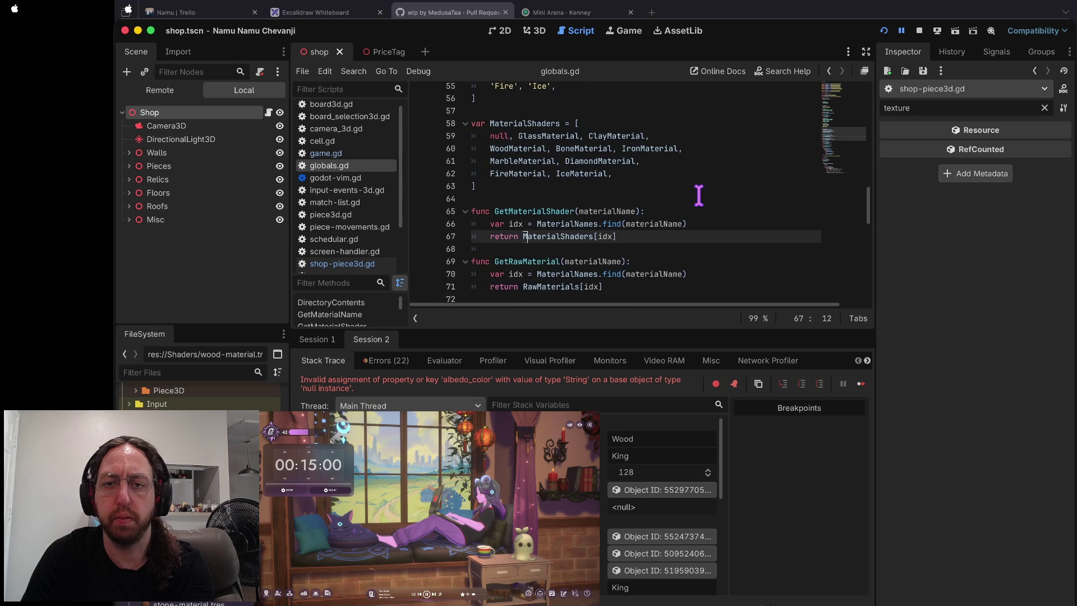
scroll(698, 195, "up", 1)
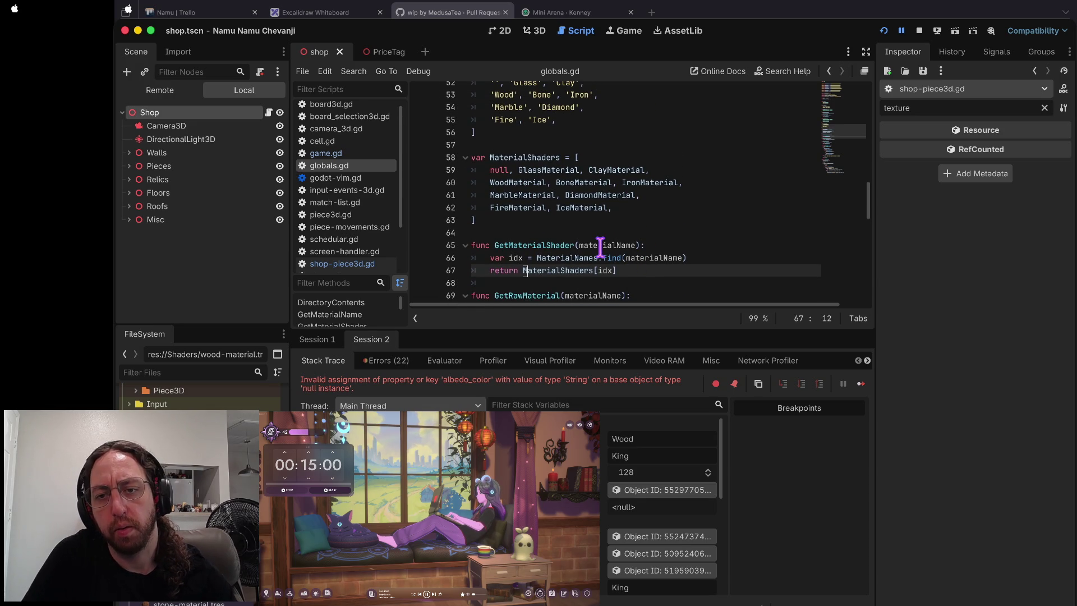
mouse_move(600, 247)
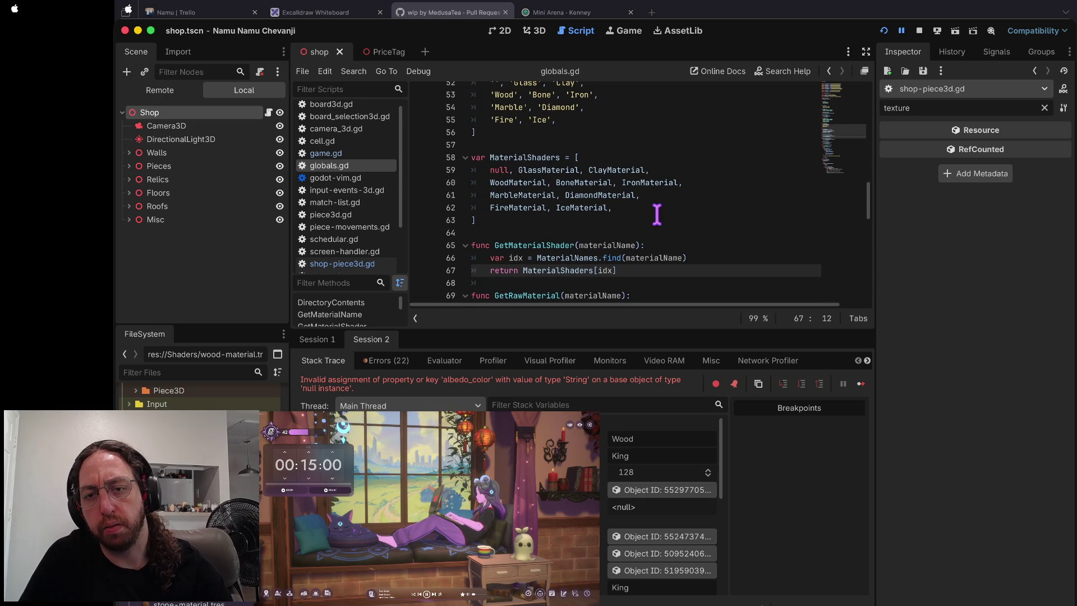
scroll(561, 255, "up", 4)
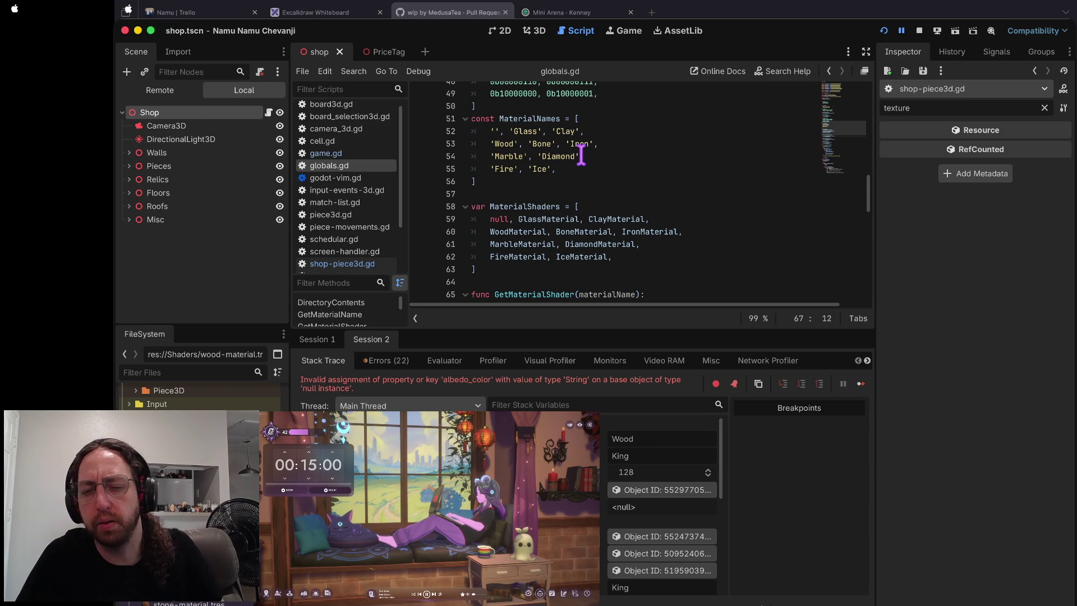
scroll(579, 163, "down", 3)
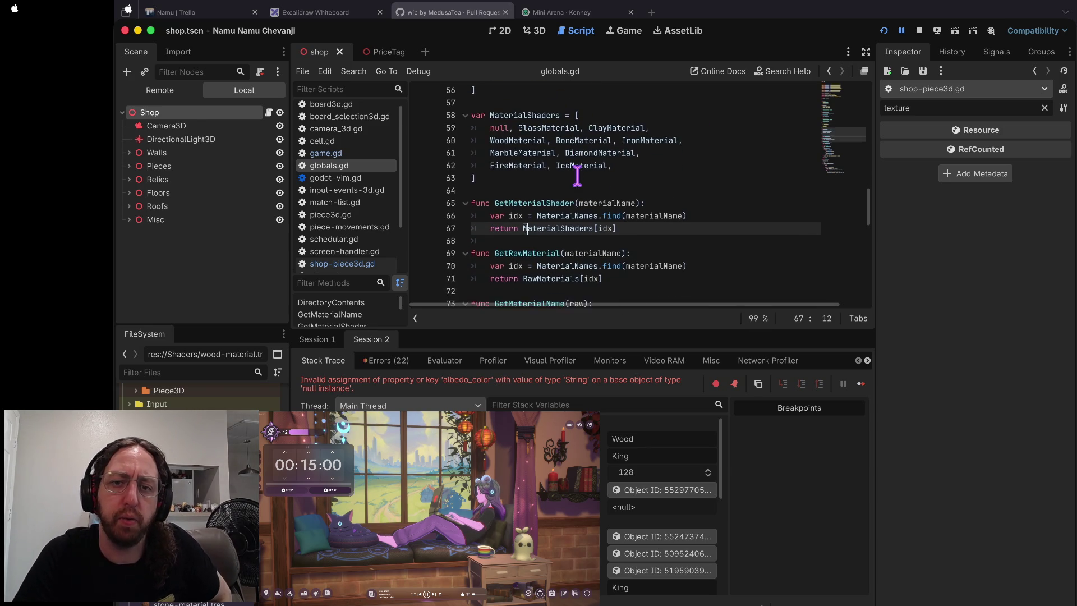
scroll(578, 176, "down", 1)
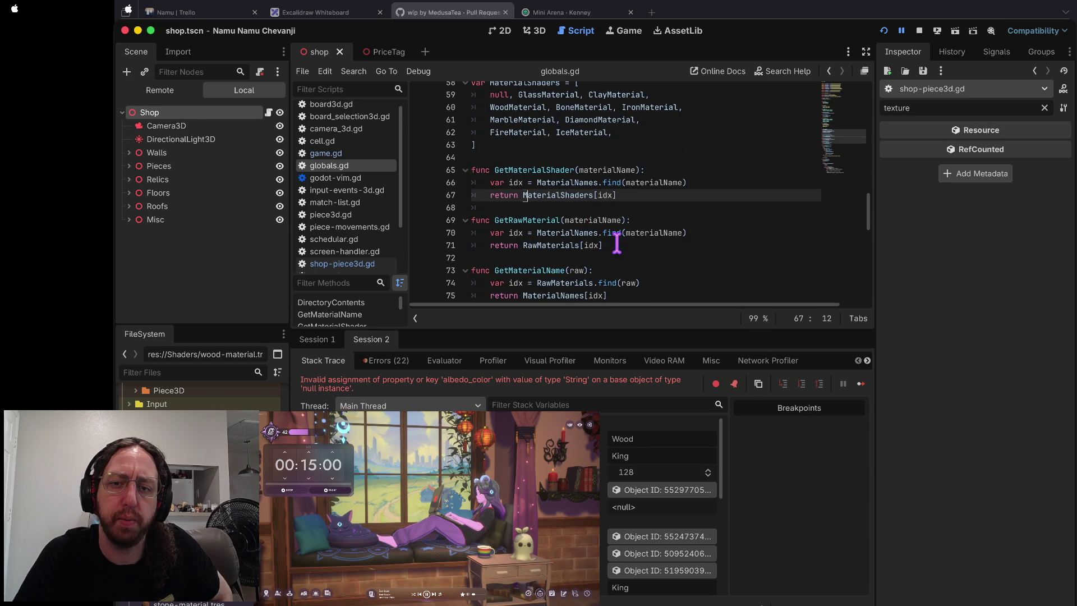
scroll(554, 200, "down", 1)
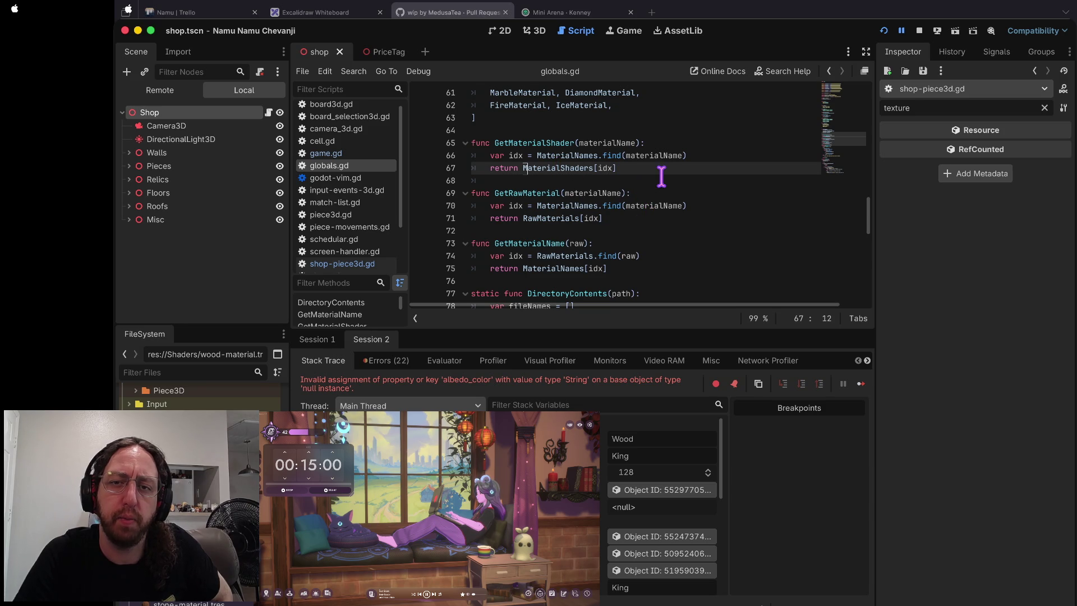
scroll(661, 175, "up", 1)
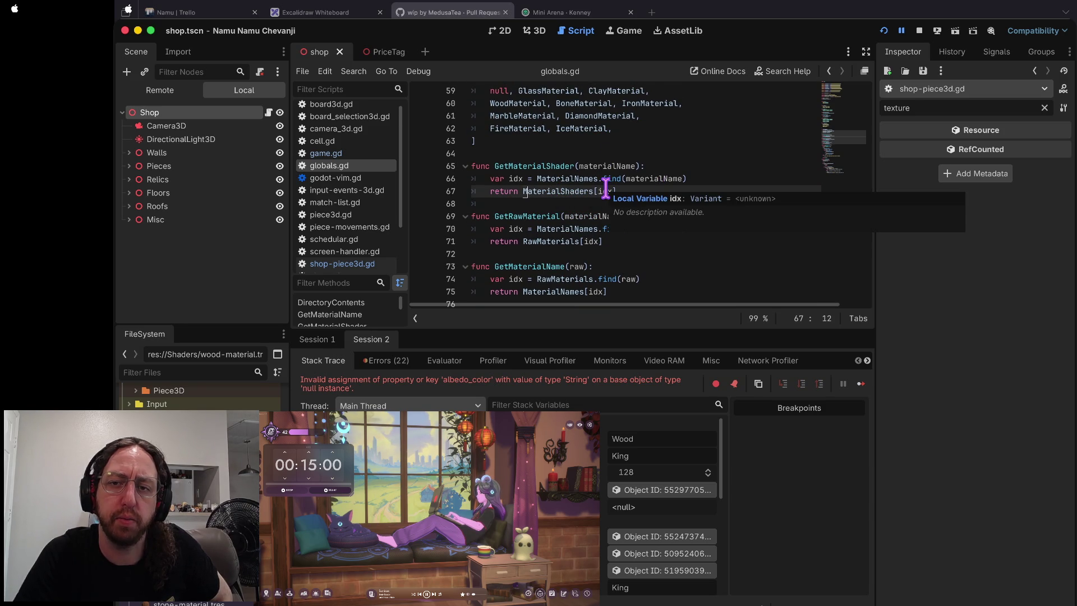
left_click(423, 192)
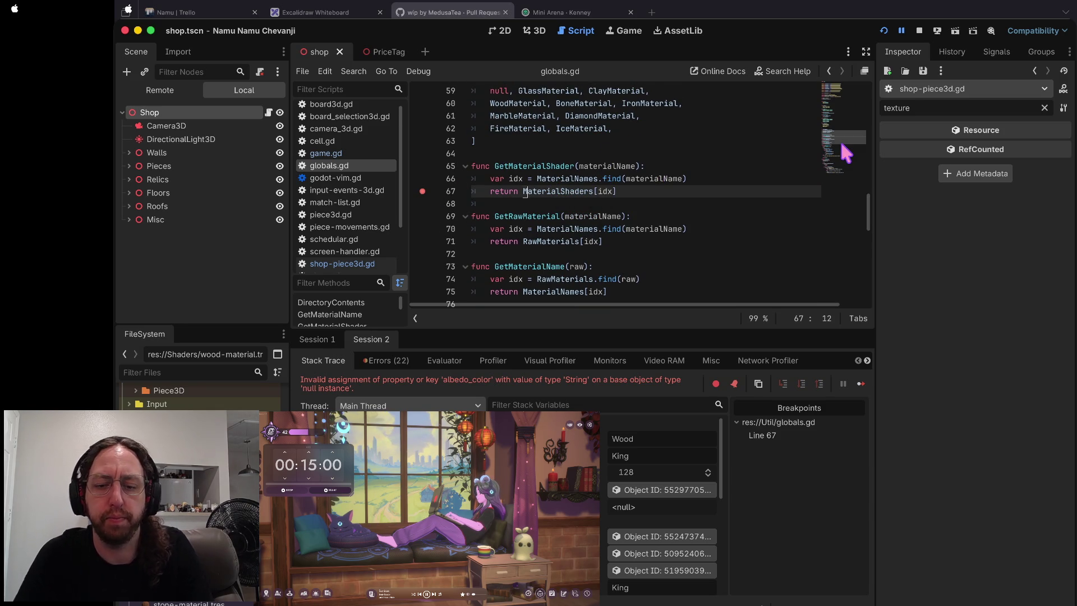
- Resume, start a game and open a chessboard, then step past the line 67 return
key("F12")
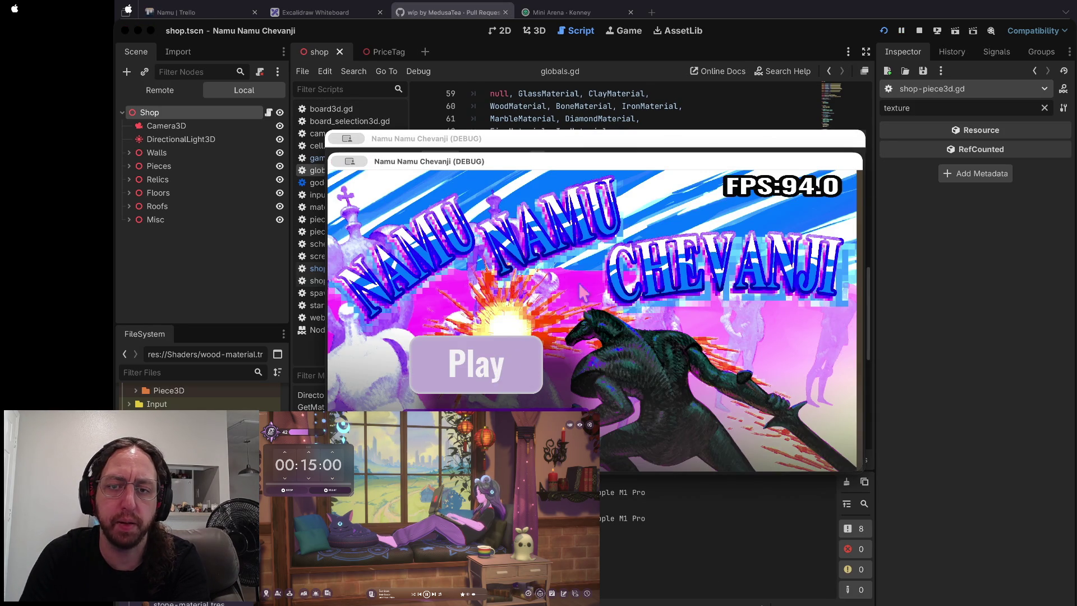
left_click(522, 335)
left_click(672, 304)
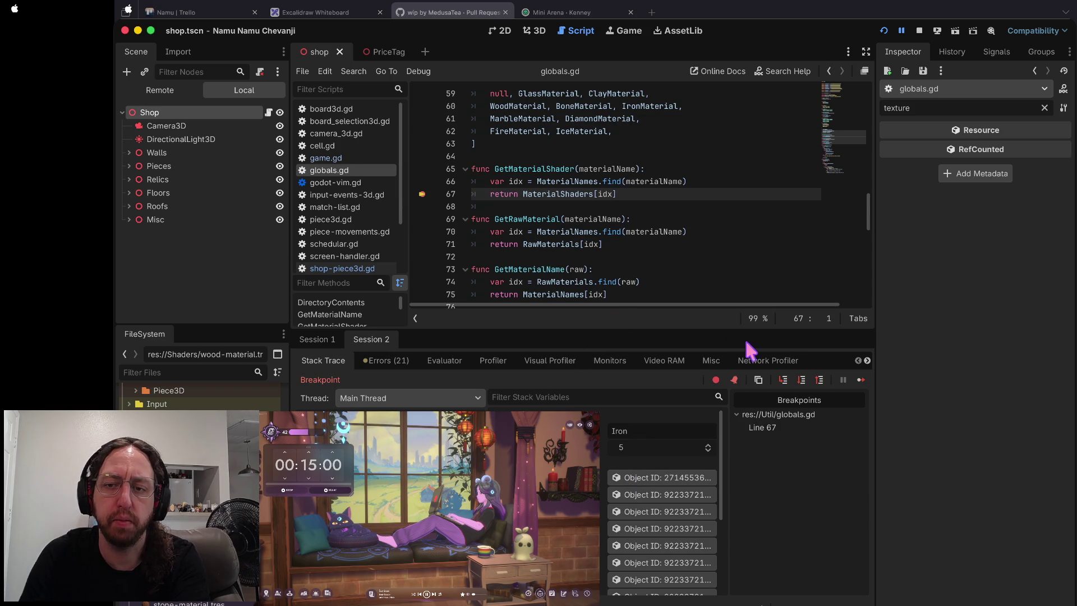
left_click(783, 382)
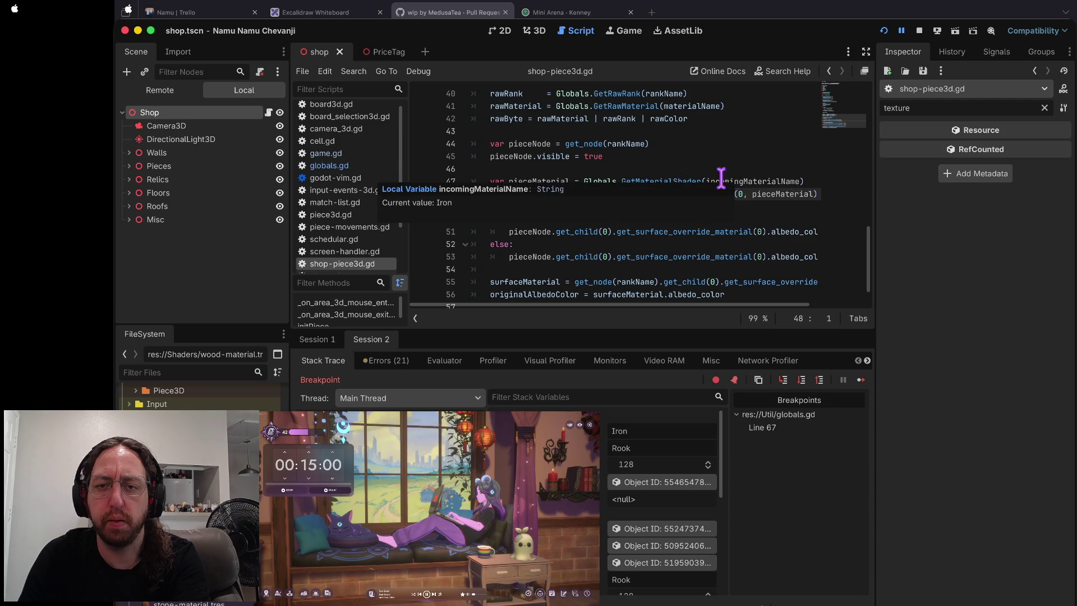
mouse_move(537, 180)
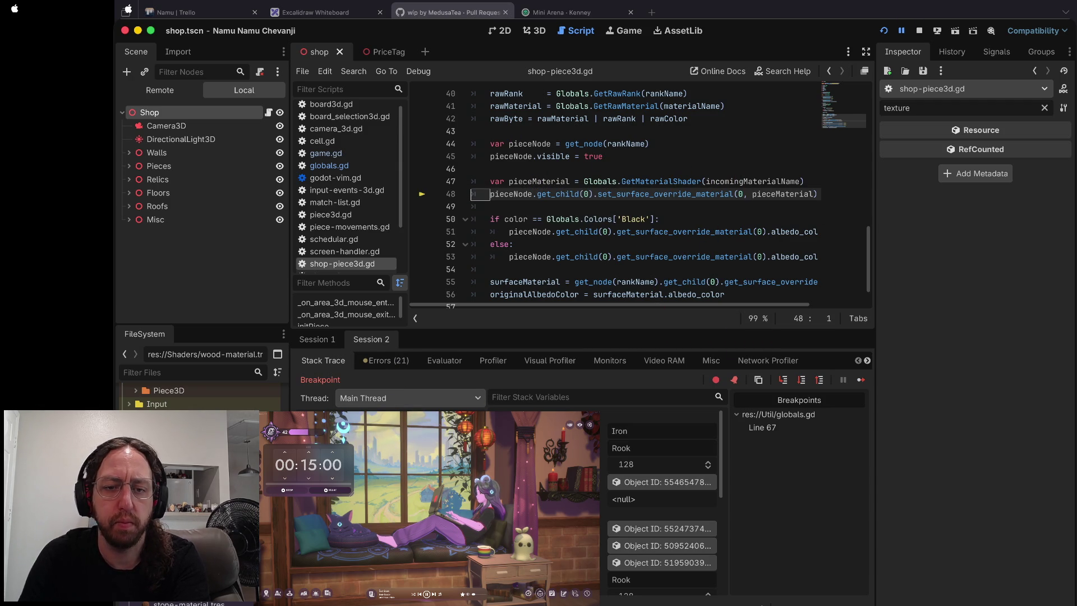
- Inspect the shop.gd and shop-piece3d.gd stack frames, then select globals.gd line 67's return
left_click(359, 432)
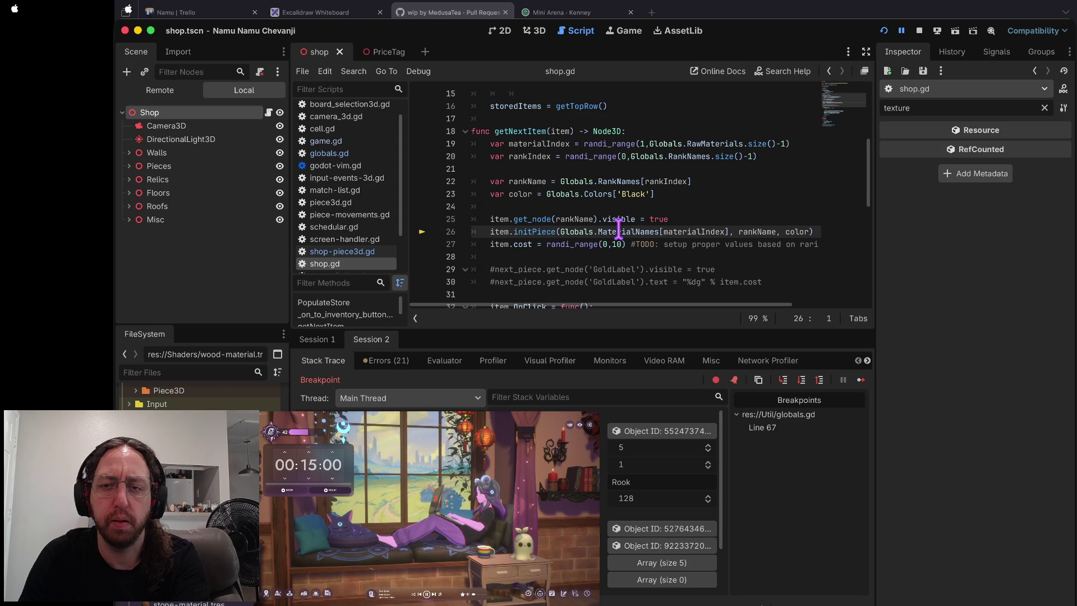
left_click(348, 419)
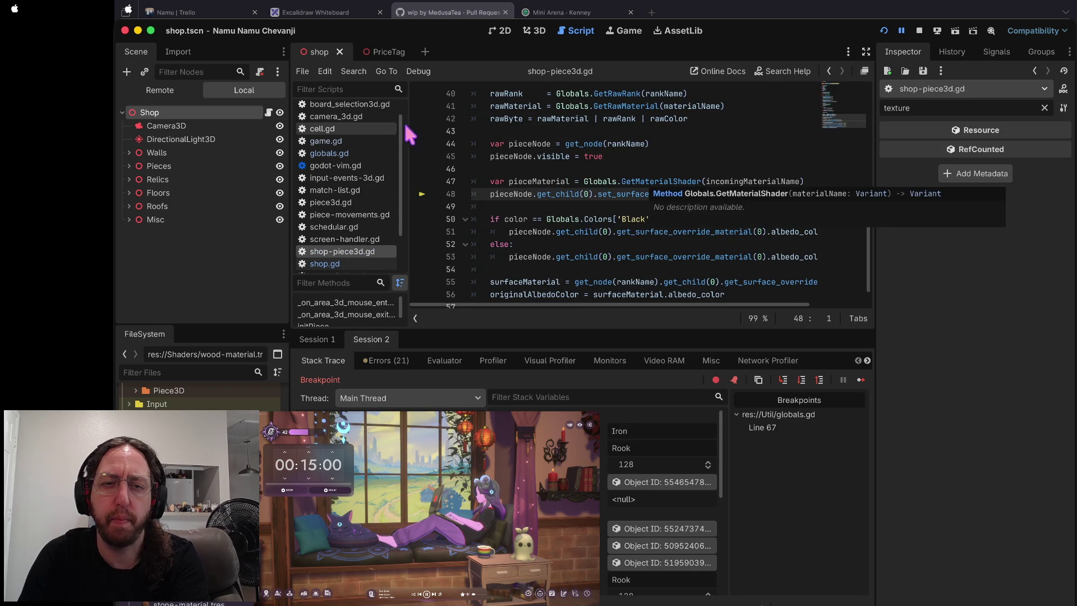
left_click(328, 153)
left_click_drag(490, 193, 666, 193)
scroll(665, 193, "up", 2)
scroll(666, 197, "down", 1)
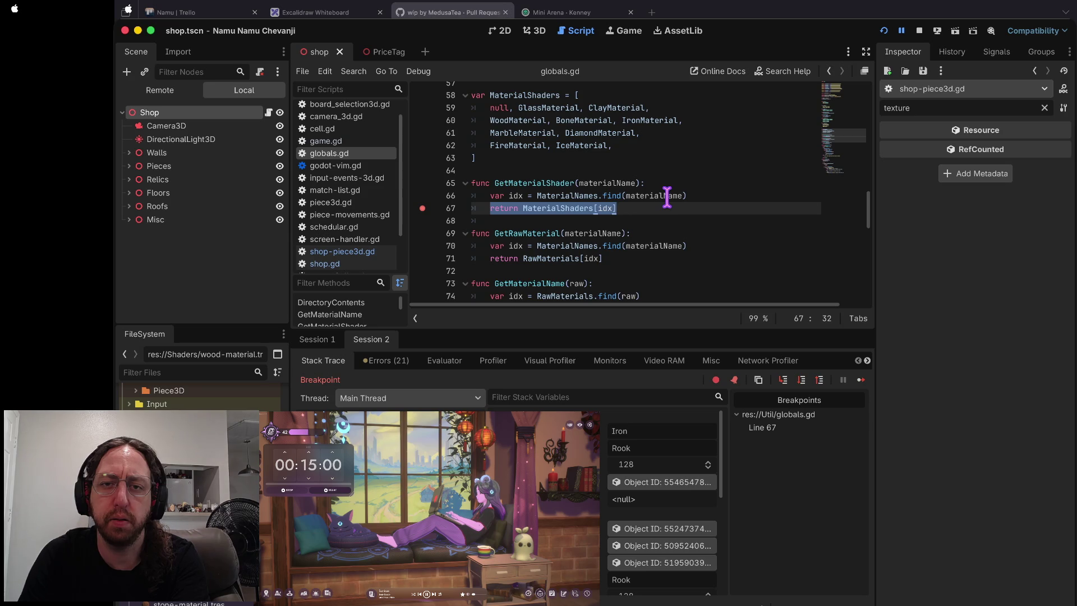
scroll(667, 197, "up", 3)
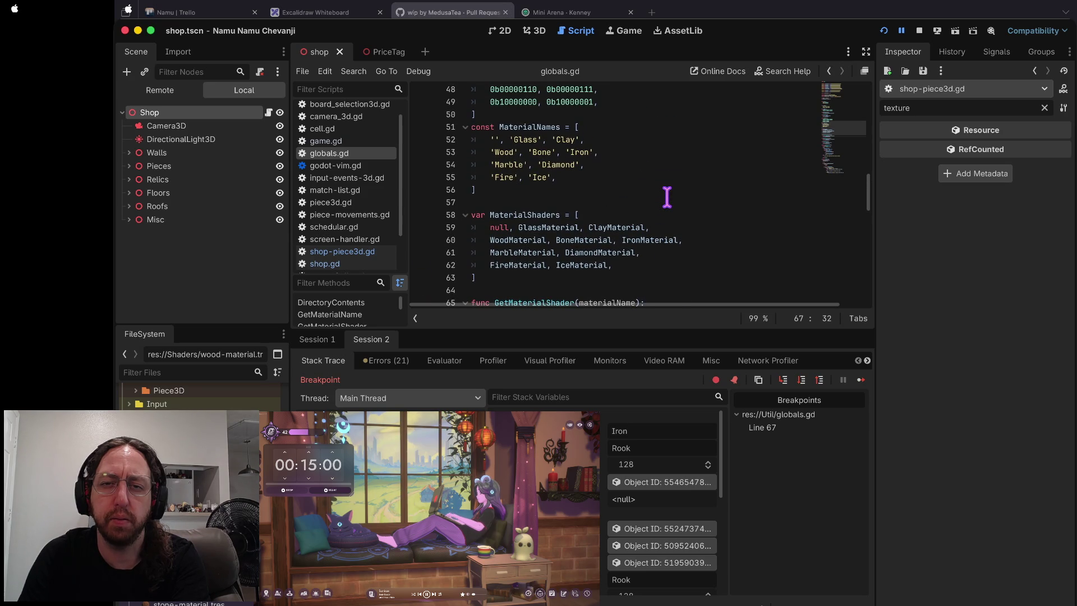
scroll(667, 196, "down", 2)
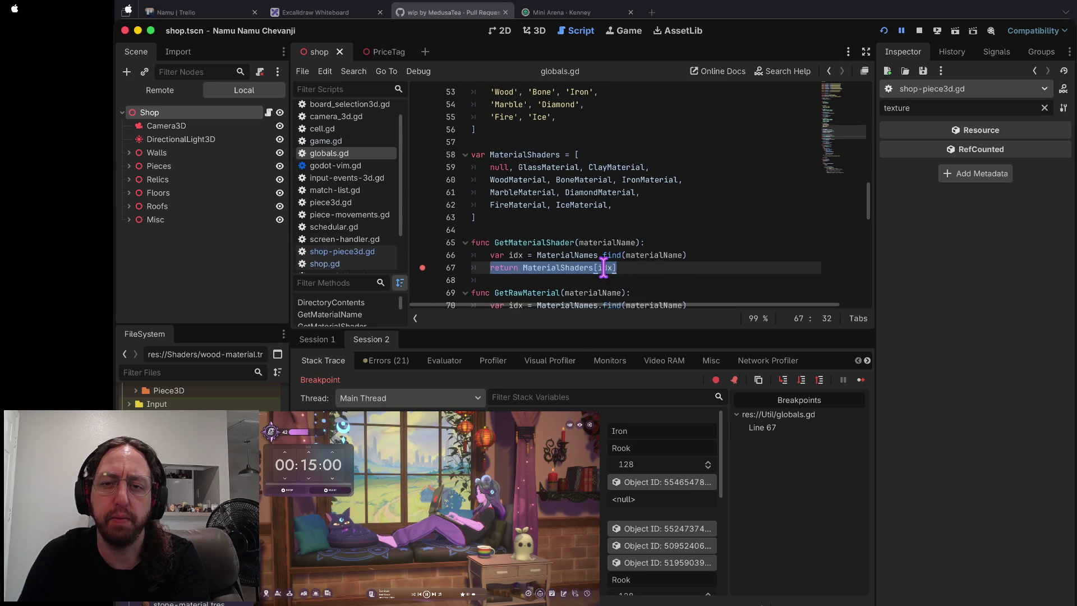
- Inspect the values behind the Iron piece's null shader material, then stop the session
mouse_move(604, 268)
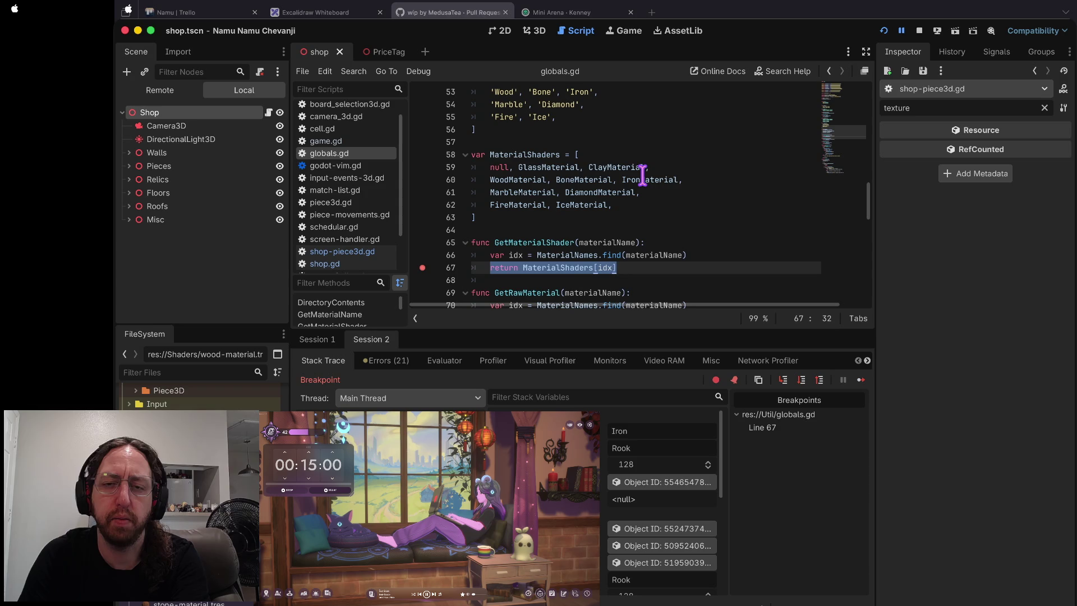
mouse_move(643, 176)
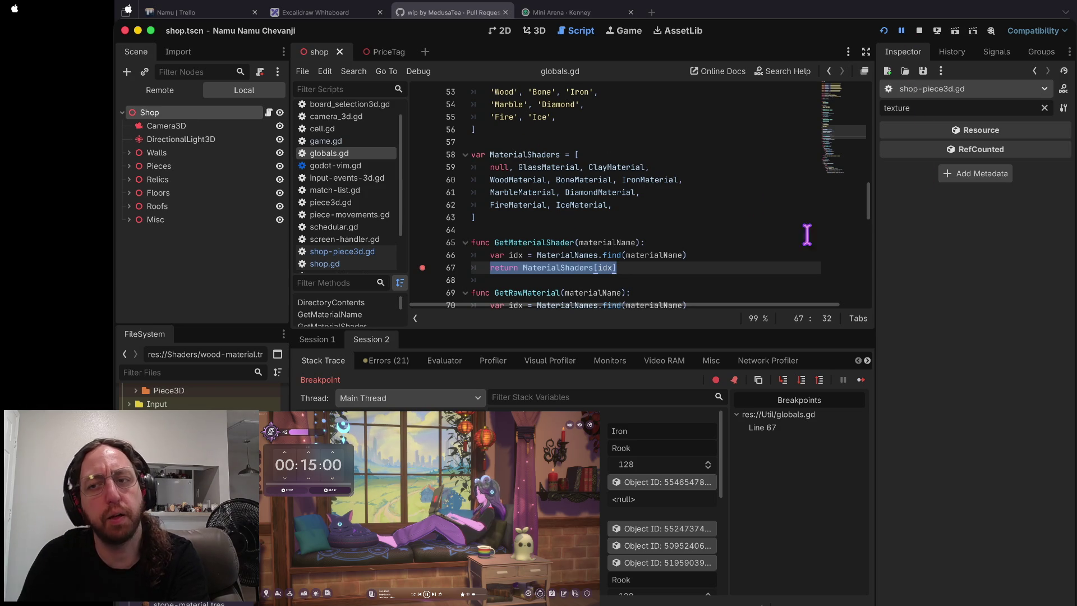
scroll(734, 238, "down", 2)
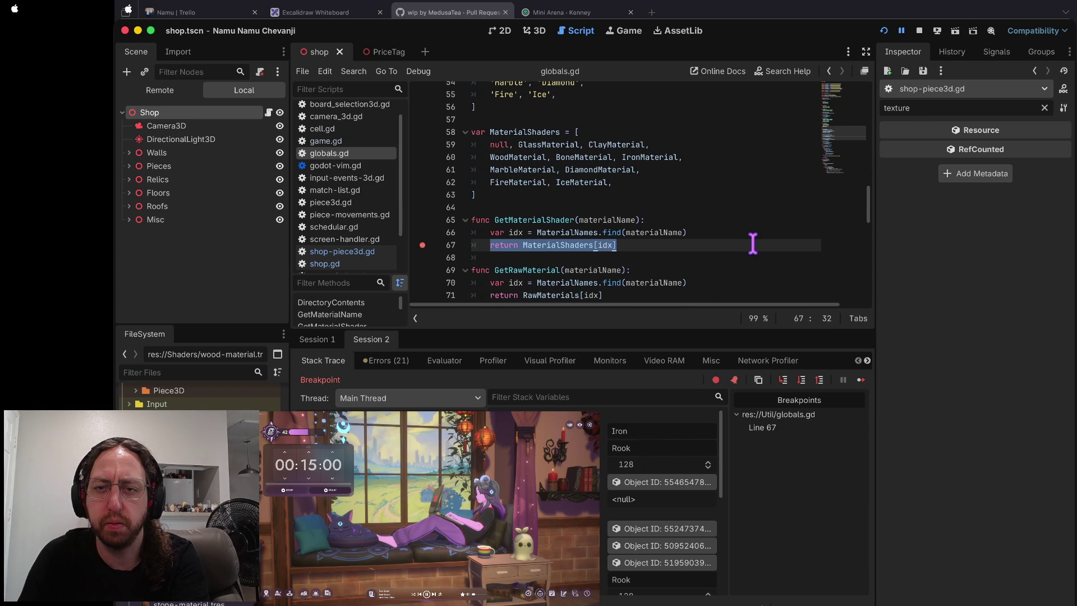
scroll(753, 243, "up", 2)
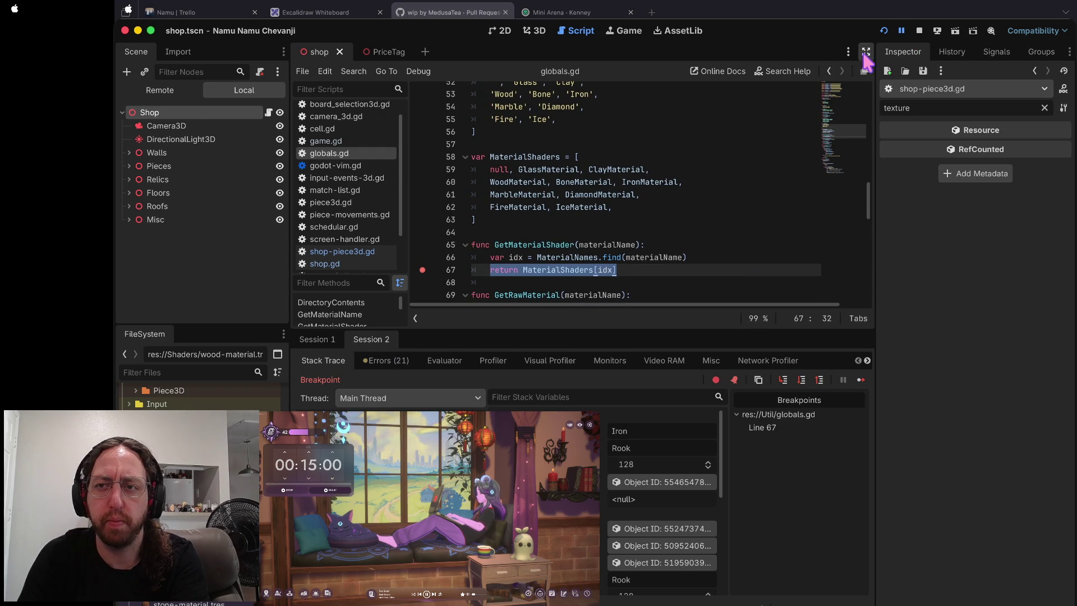
left_click(918, 31)
key("super+b")
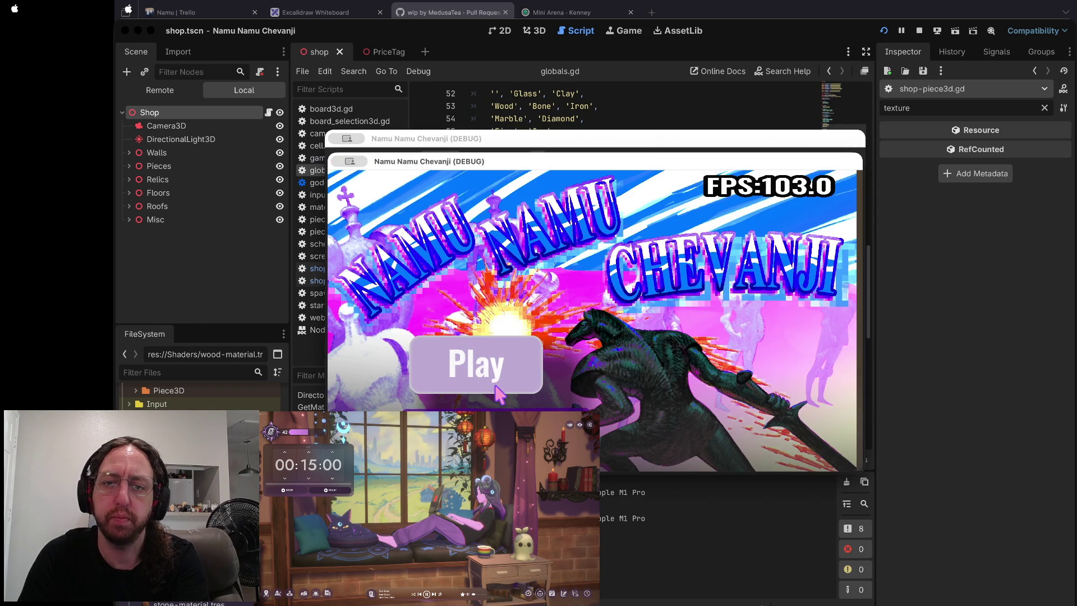
left_click(495, 386)
left_click(513, 309)
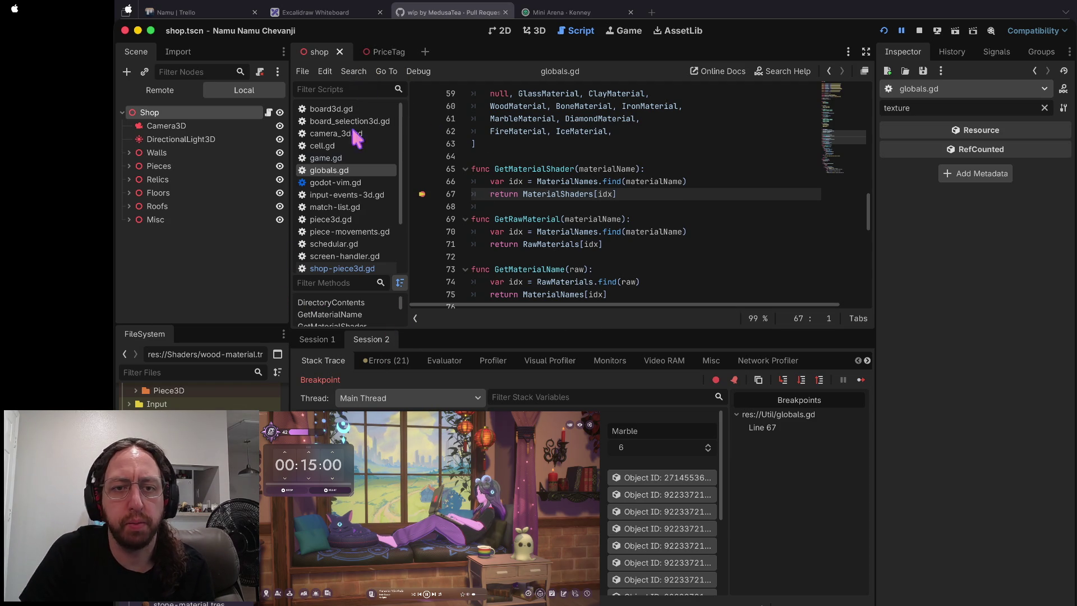
left_click(348, 268)
left_click(424, 195)
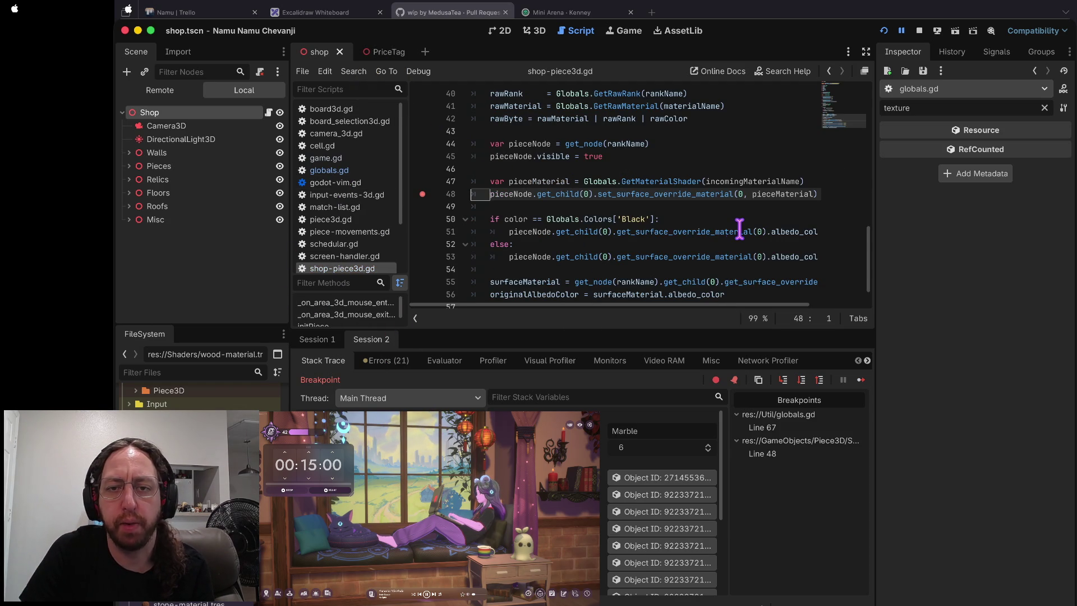
left_click(803, 381)
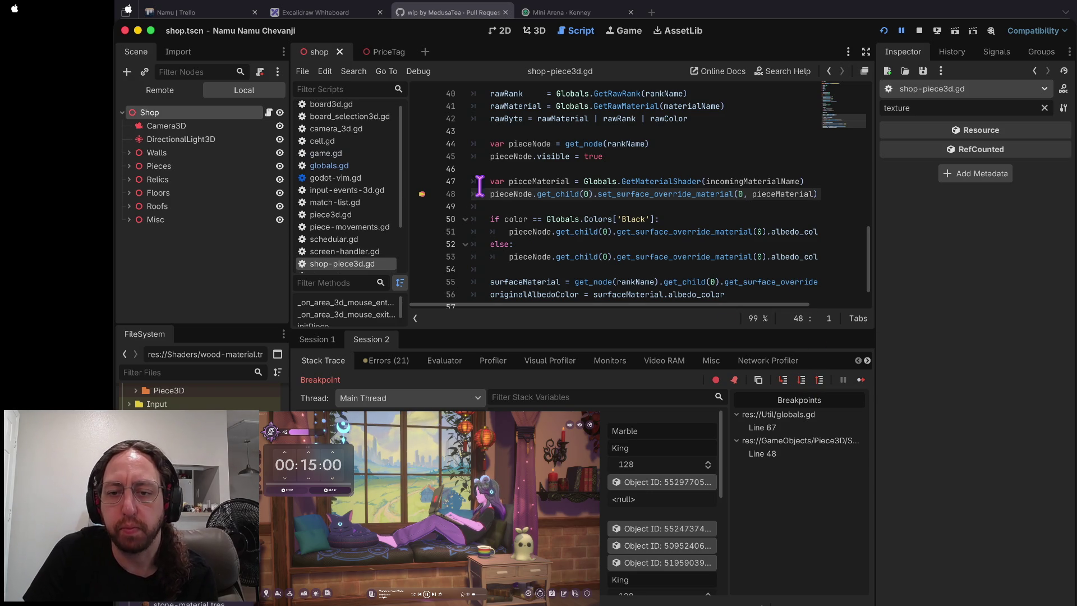
mouse_move(758, 180)
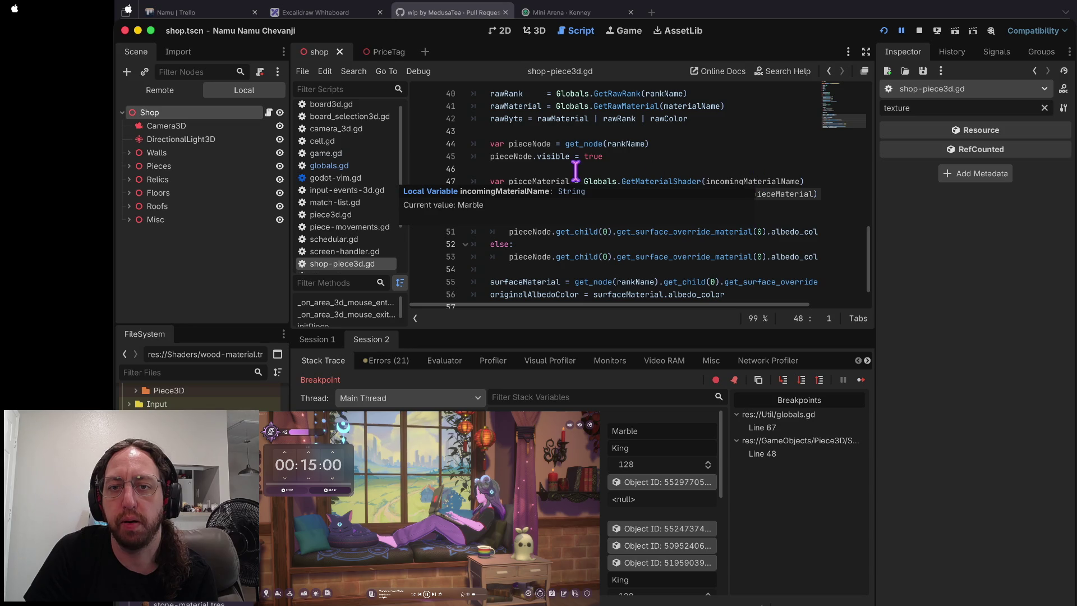
mouse_move(555, 180)
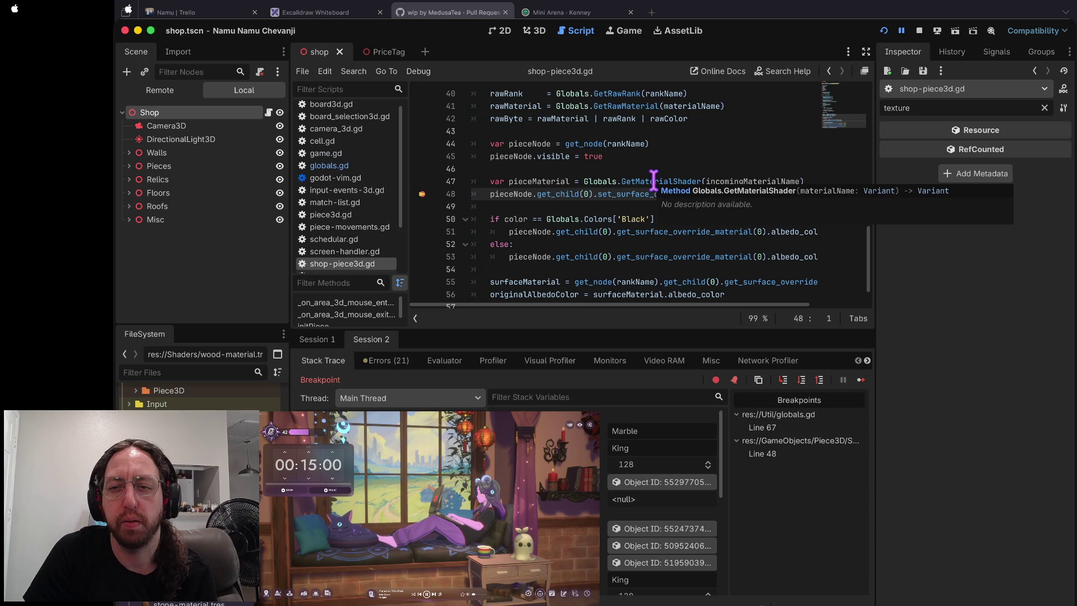
scroll(200, 397, "down", 3)
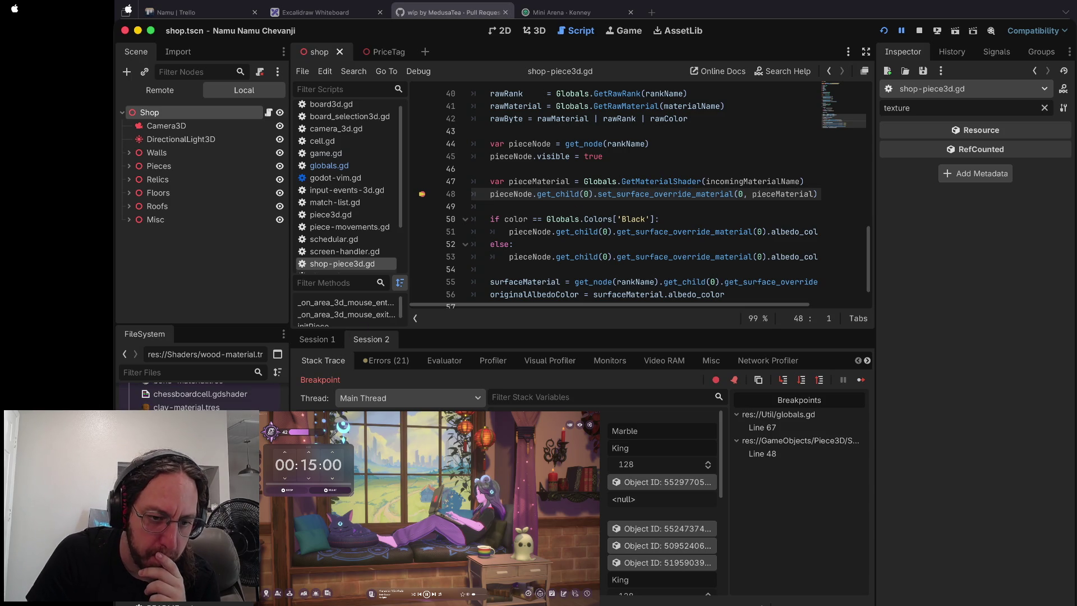
scroll(200, 396, "up", 5)
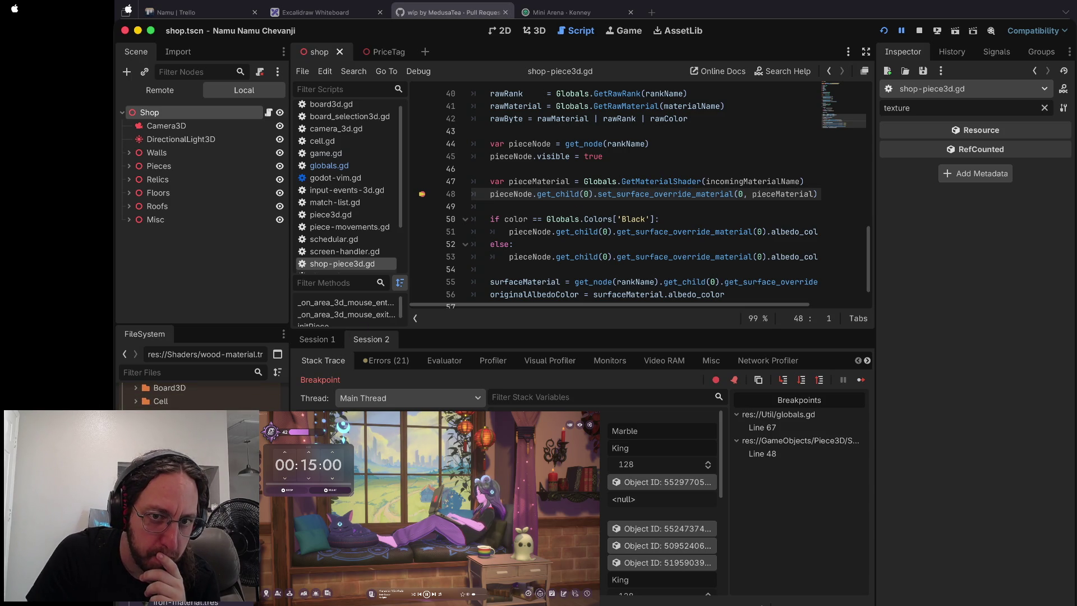
left_click(330, 165)
- Rewrite GetMaterialShader as 'var x = MaterialShaders[idx]' then 'return x', and save
left_click(701, 181)
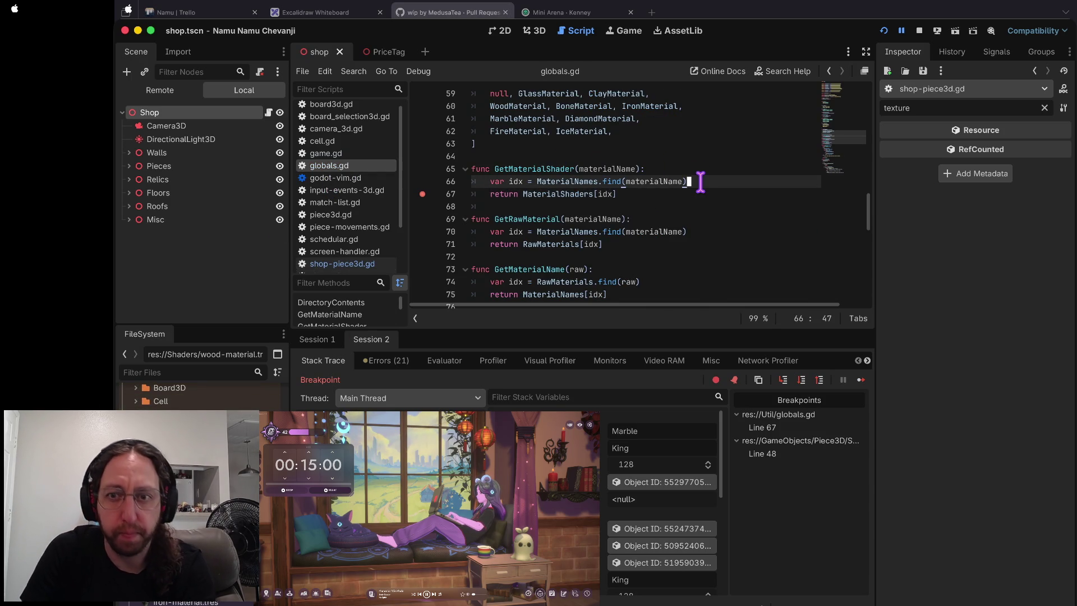
key("Return")
type("var x =")
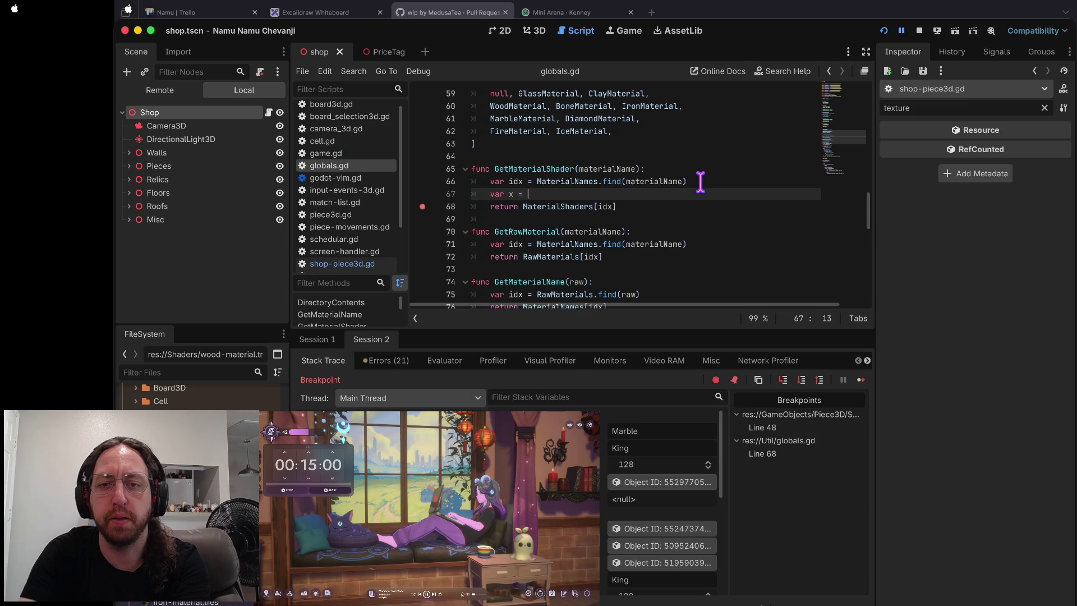
key("Down")
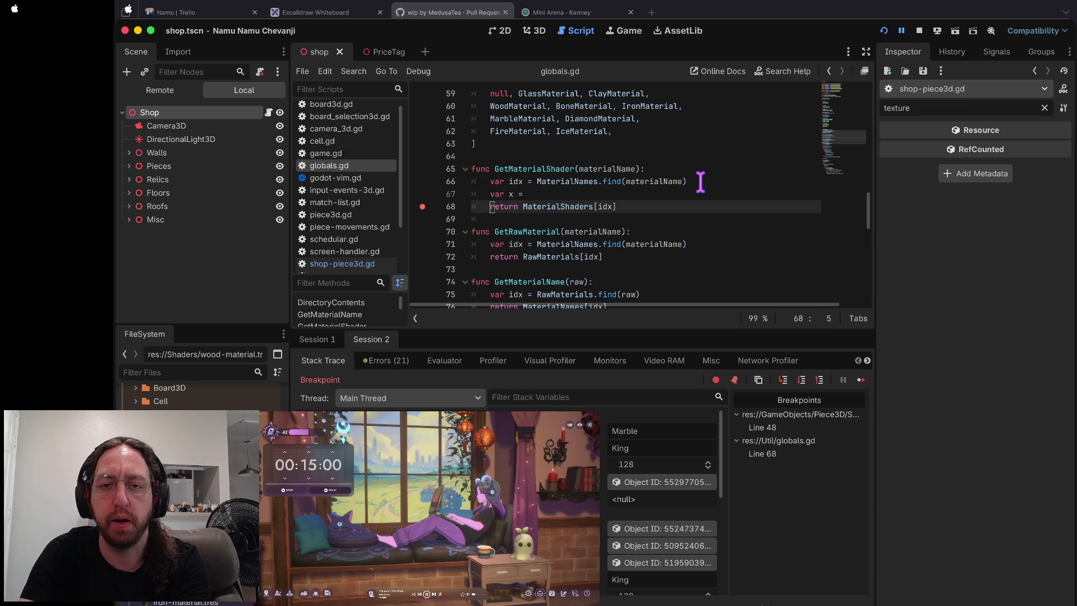
key("ctrl+Delete")
key("BackSpace")
key("BackSpace")
key("End")
key("Return")
type("retu")
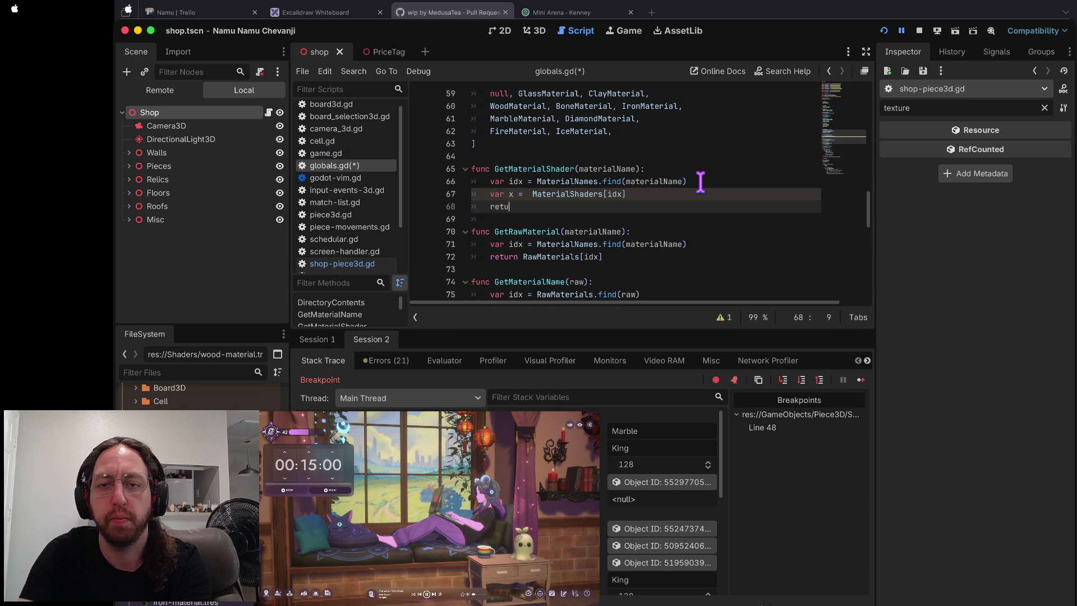
key("ctrl+s")
- Break on the return x line, rerun and play, then inspect MaterialShaders holding only nulls
left_click(422, 207)
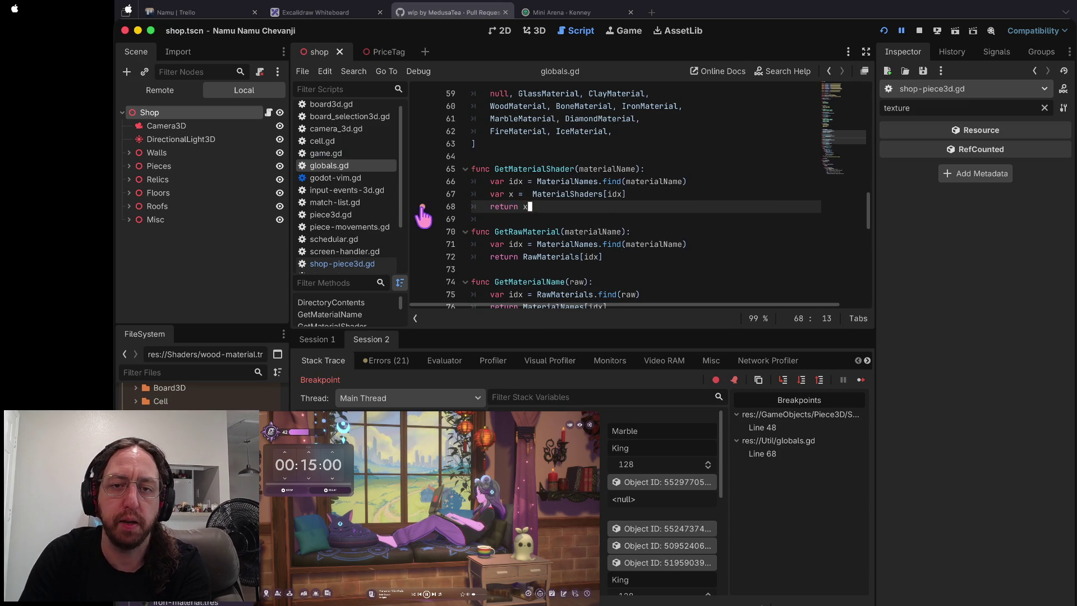
key("super+b")
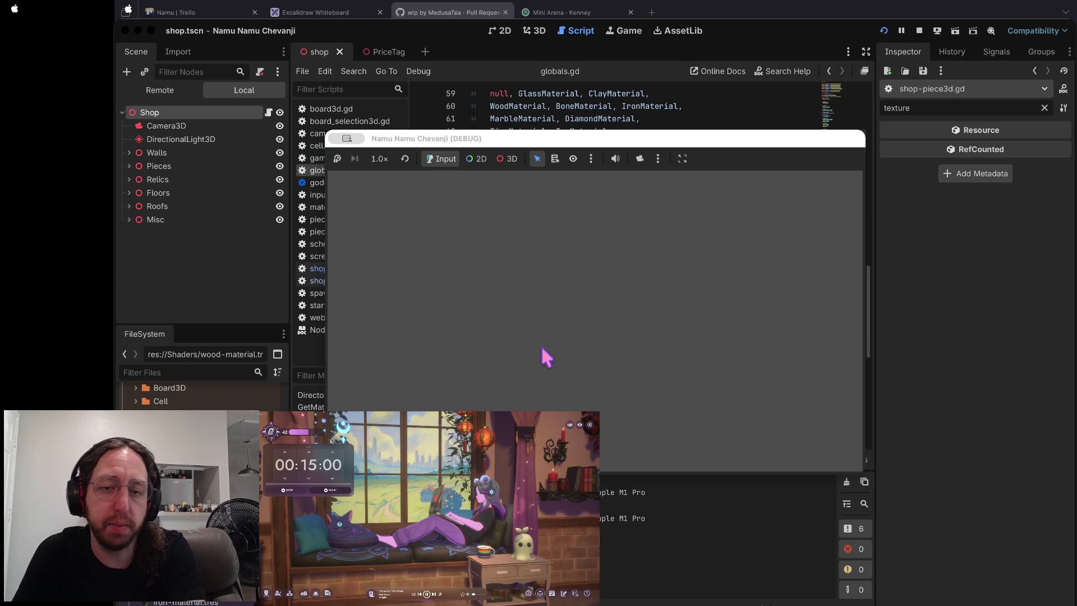
left_click(481, 387)
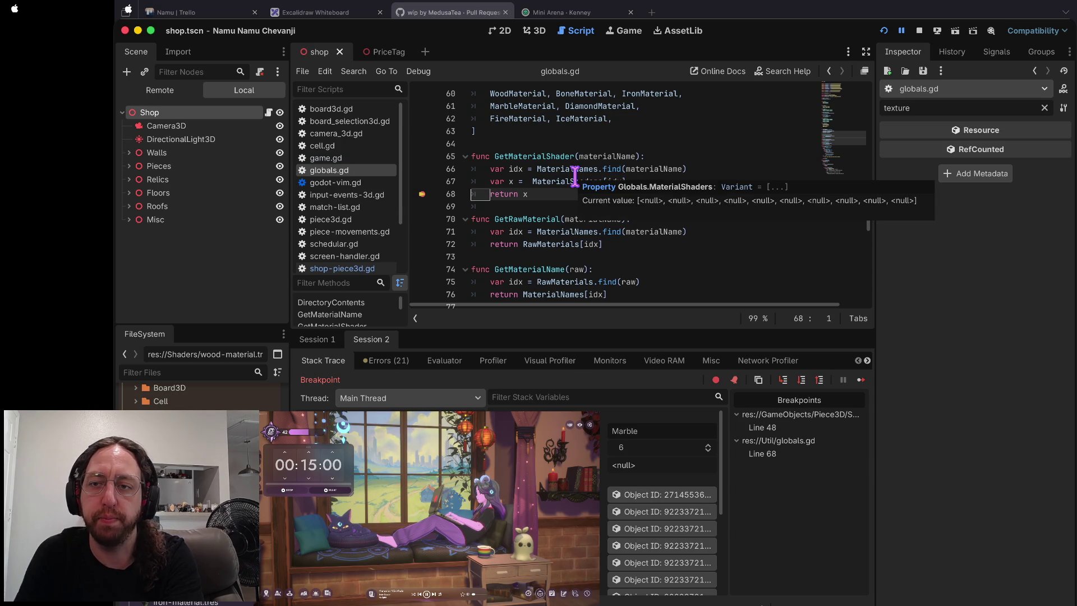
scroll(574, 177, "up", 20)
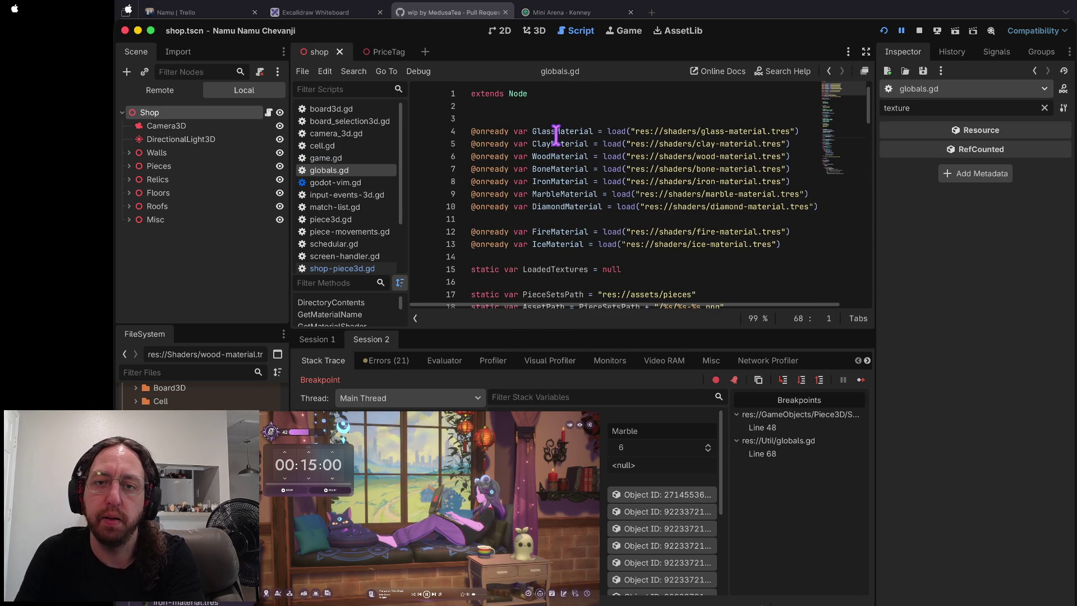
mouse_move(556, 135)
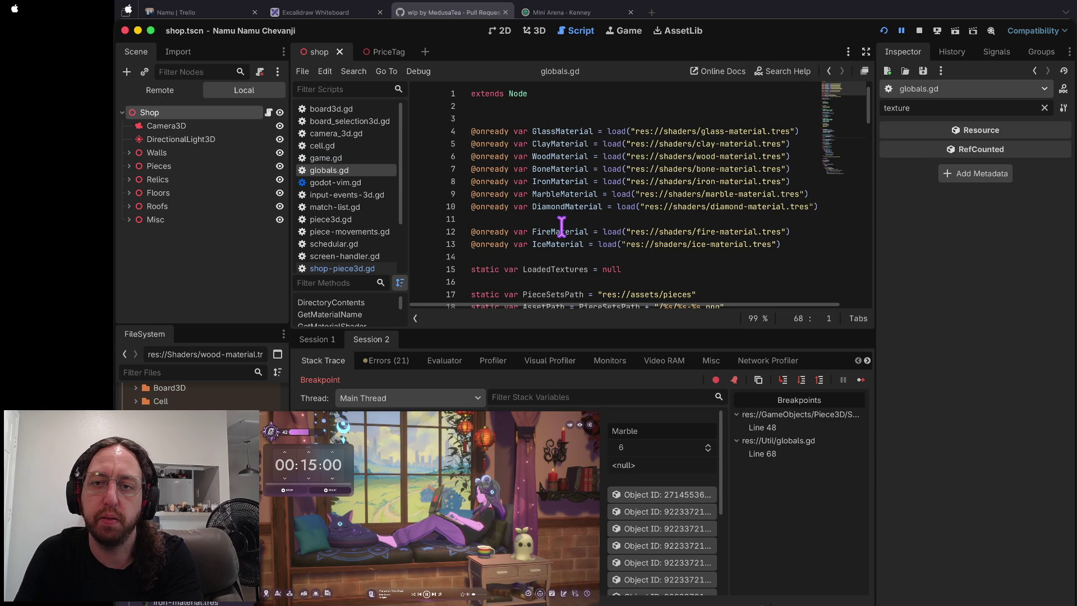
- Change res://shaders to res://Shaders in the Glass, Clay, Wood and Bone material paths
mouse_move(560, 225)
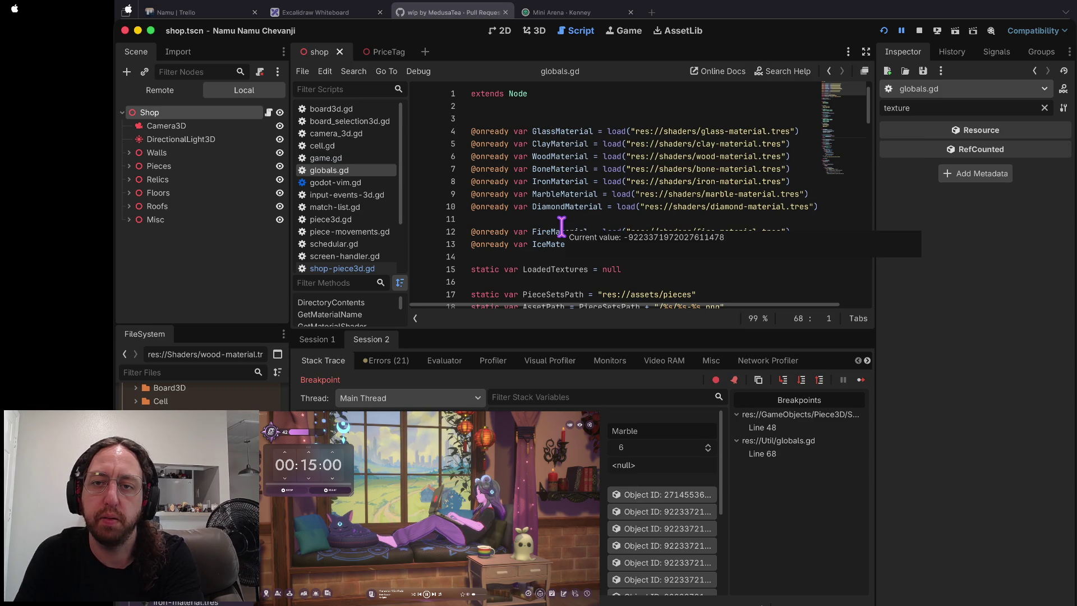
left_click(676, 131)
key("BackSpace")
type("S")
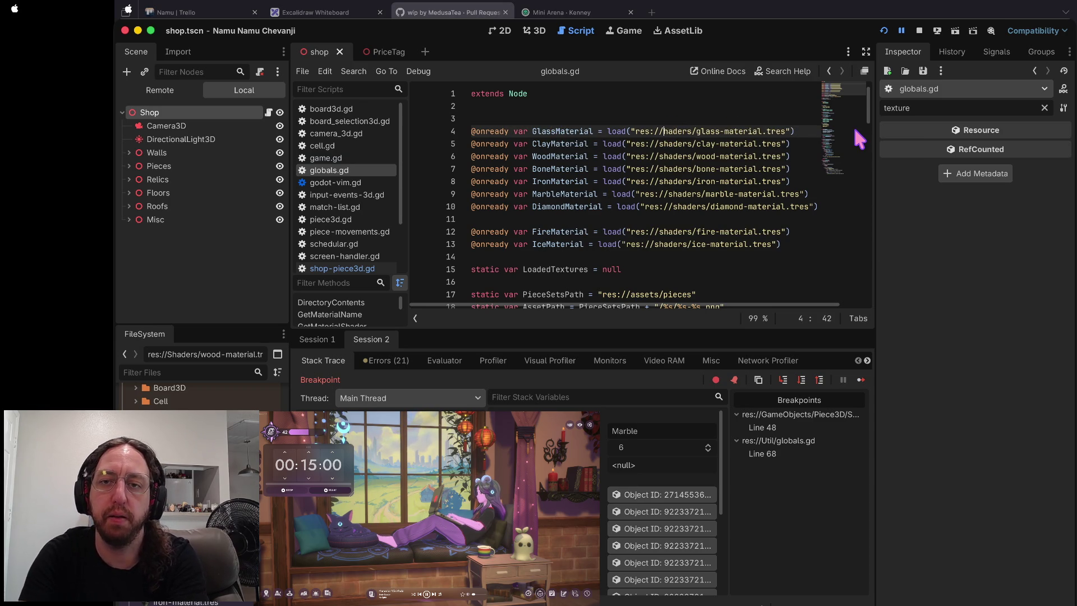
key("Down")
key("Left")
key("BackSpace")
type("S")
key("Down")
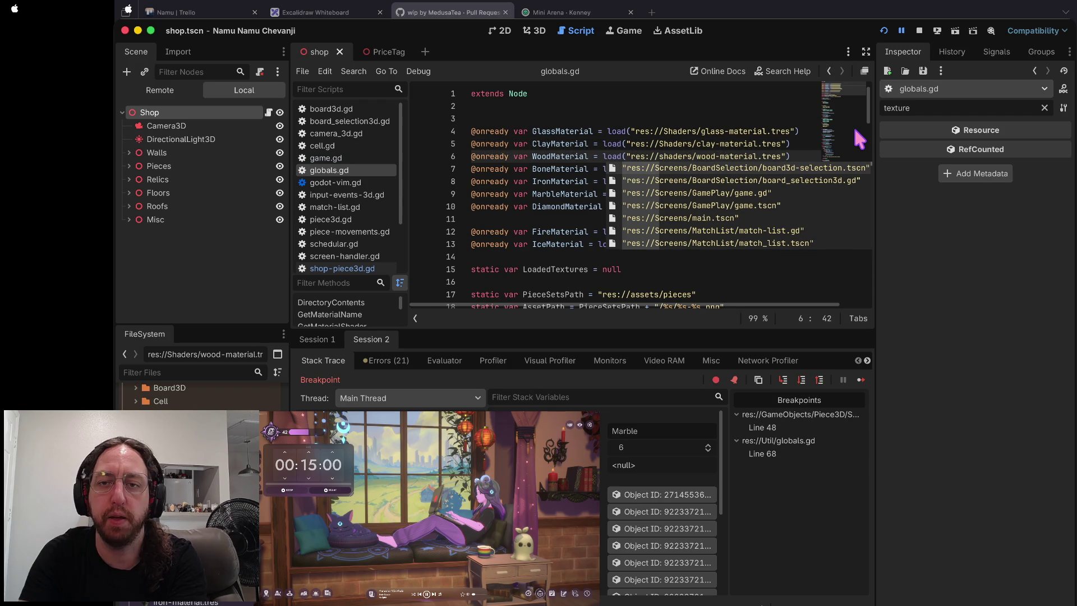
key("BackSpace")
type("S")
key("Down")
key("BackSpace")
type("S")
- Capitalize Shaders in the Iron, Marble, Fire and Ice material paths and save globals.gd
key("Down")
key("BackSpace")
type("Shaders/iron-material.tres\")")
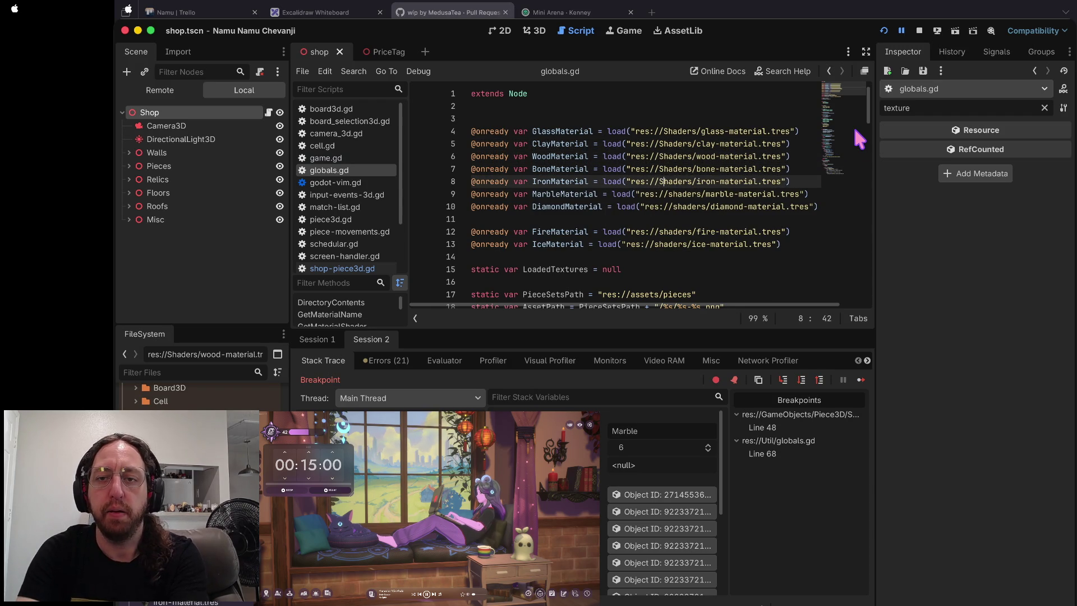
key("Down")
key("BackSpace")
type("S")
key("Down")
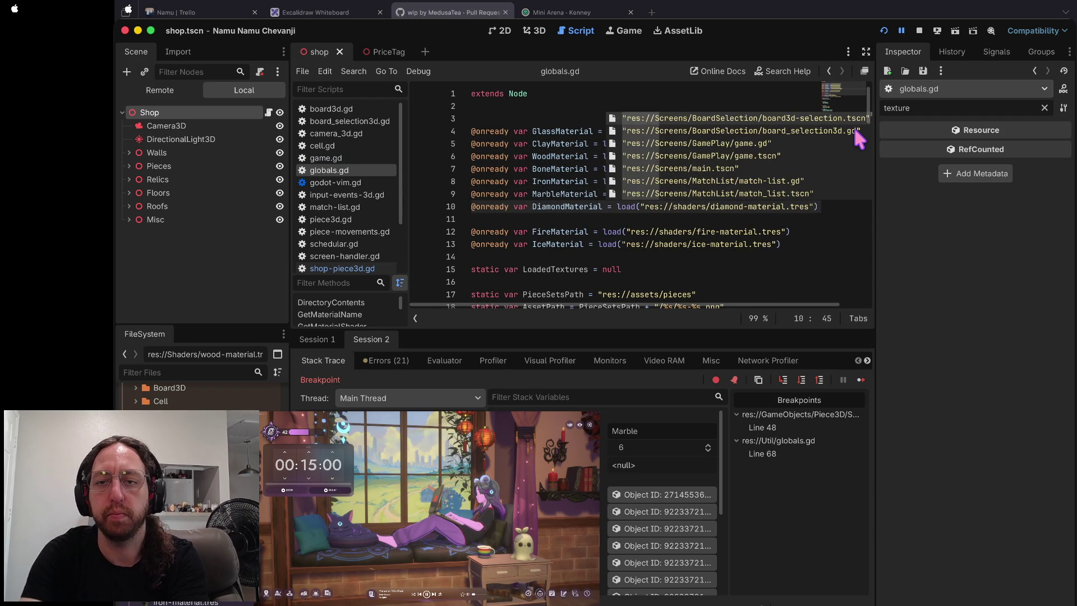
key("Down")
key("Down")
key("Left")
key("BackSpace")
type("S")
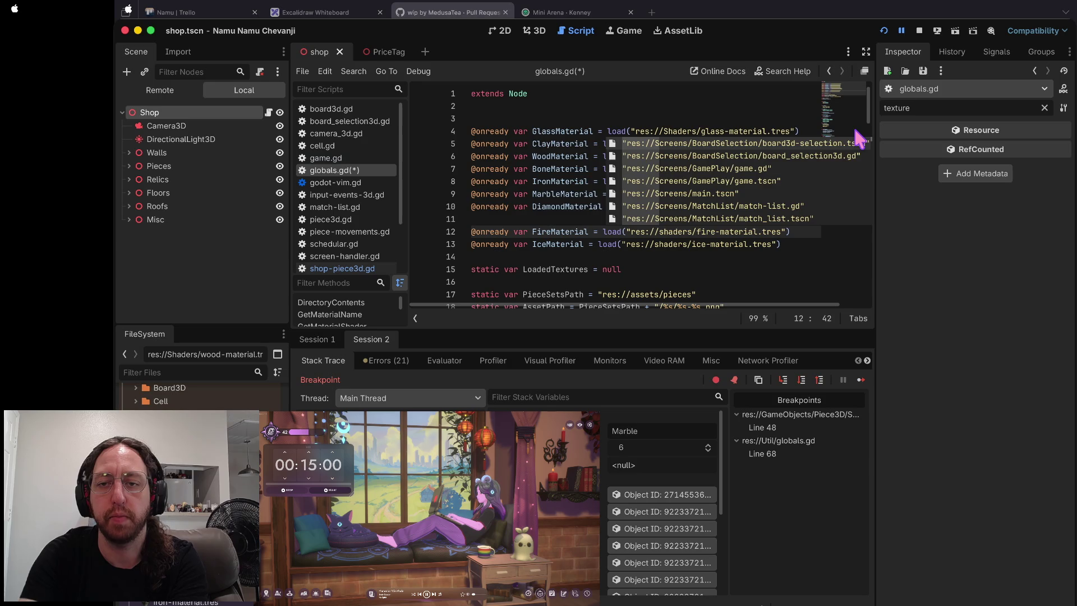
key("Down")
key("BackSpace")
type("S")
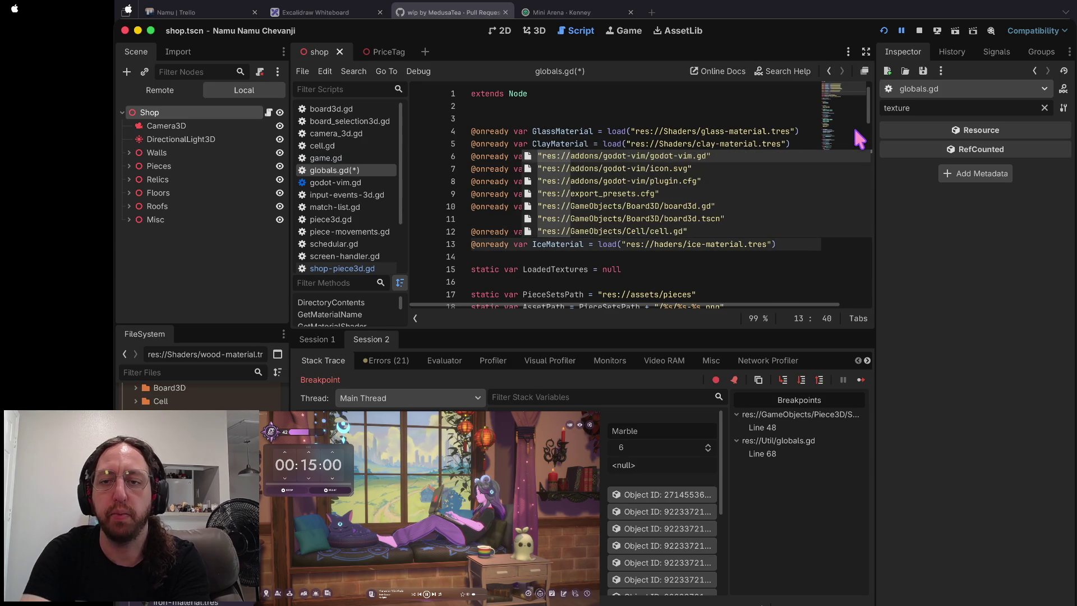
key("ctrl+s")
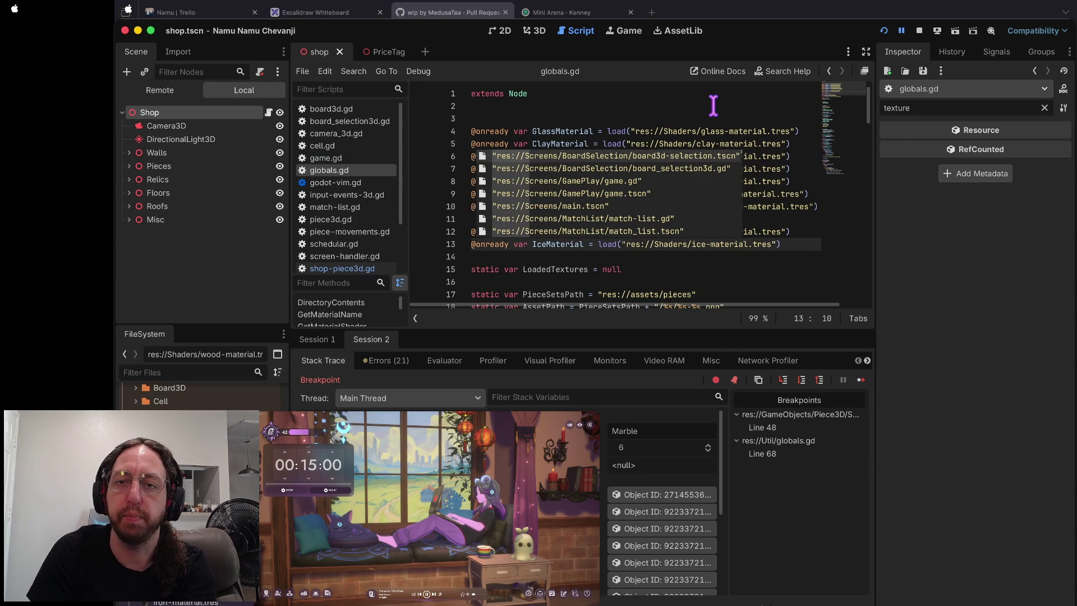
- Dismiss the path suggestions and remove the breakpoint on line 68
left_click(750, 105)
scroll(617, 213, "down", 6)
scroll(617, 216, "down", 10)
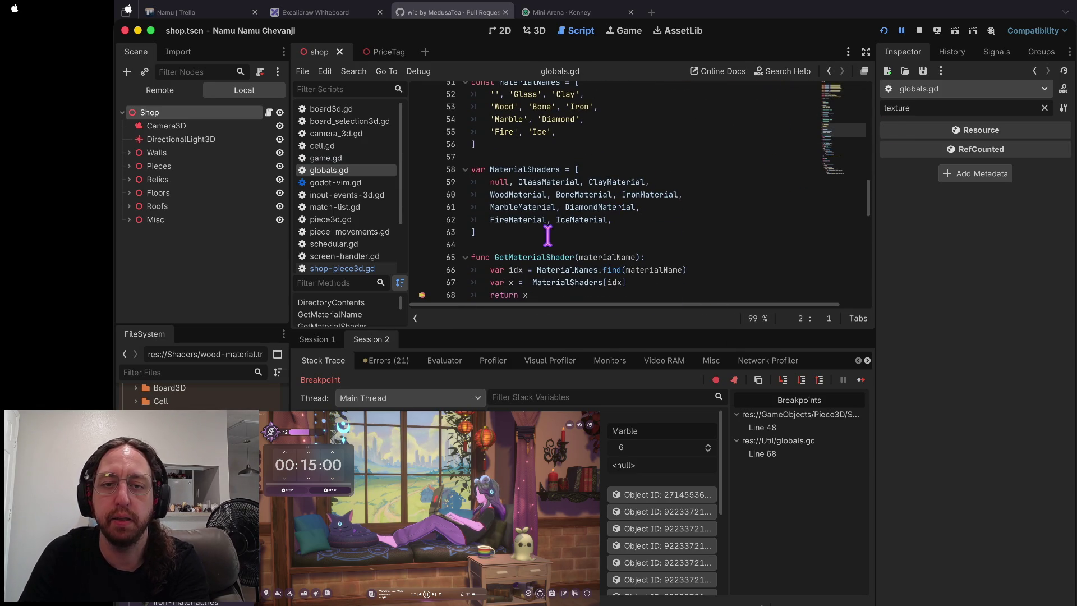
left_click(422, 295)
- Rerun, play and open a chessboard, then clear the shop-piece3d.gd line 48 breakpoint
key("super+b")
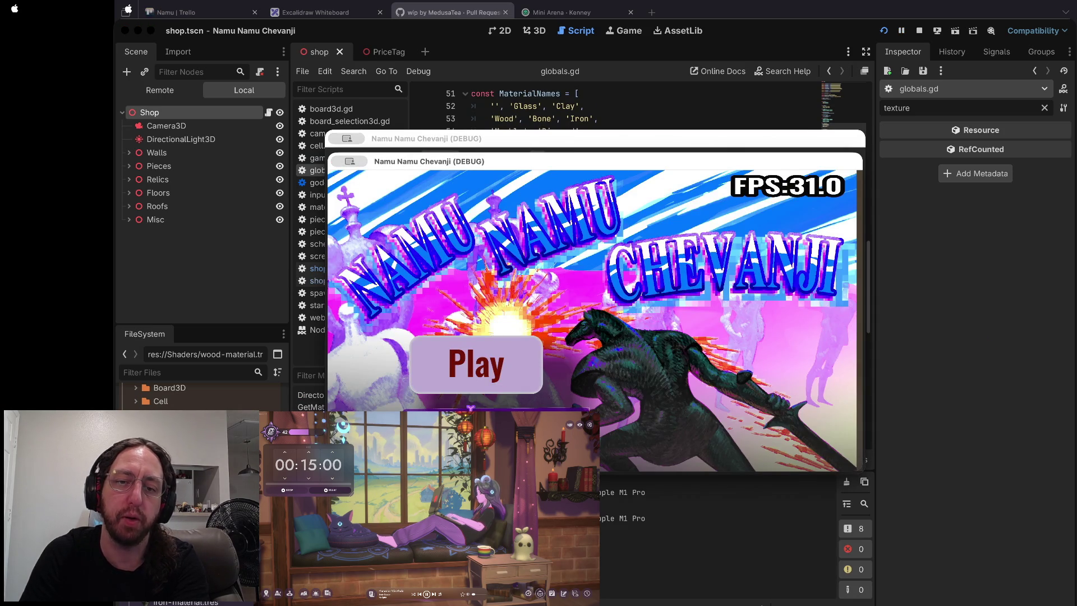
left_click(421, 339)
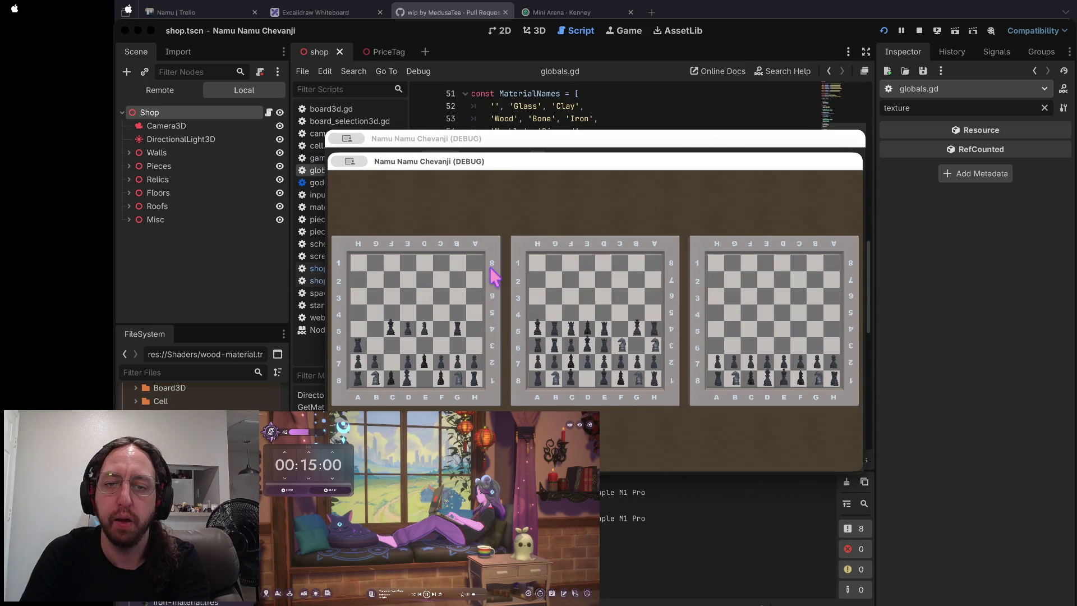
left_click(492, 278)
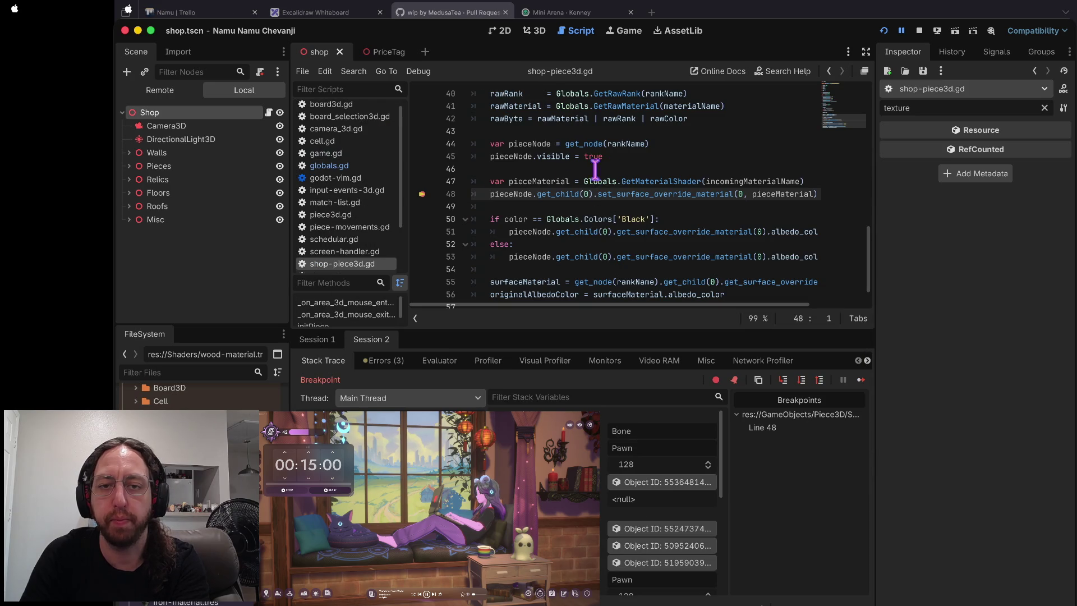
left_click(422, 194)
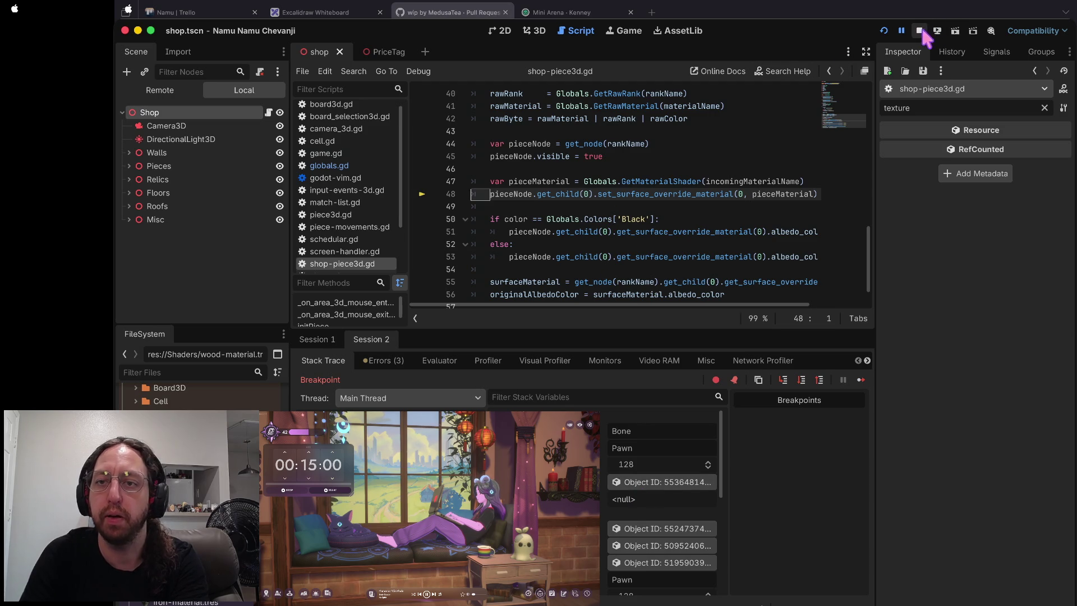
- Set breakpoints on line 47 and the pieceMaterial line, rerun, and open the middle chessboard
left_click(421, 181)
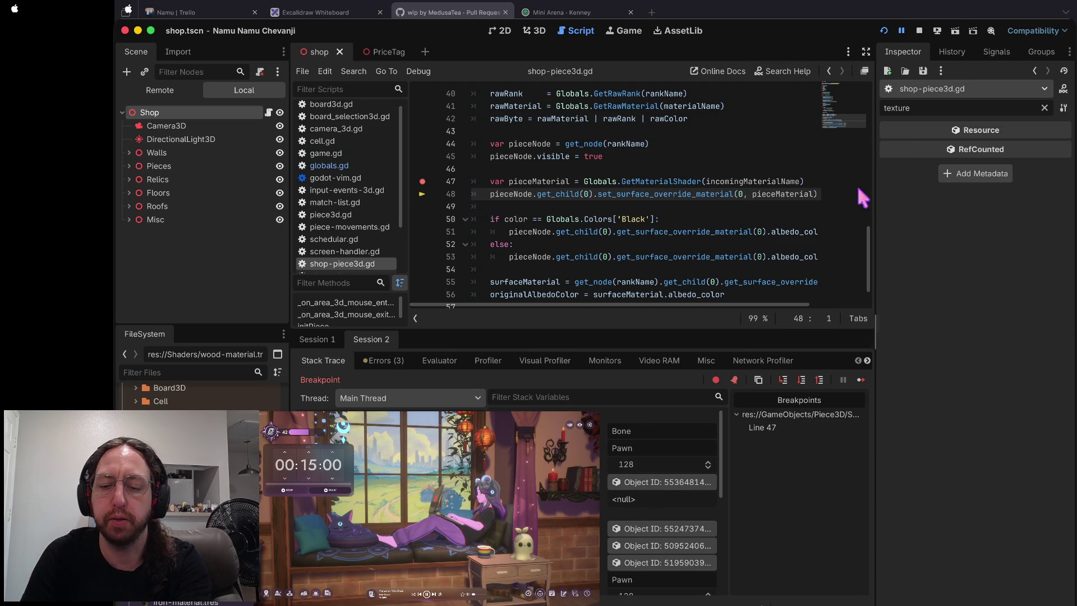
left_click(813, 232)
key("super+b")
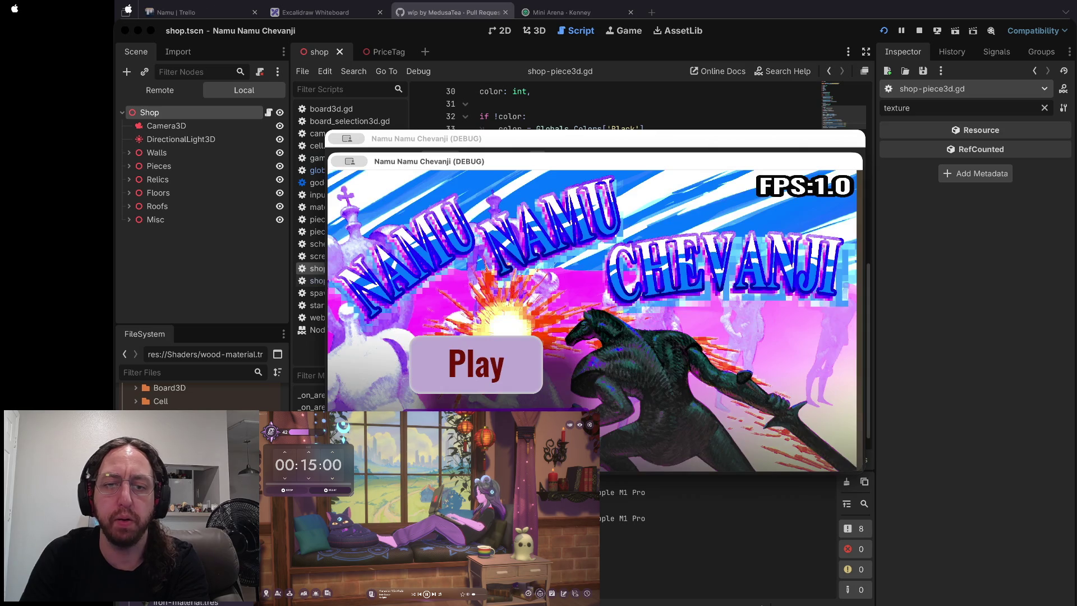
left_click(464, 378)
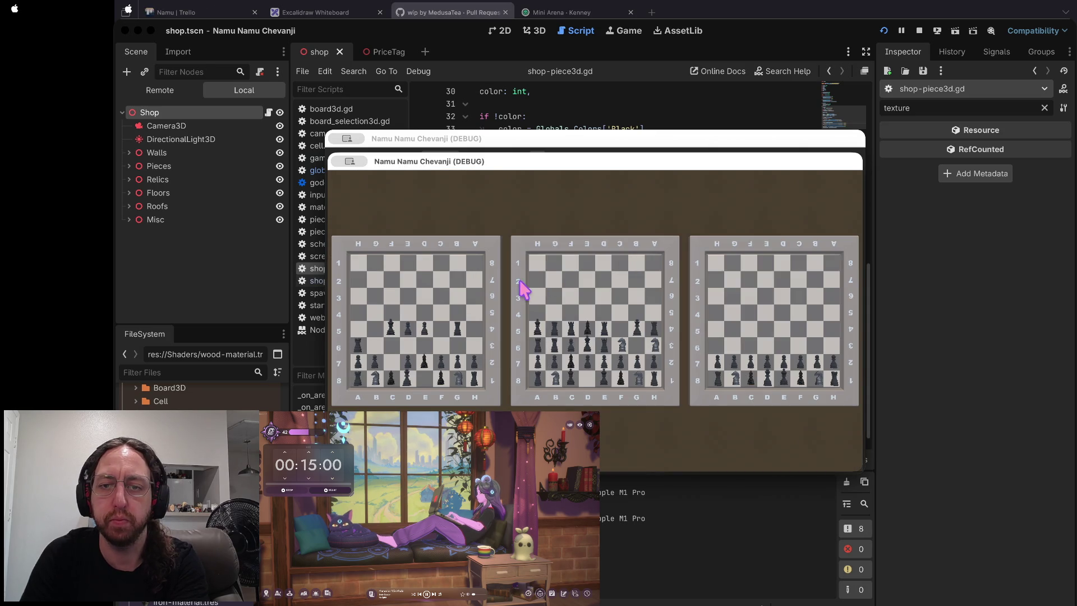
left_click(522, 287)
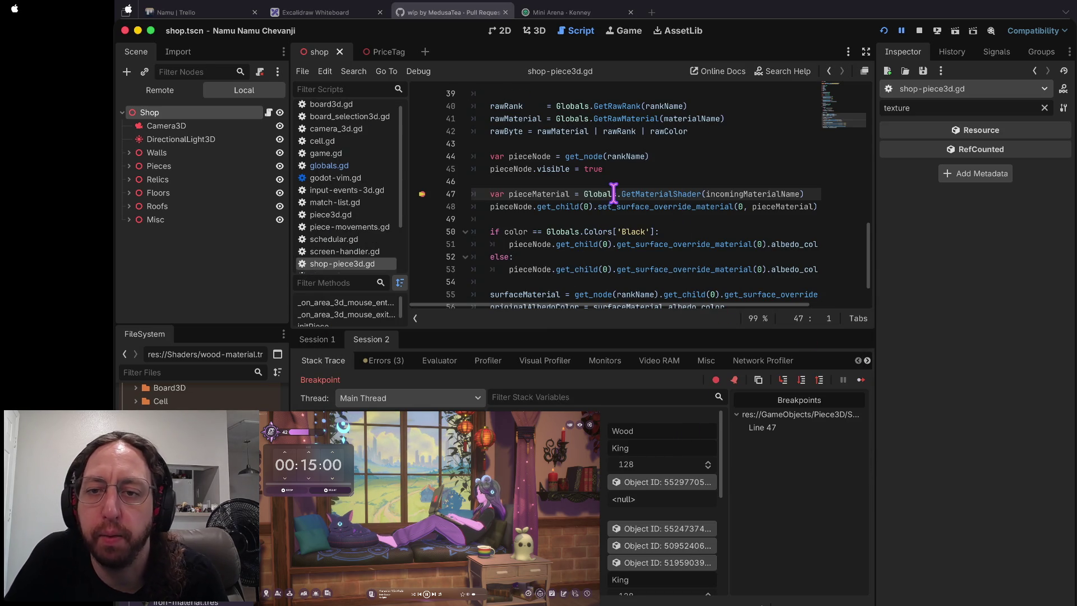
- Step into GetMaterialShader and step over to 'return x' on line 68, with idx 3 and x null
left_click(784, 386)
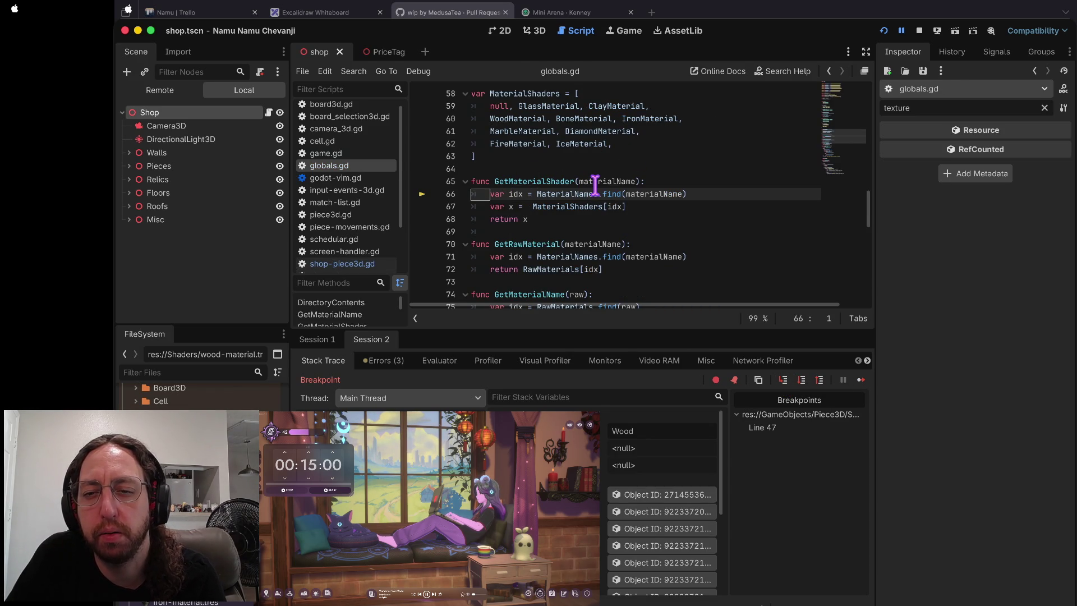
mouse_move(595, 185)
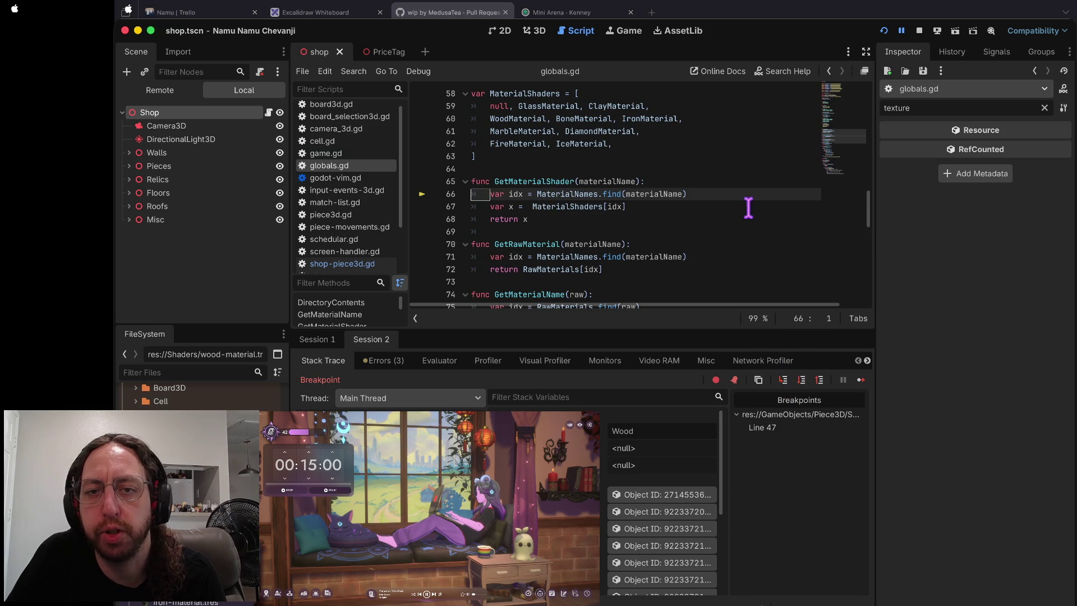
scroll(747, 204, "up", 2)
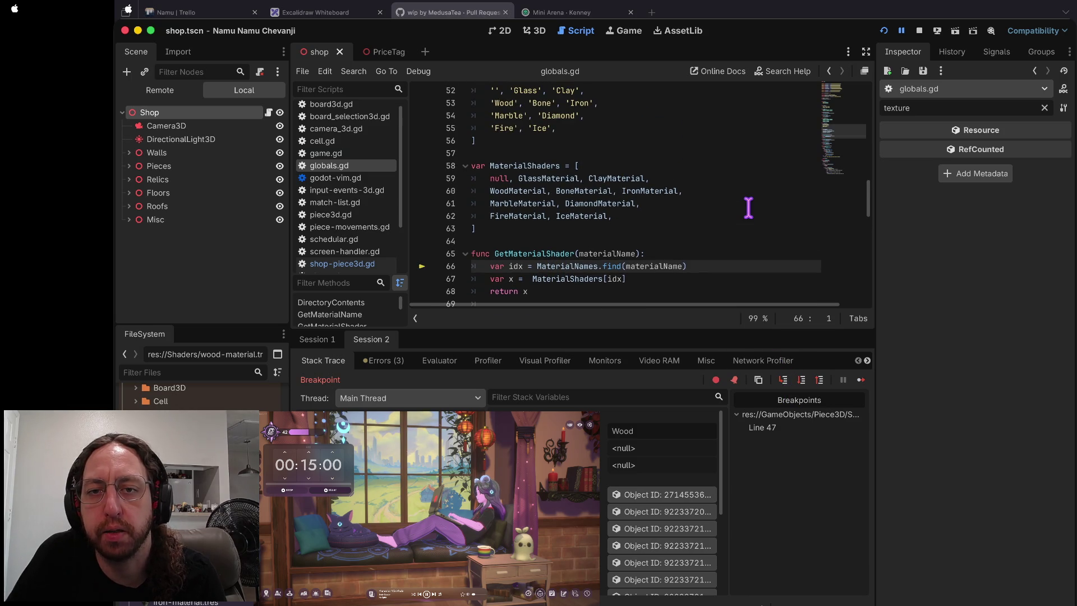
left_click(801, 381)
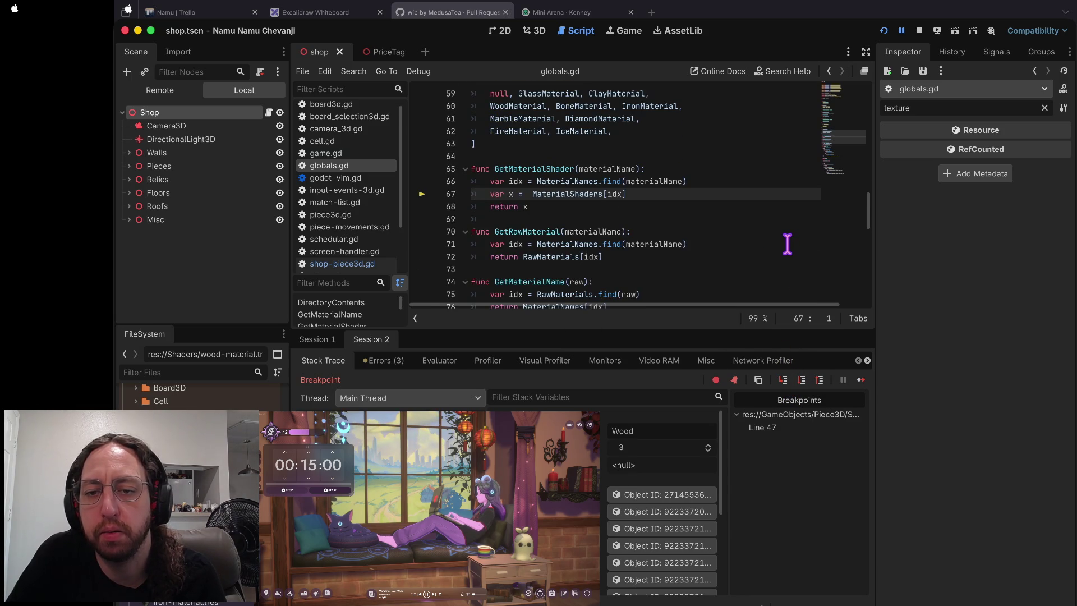
scroll(788, 243, "up", 3)
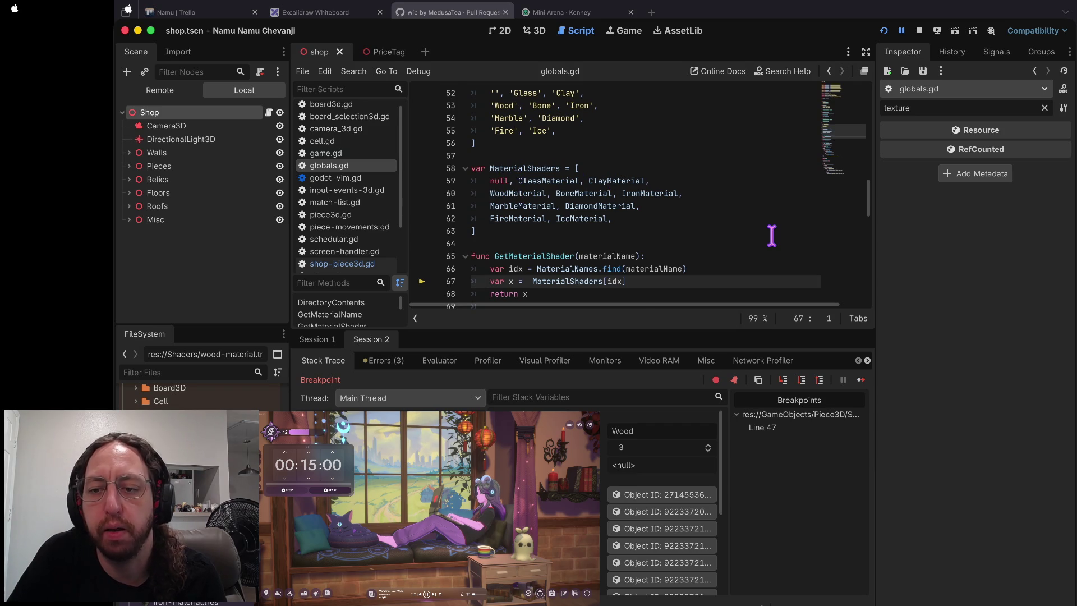
scroll(772, 234, "down", 1)
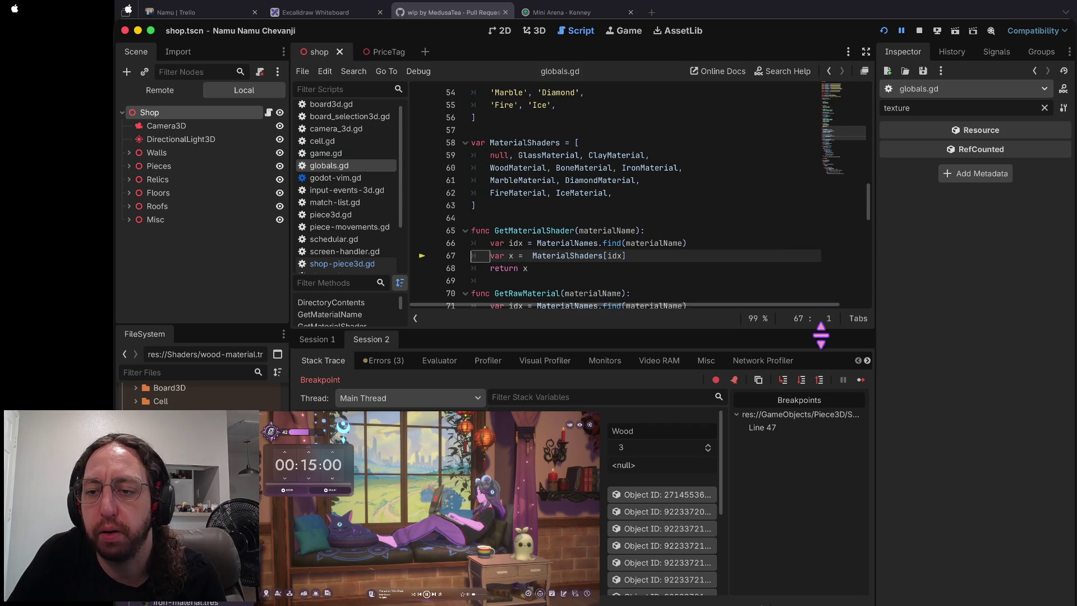
left_click(799, 380)
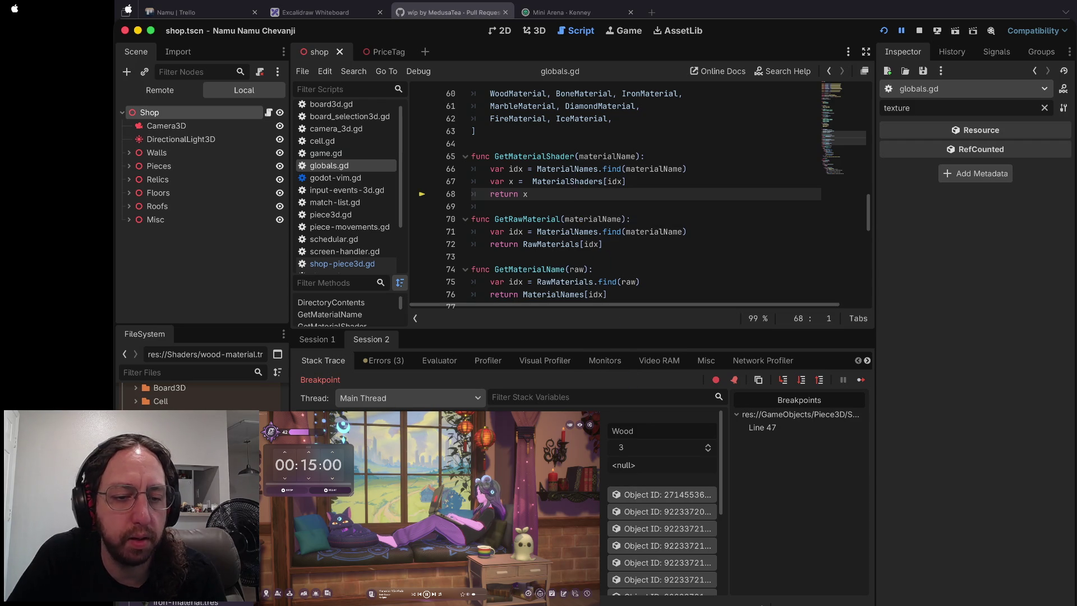
scroll(559, 230, "up", 15)
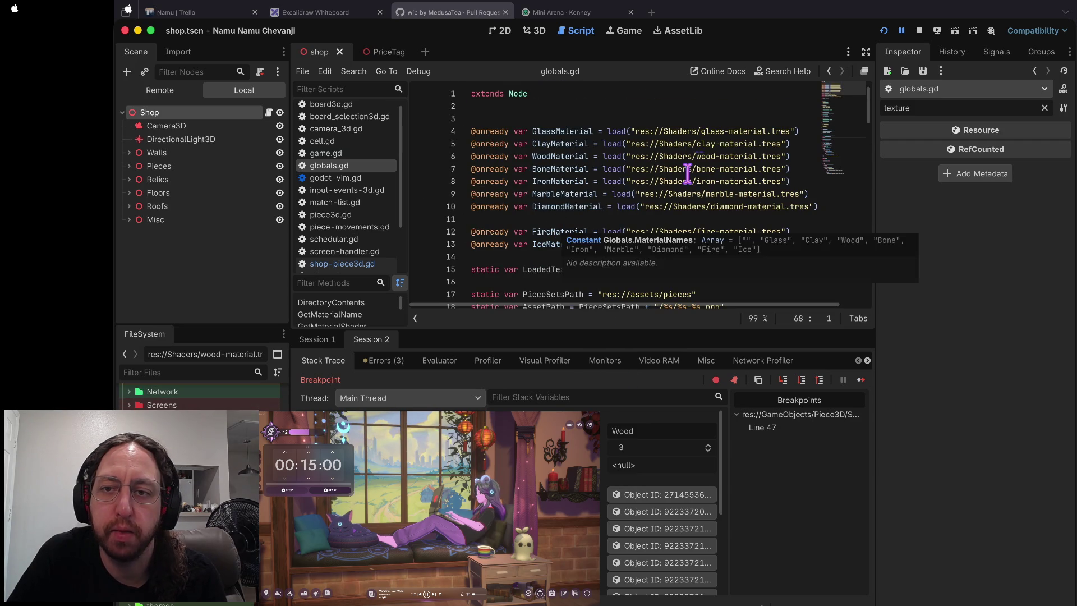
- Scroll globals.gd back to the top while checking the material variables' values
scroll(598, 131, "right", 1)
scroll(598, 130, "left", 1)
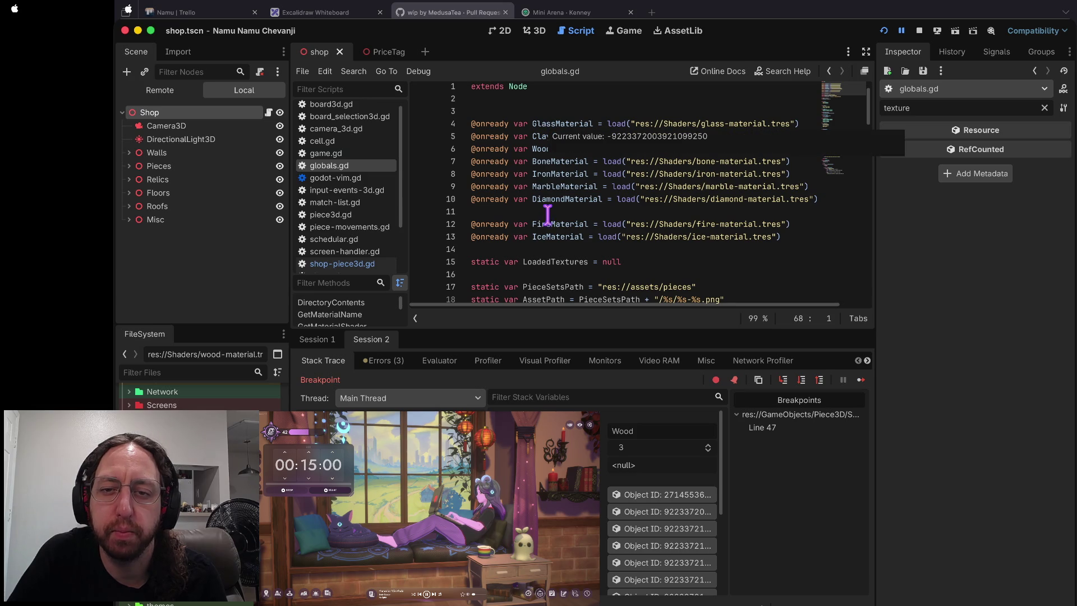
mouse_move(545, 225)
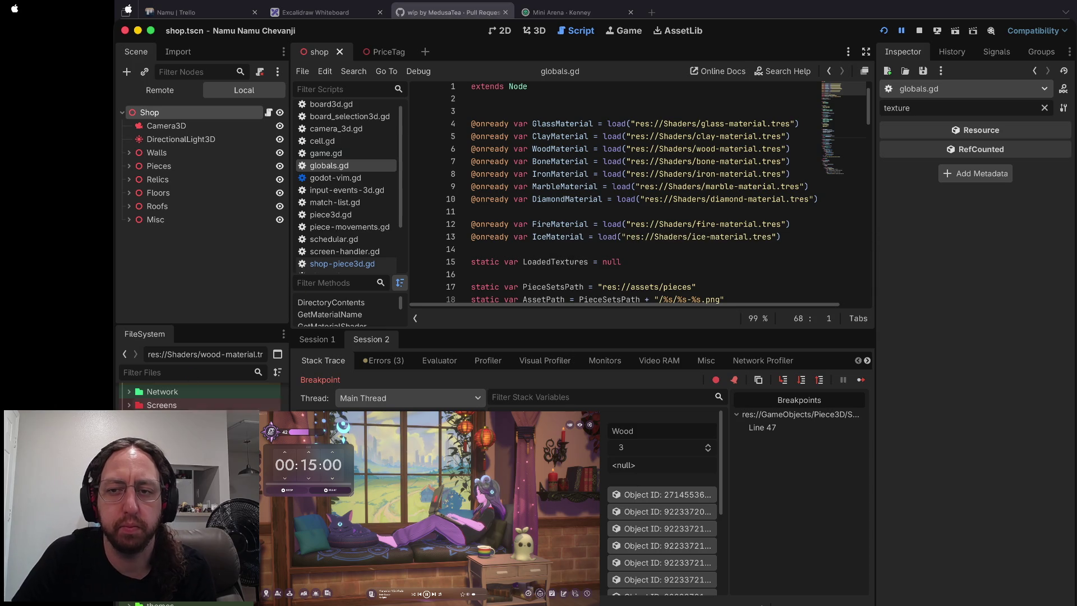
scroll(199, 396, "up", 5)
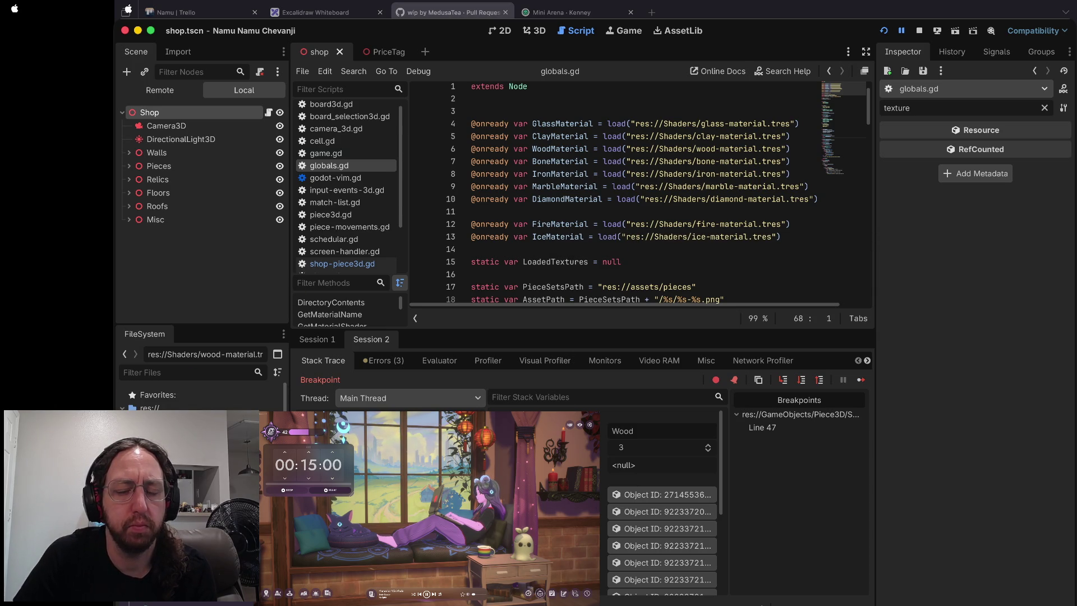
scroll(658, 191, "up", 1)
left_click(547, 120)
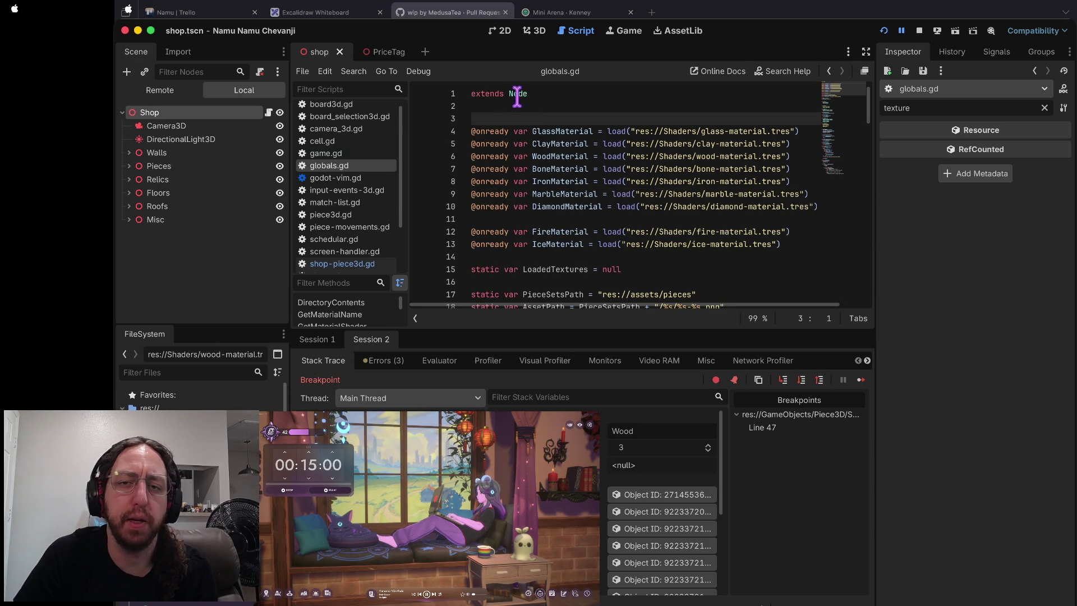
mouse_move(662, 192)
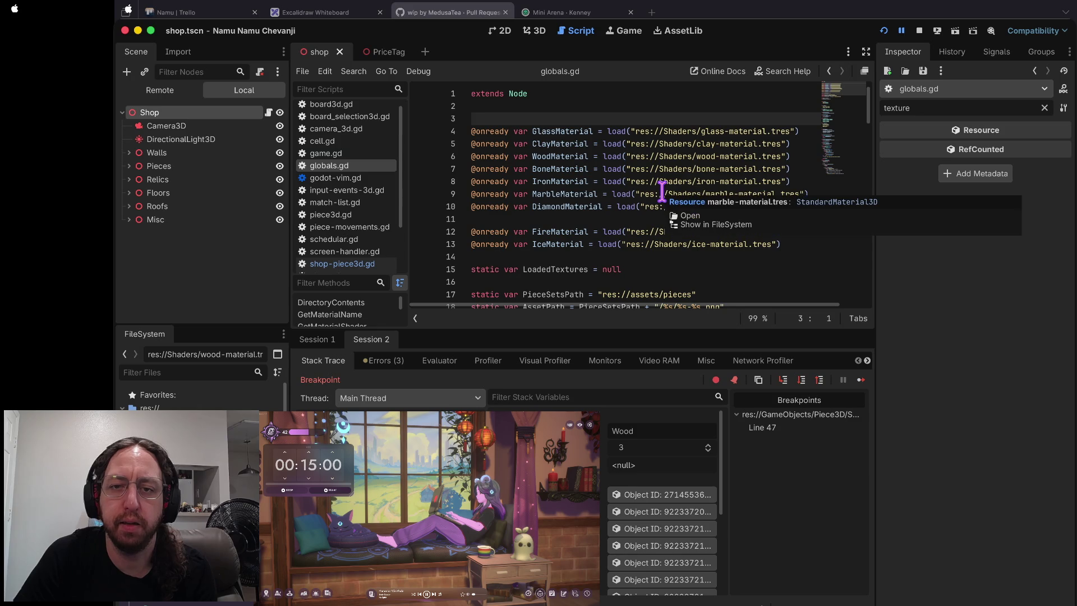
left_click(527, 130)
scroll(608, 176, "down", 5)
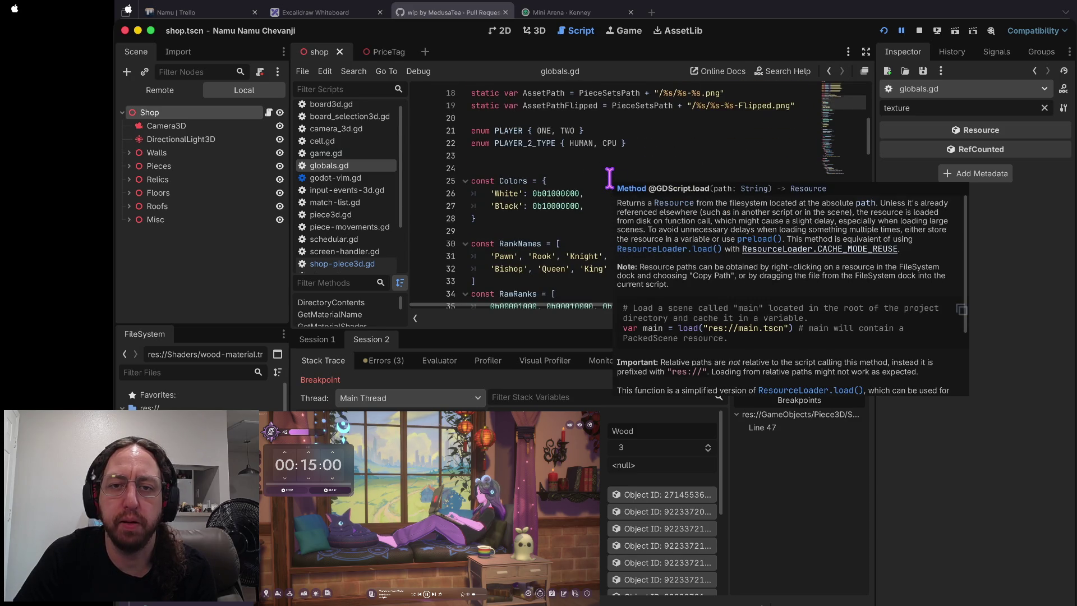
scroll(610, 178, "up", 5)
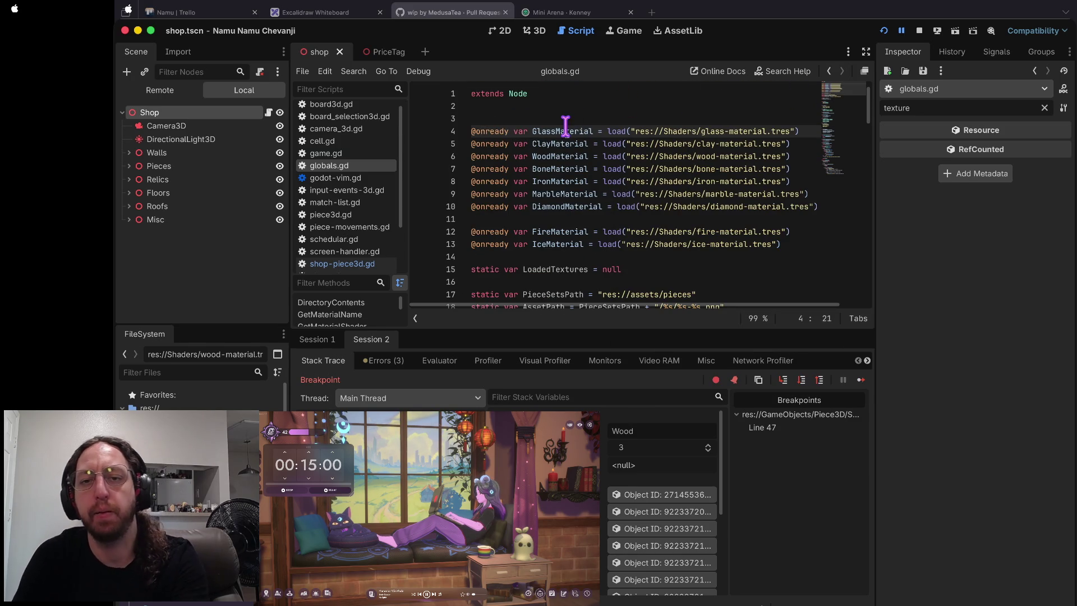
key("shift+Down")
key("shift+Down")
key("shift+Down")
key("shift+Down")
key("shift+Down")
key("shift+Down")
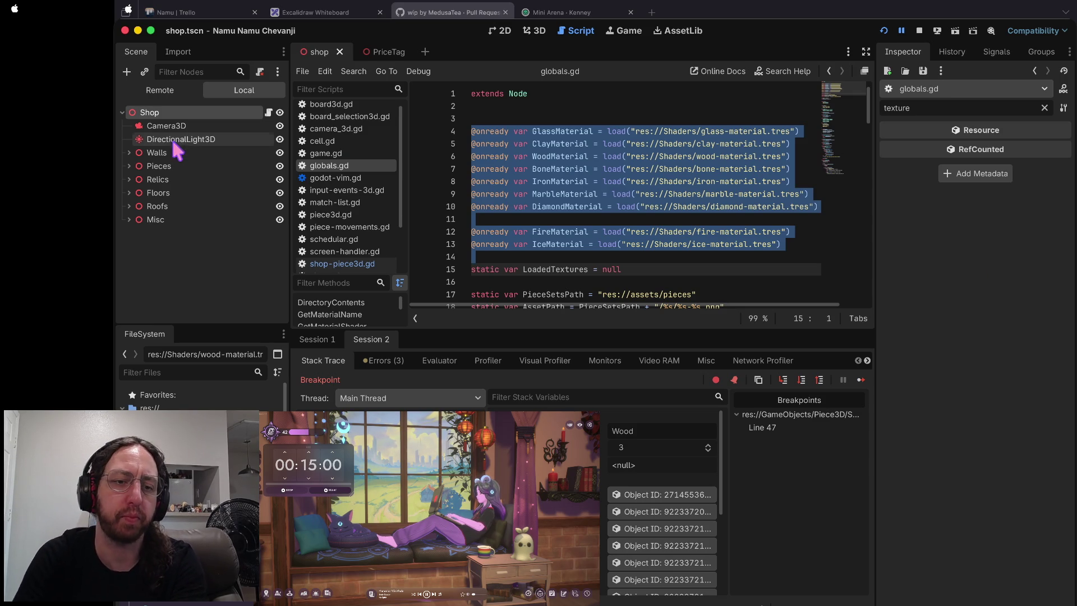
left_click(167, 96)
- Back in the local tree, open main.tscn and Node3D's script input-events-3d.gd
left_click(240, 90)
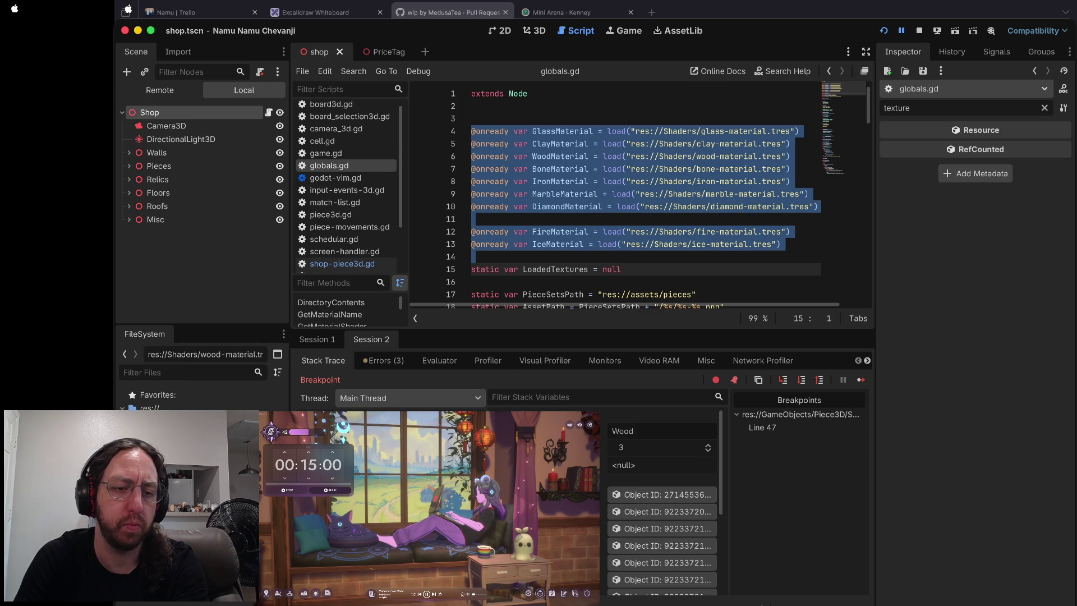
double_click(168, 437)
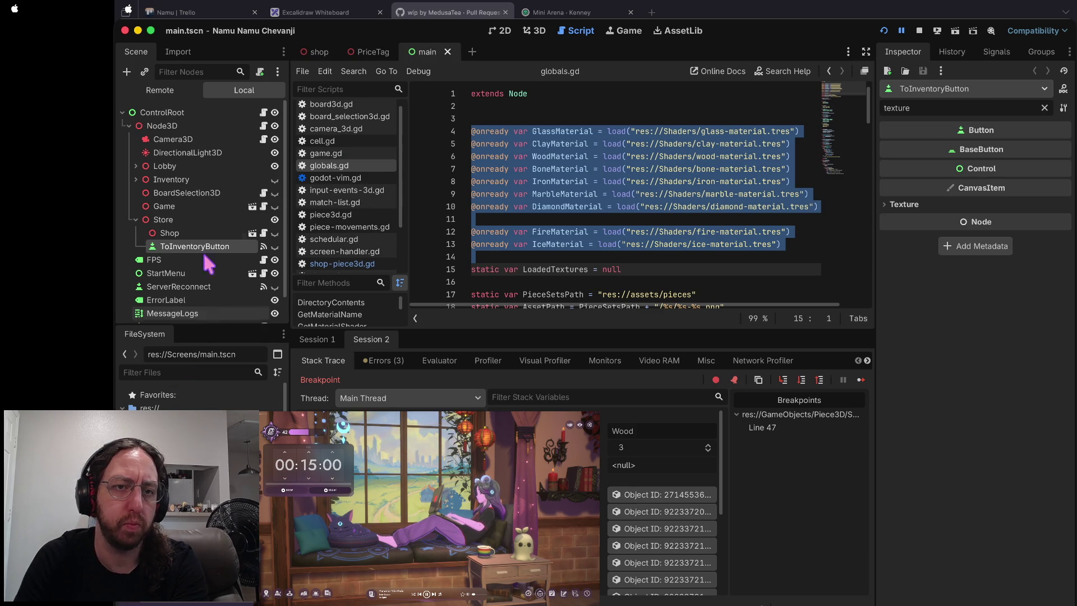
left_click(127, 126)
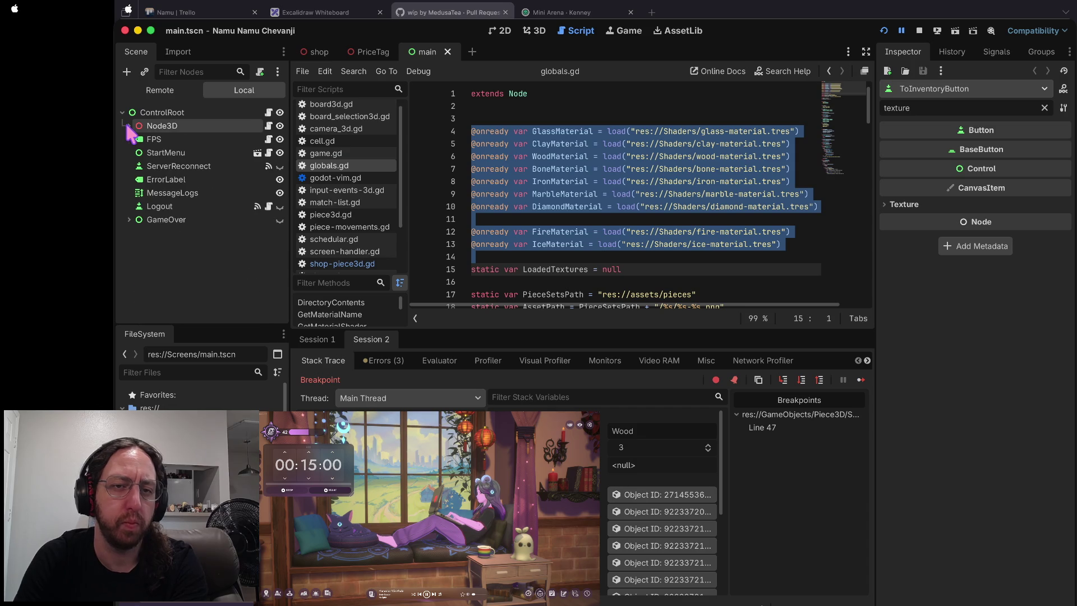
left_click(126, 126)
left_click(263, 127)
scroll(702, 162, "up", 5)
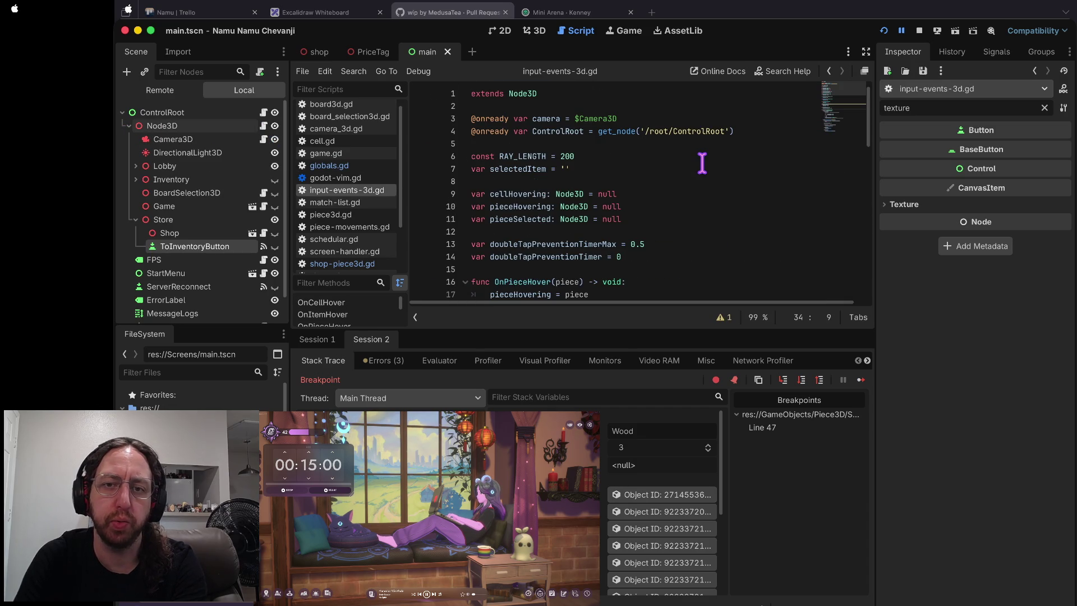
scroll(702, 163, "down", 3)
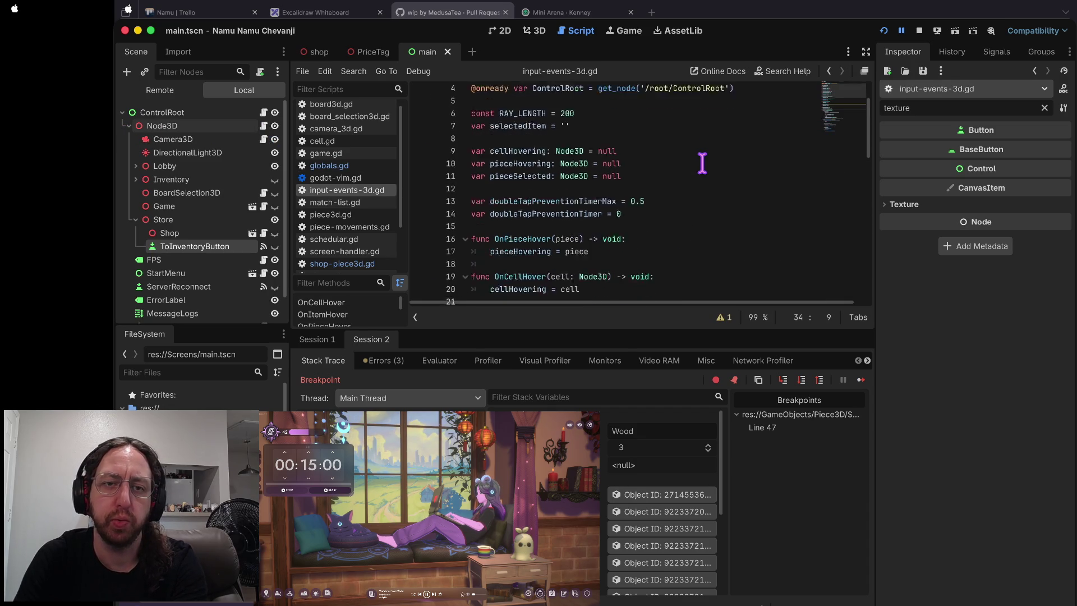
- Stop the running game's debug session
left_click(919, 29)
scroll(624, 143, "up", 3)
left_click(625, 143)
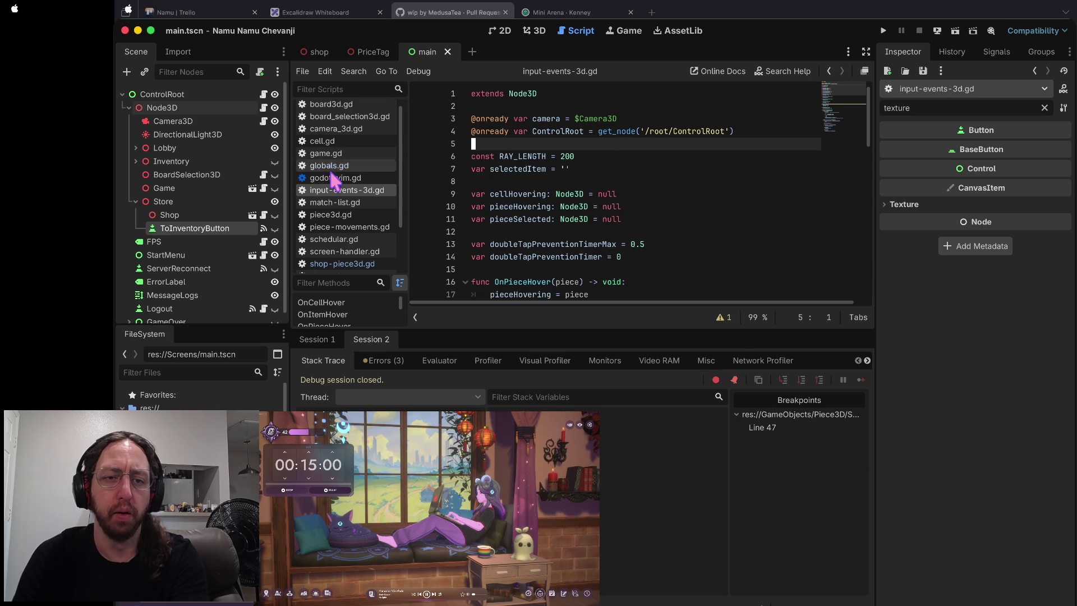
left_click(135, 202)
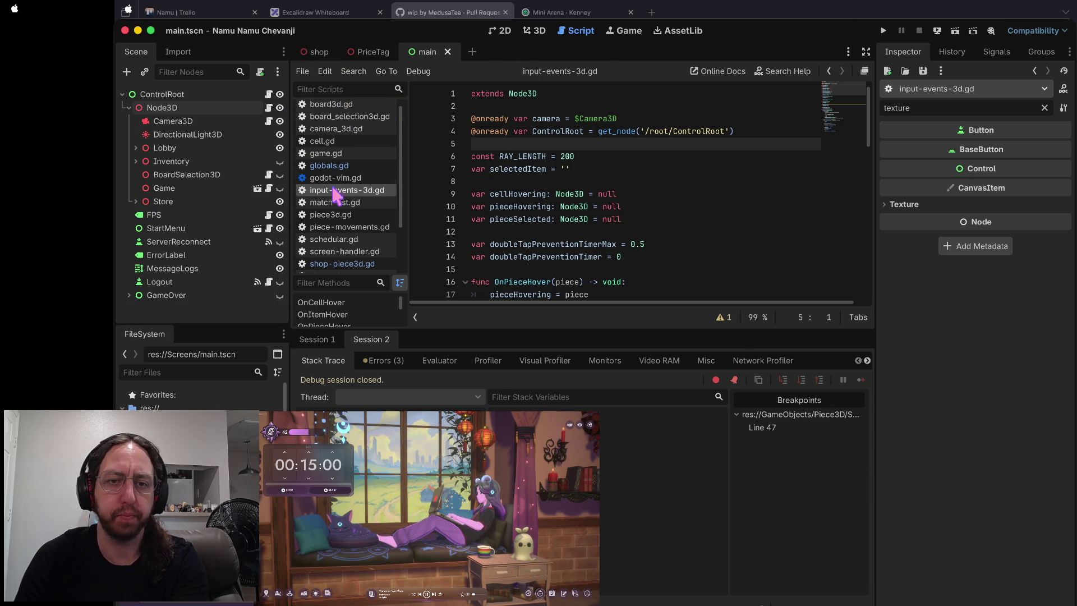
left_click(331, 165)
left_click(572, 143)
key("Up")
key("Home")
key("shift+Down")
key("shift+Down")
key("shift+Down")
key("shift+Down")
key("shift+Down")
key("shift+Down")
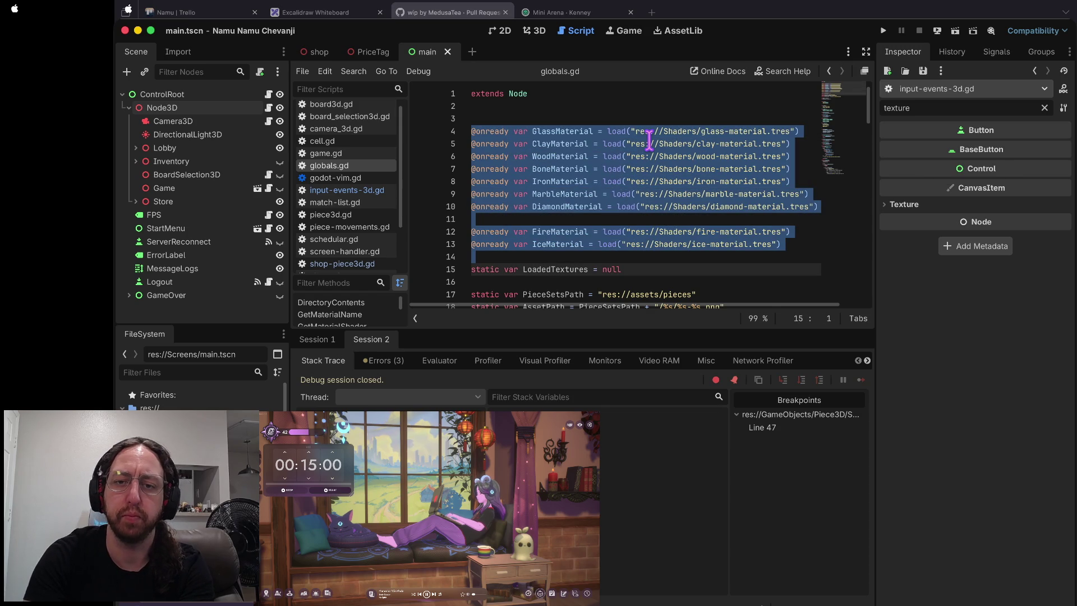
scroll(708, 251, "down", 2)
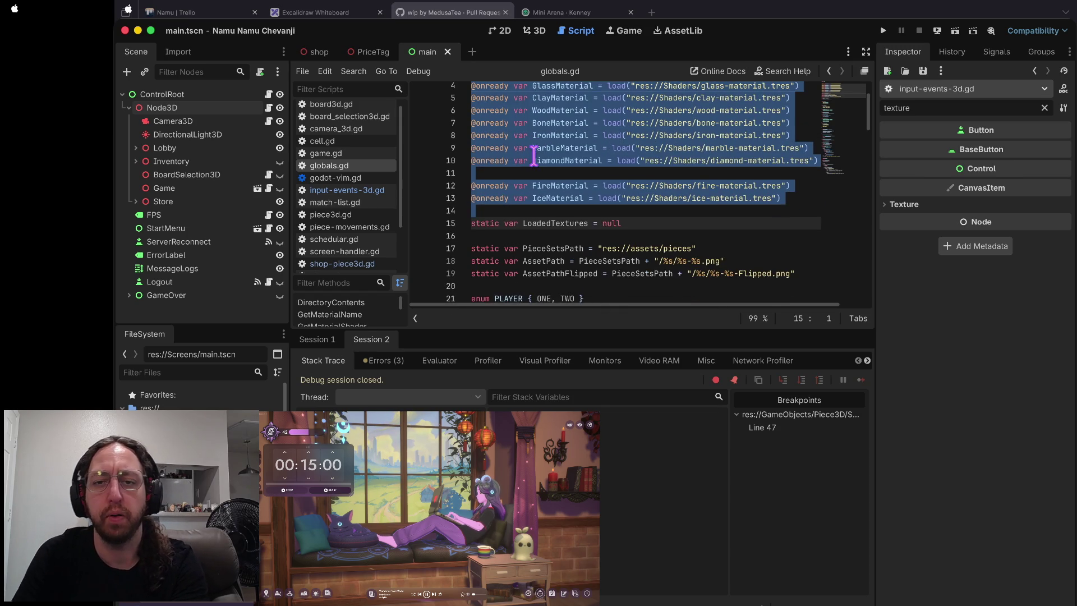
scroll(708, 251, "down", 15)
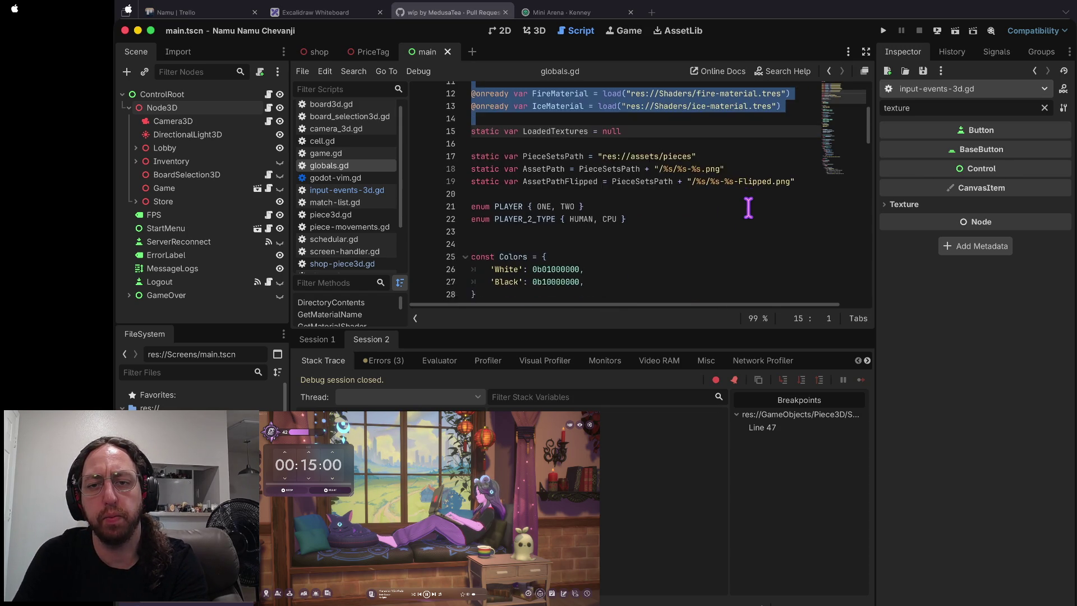
scroll(748, 207, "down", 15)
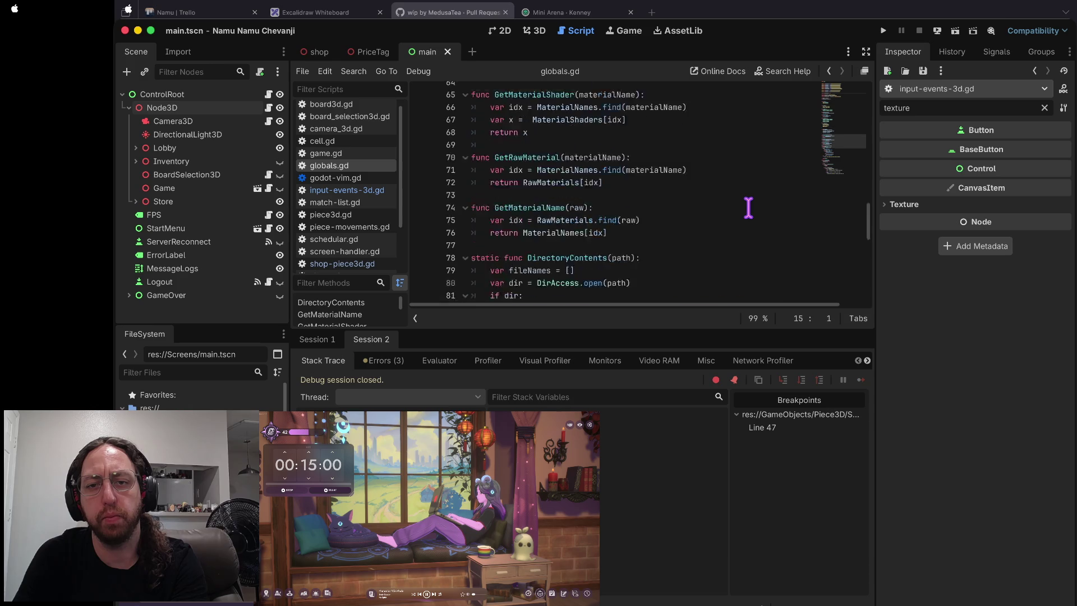
scroll(748, 207, "down", 3)
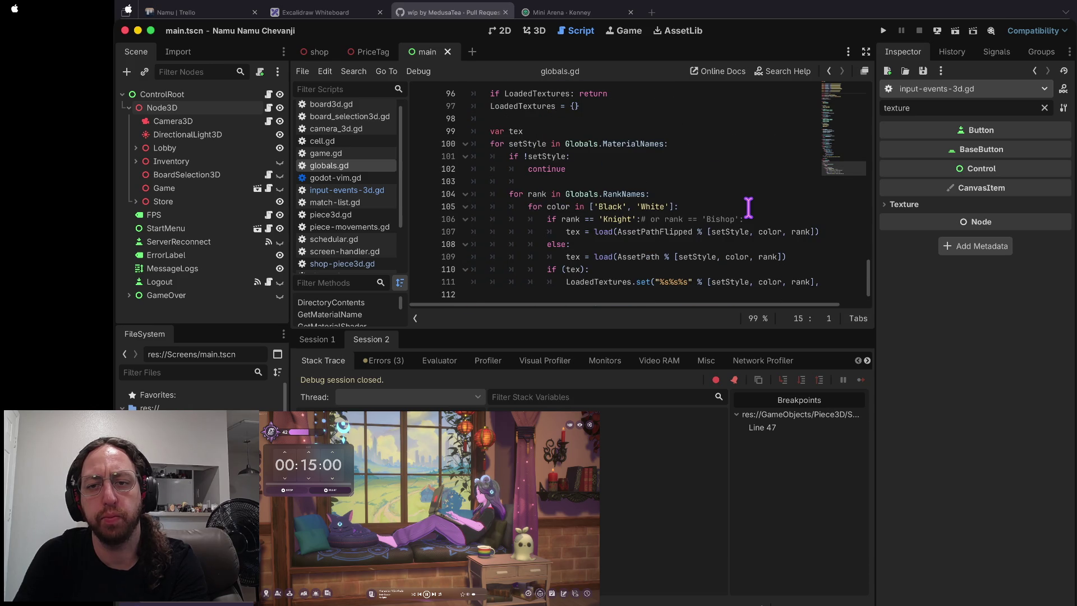
scroll(748, 208, "up", 8)
scroll(749, 208, "down", 8)
scroll(748, 207, "up", 20)
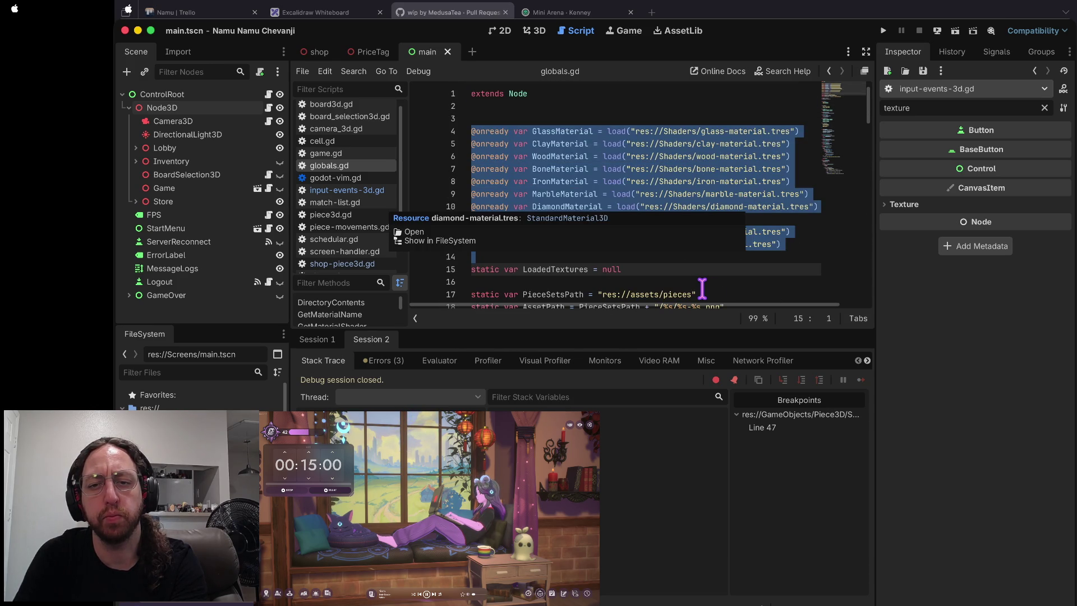
key("BackSpace")
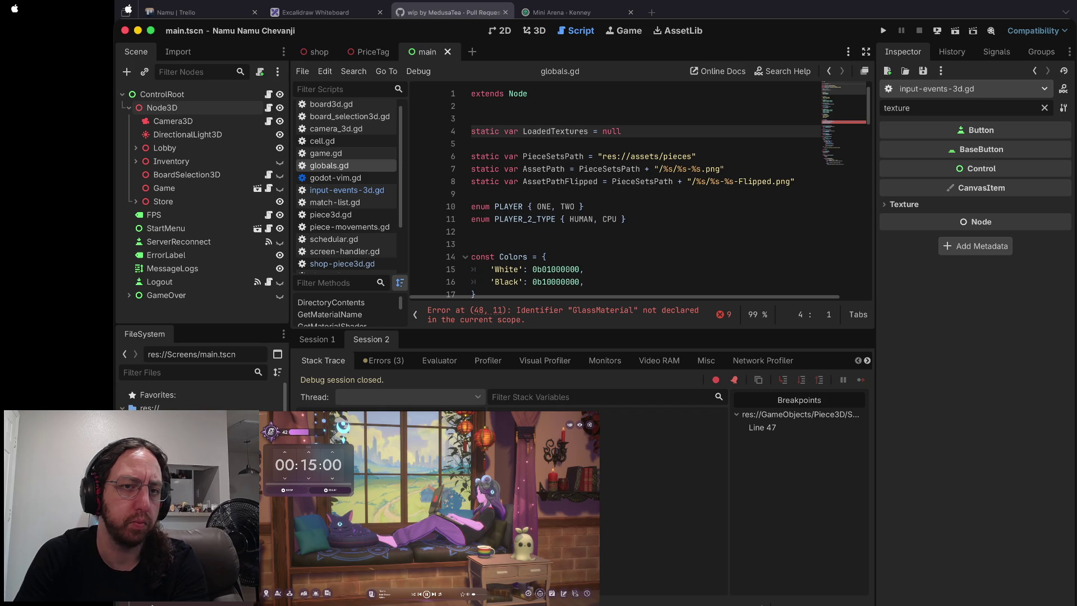
- Open input-events-3d.gd and inspect its RAY_LENGTH 200 constant and empty selectedItem on lines 6–8
left_click(268, 107)
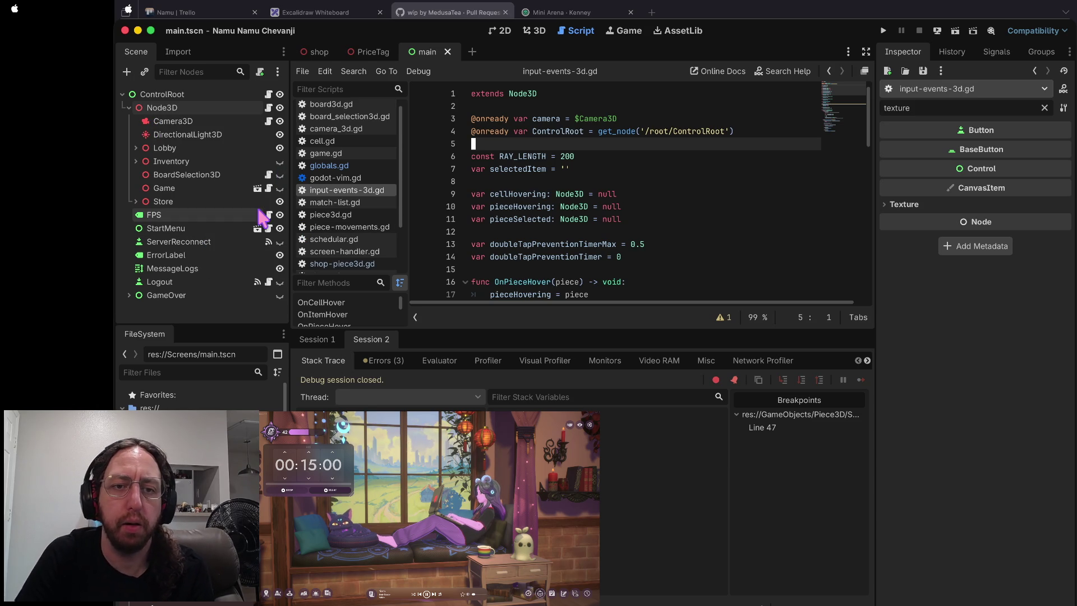
left_click(660, 152)
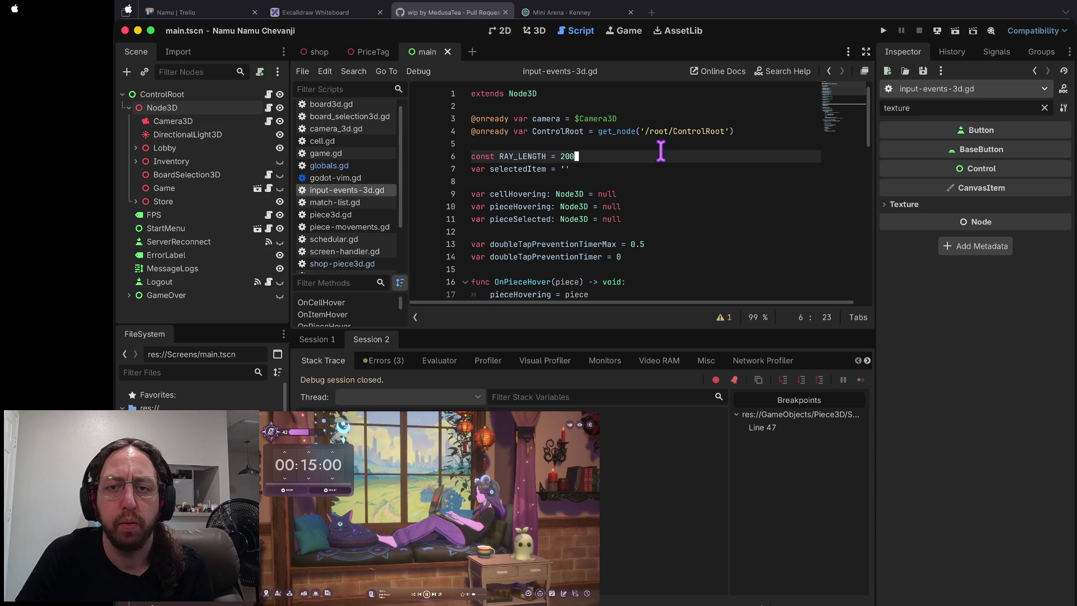
left_click(584, 181)
scroll(584, 182, "down", 1)
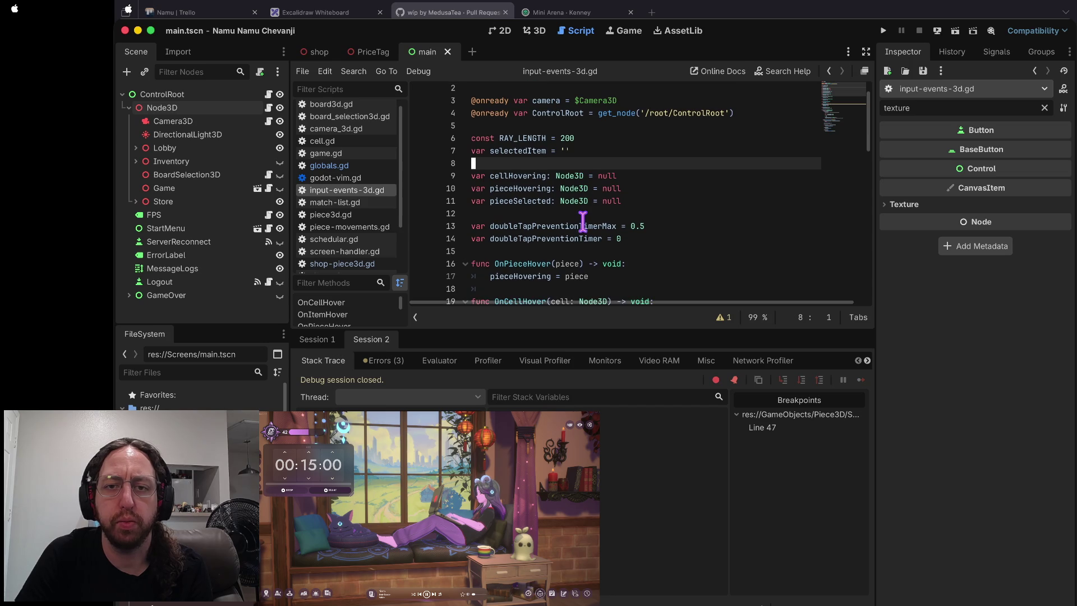
scroll(586, 216, "up", 1)
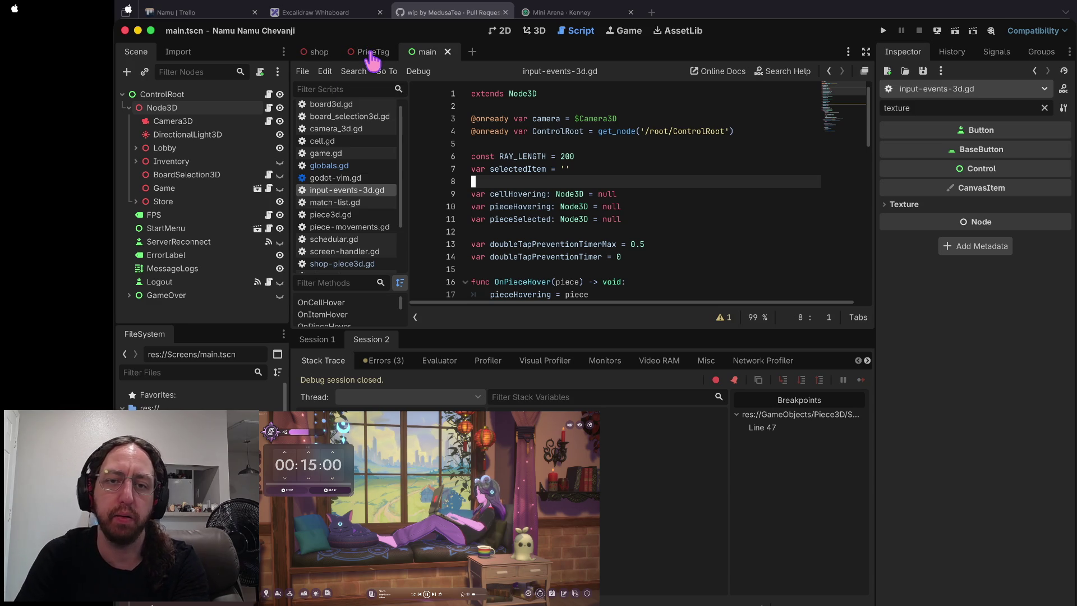
- Search the web for 'godot onread with global node' in a new browser tab
key("ctrl+Right")
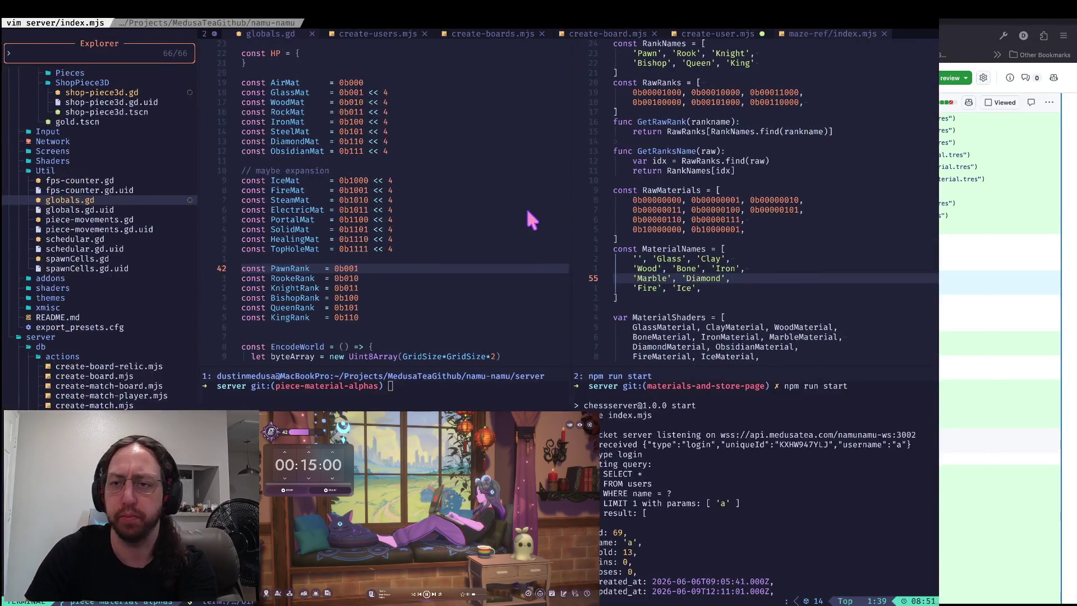
key("ctrl+Right")
key("ctrl+t")
type("godot onread with global node")
key("Return")
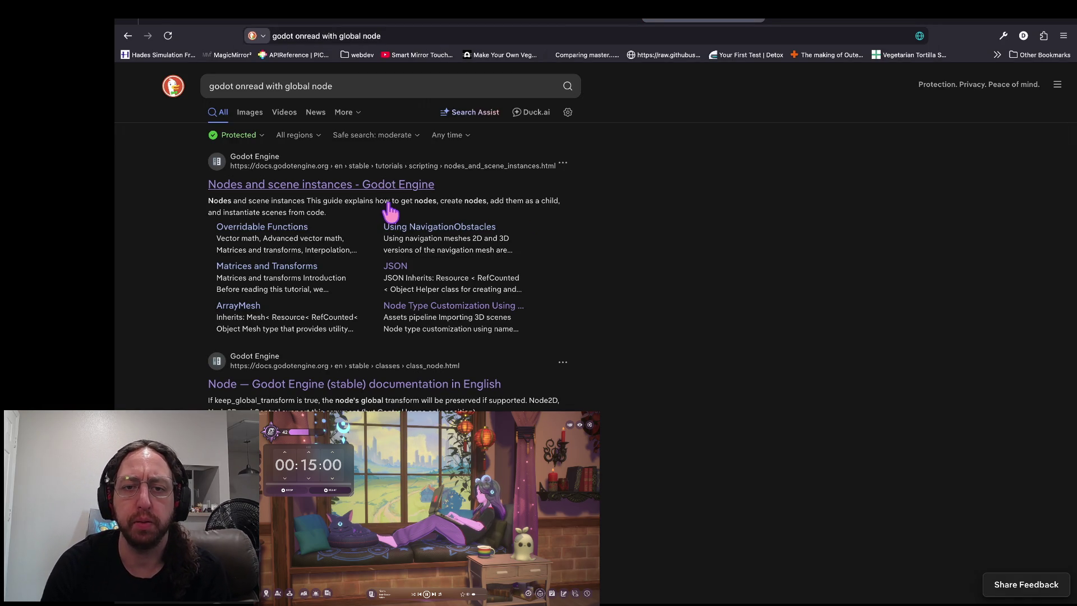
- Read the Getting nodes section of the 'Nodes and scene instances' Godot docs page
left_click(505, 193)
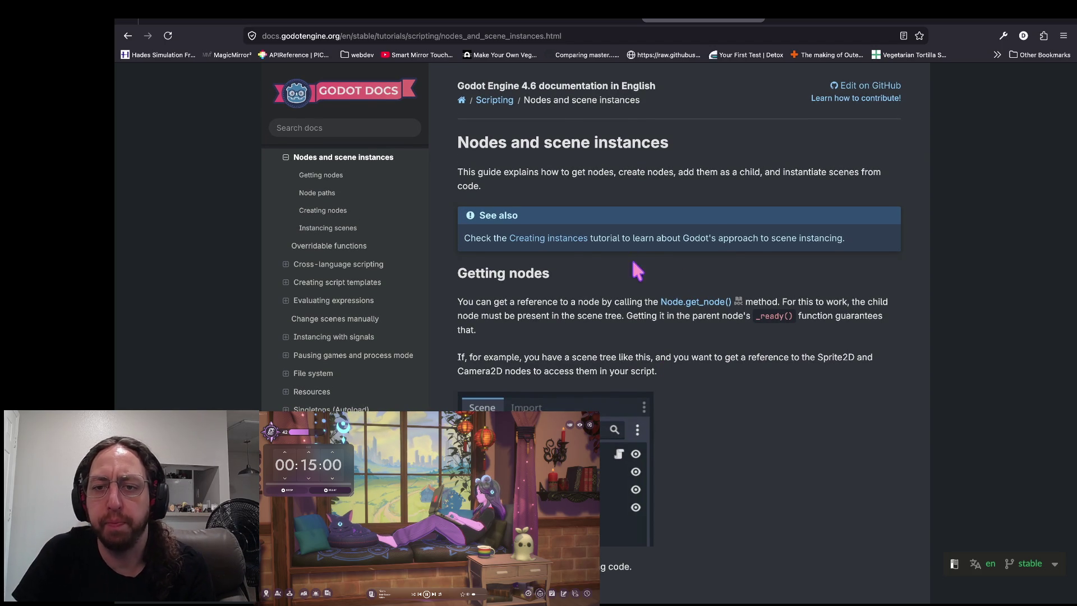
left_click_drag(589, 253, 832, 268)
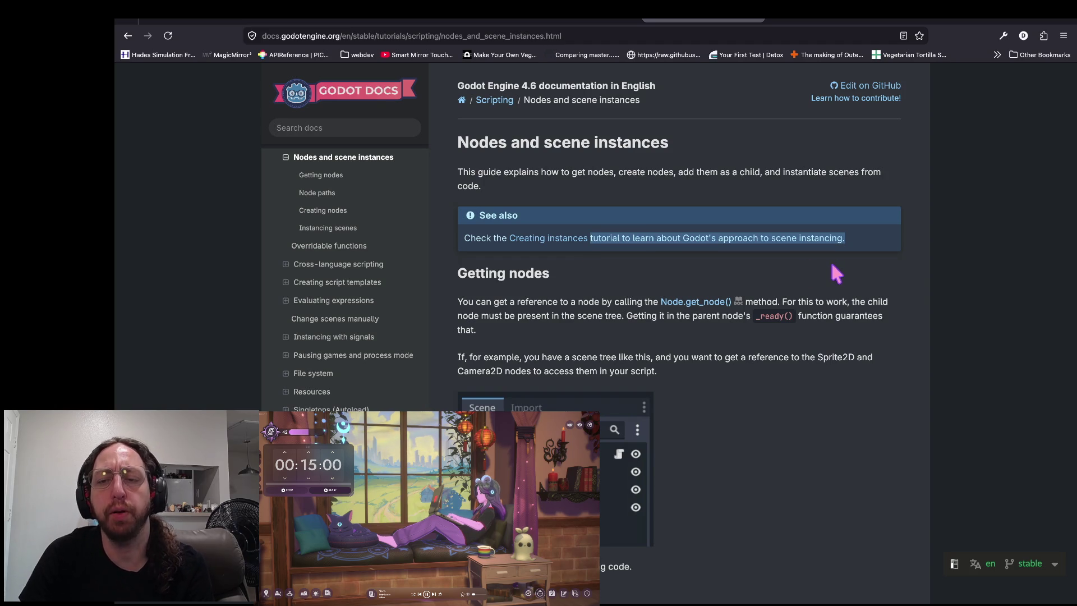
left_click(824, 250)
scroll(632, 308, "down", 1)
left_click_drag(806, 306, 662, 305)
left_click(539, 308)
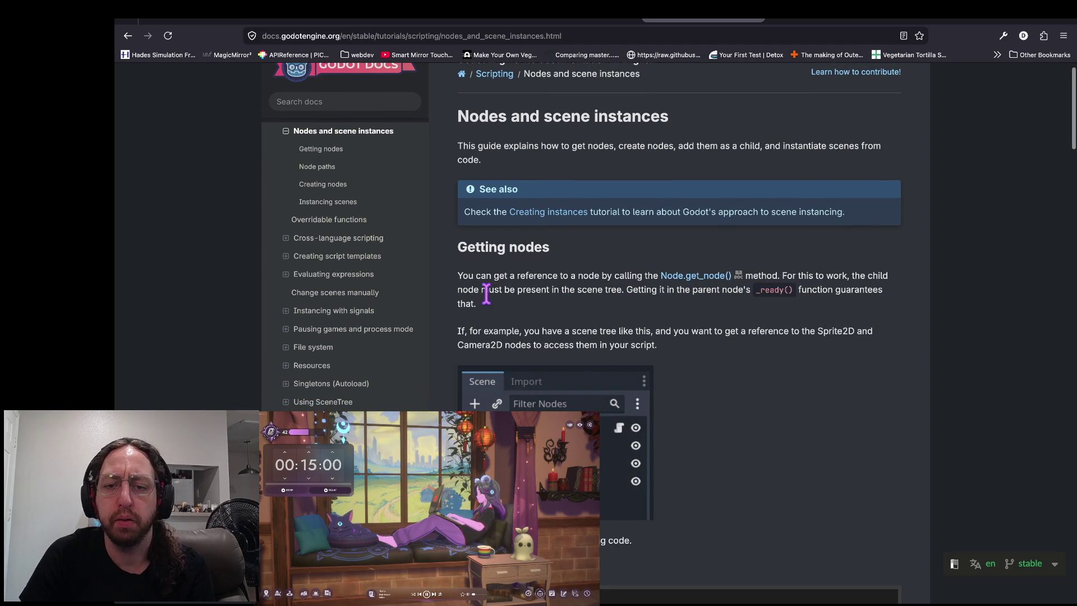
scroll(485, 293, "down", 5)
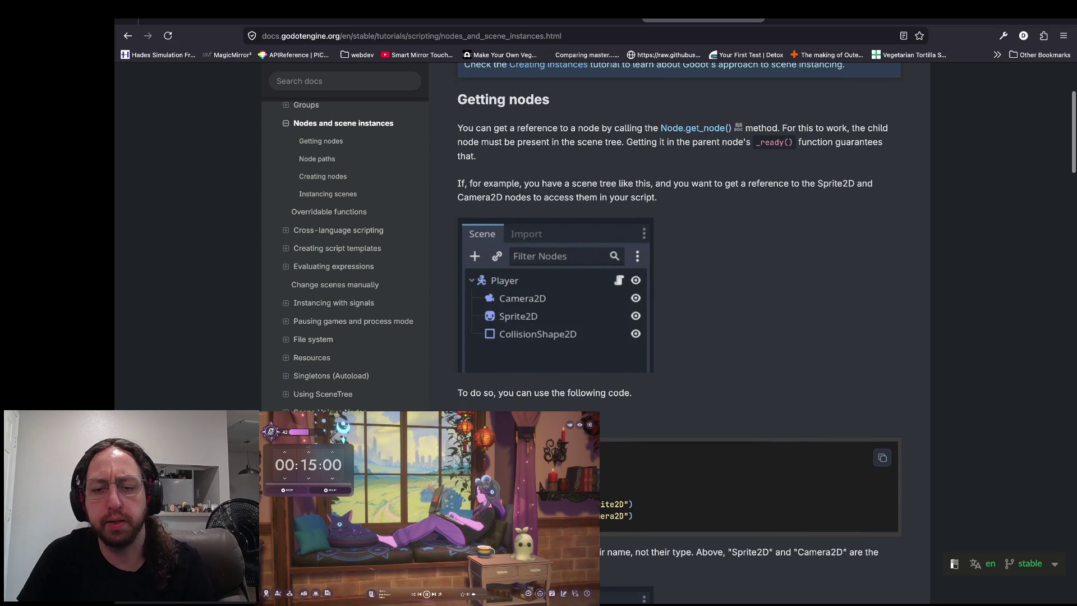
key("super+Tab")
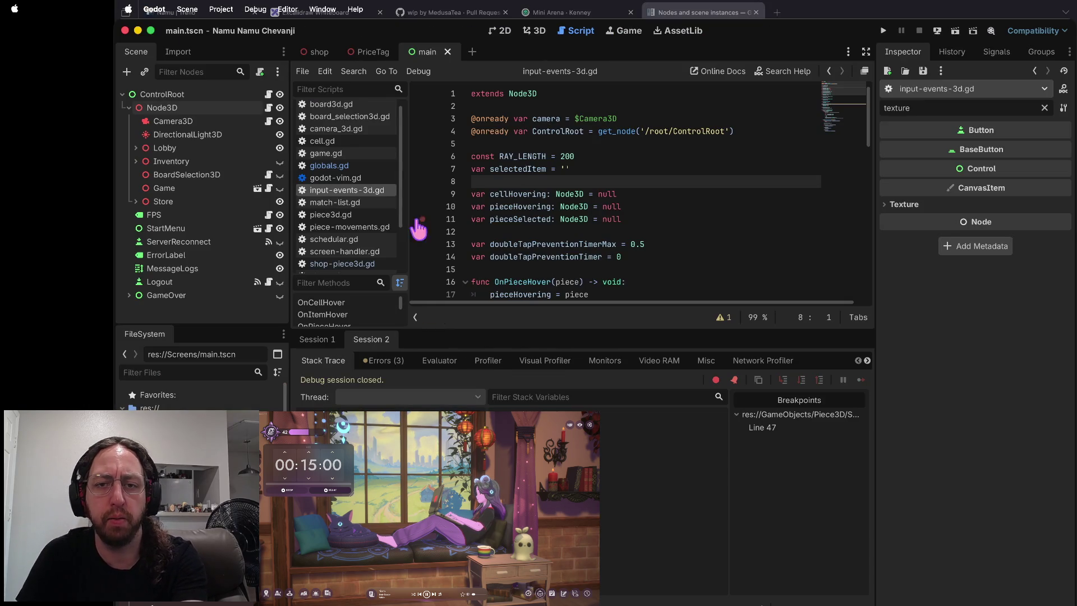
- Add func _ready(): printing 'tester test' at globals.gd line 24, then save and run the game
left_click(329, 165)
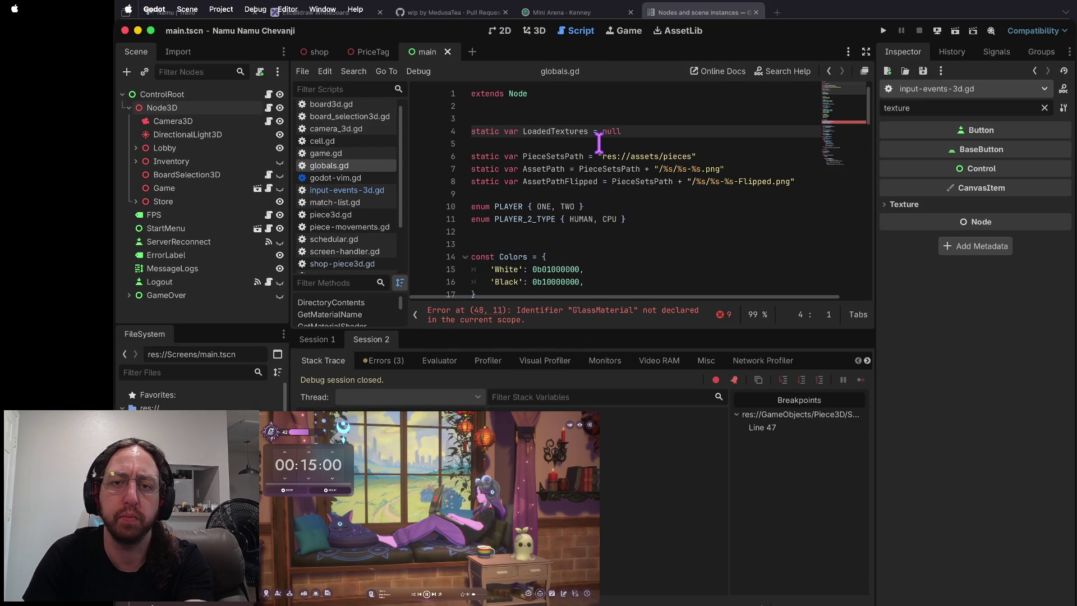
scroll(598, 145, "down", 5)
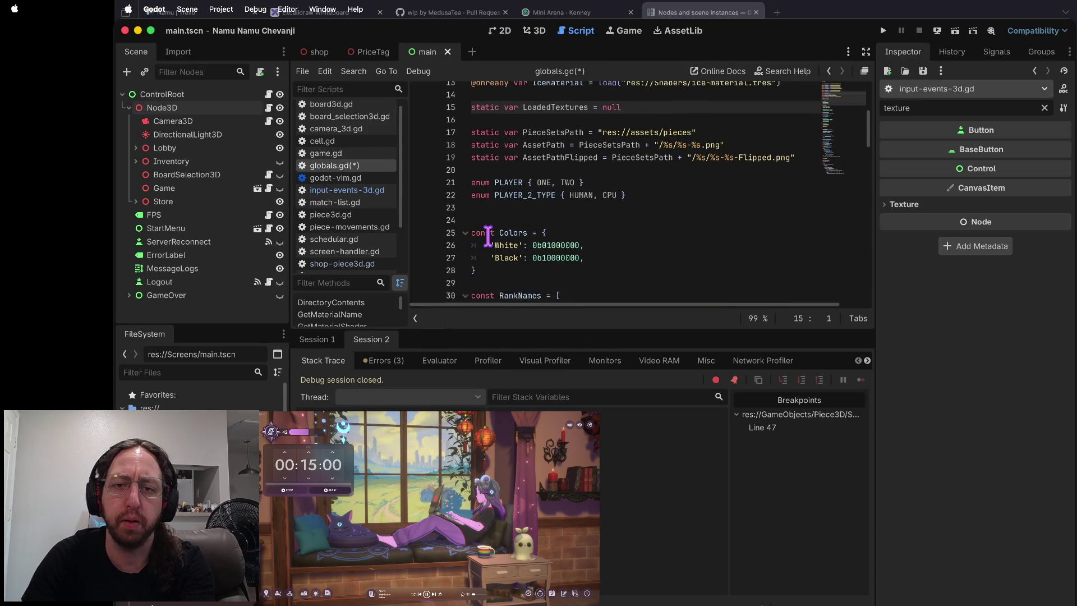
left_click(476, 180)
type("func _ready():")
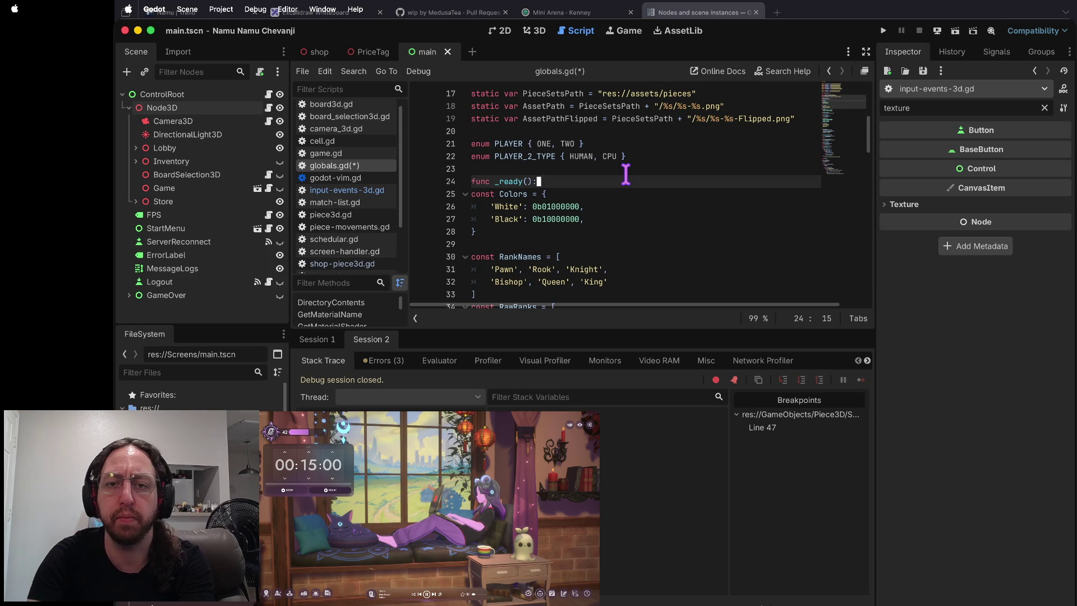
key("Home")
key("Return")
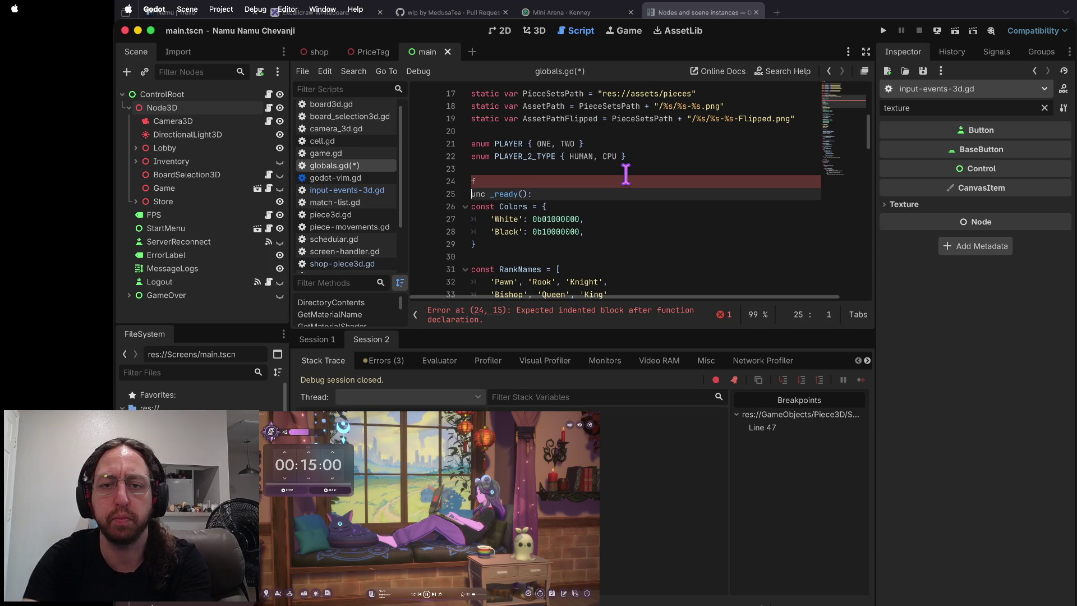
key("ctrl+z")
type("o")
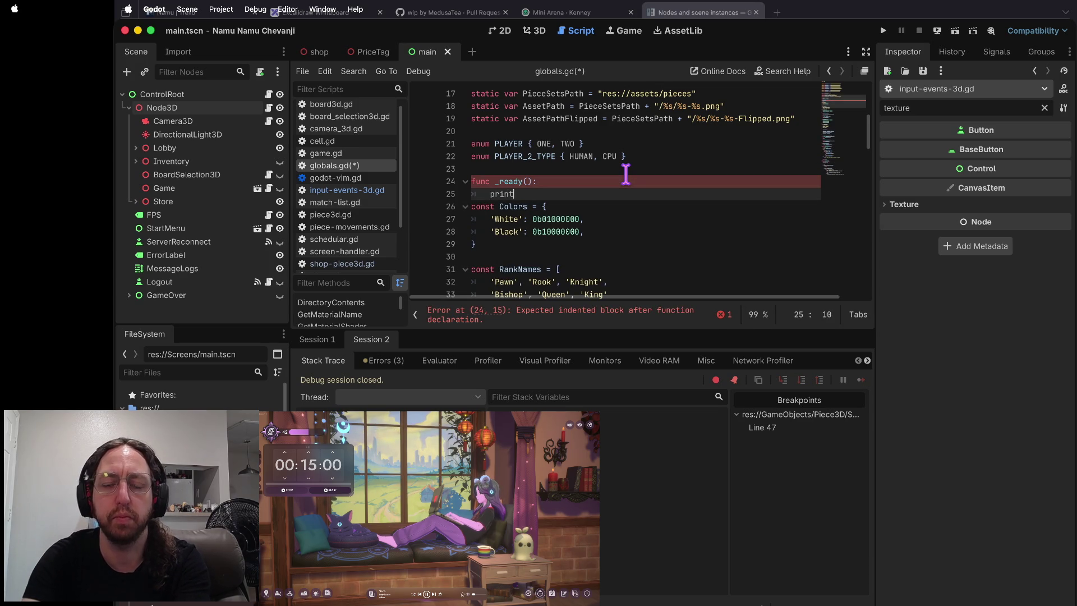
type("('tester")
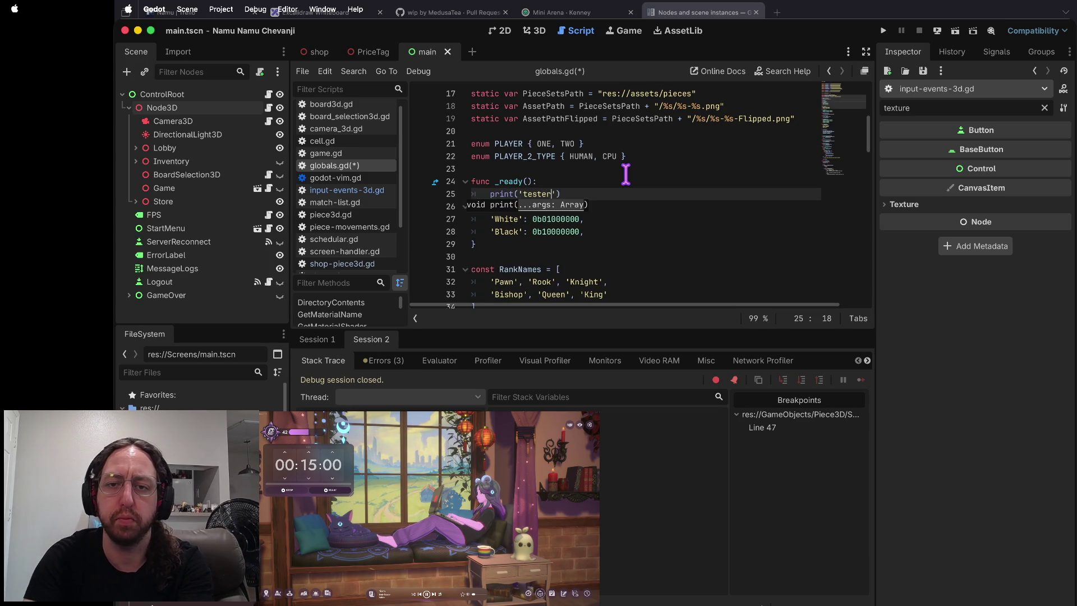
key("super+s")
key("super+b")
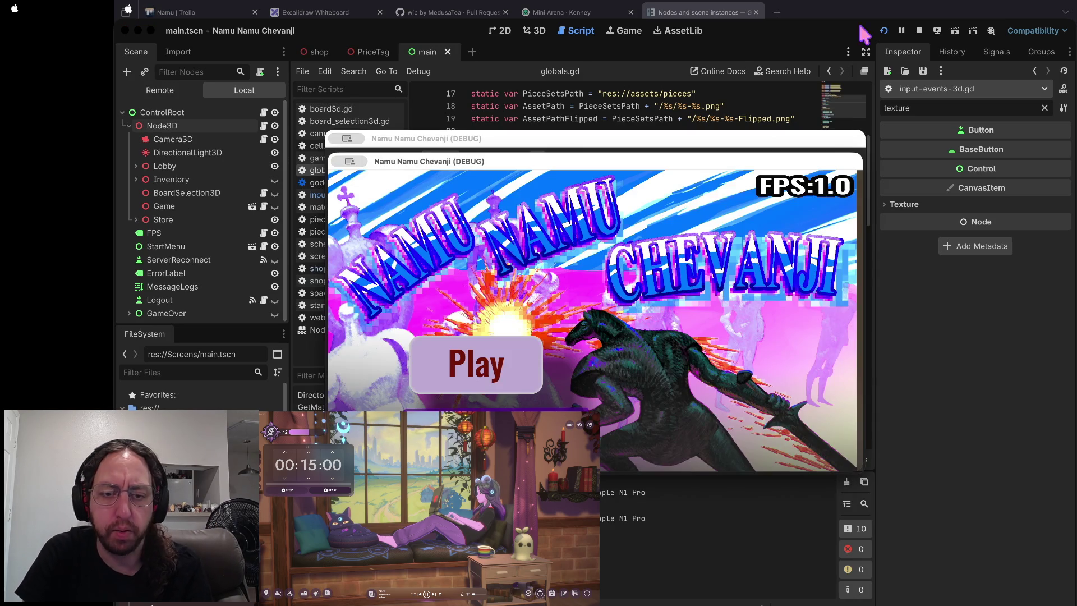
- Stop the game and copy globals.gd's material declarations on lines 4–15
left_click(918, 33)
scroll(617, 172, "up", 5)
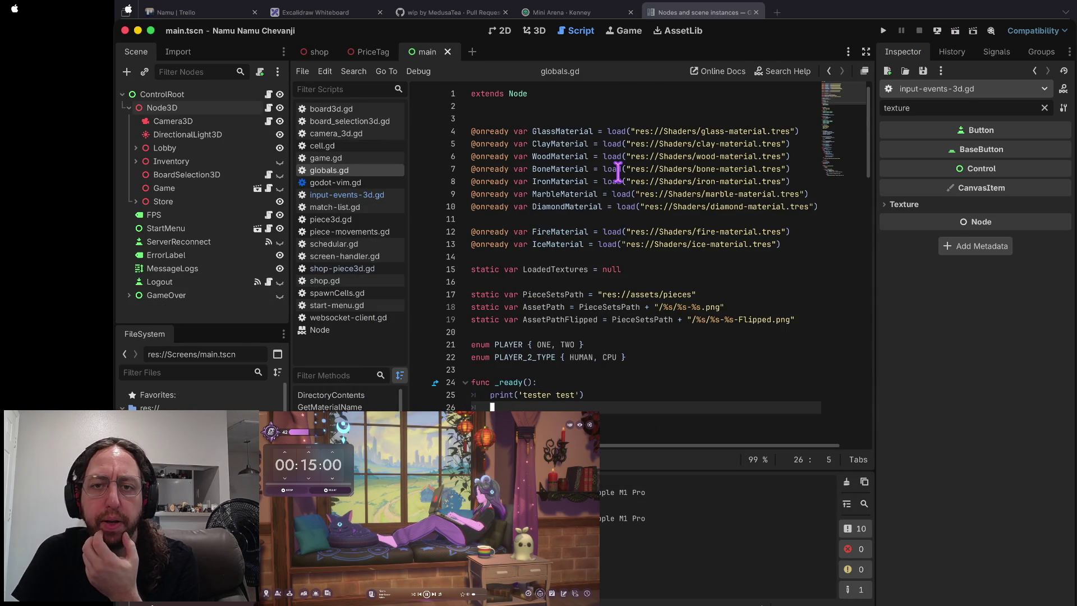
left_click(482, 132)
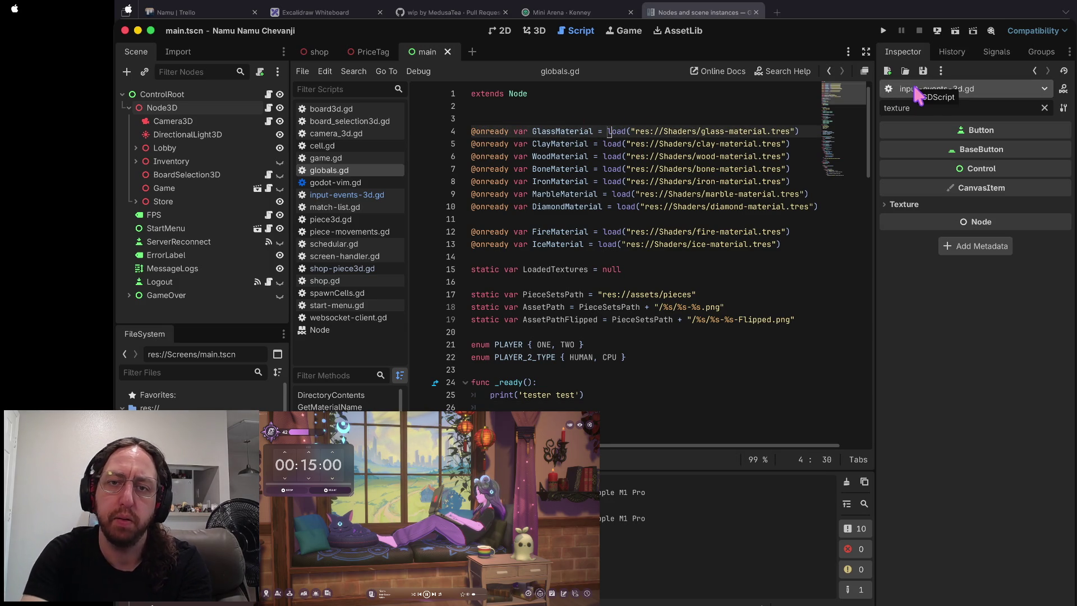
key("shift+v")
key("j")
key("j")
key("j")
key("Escape")
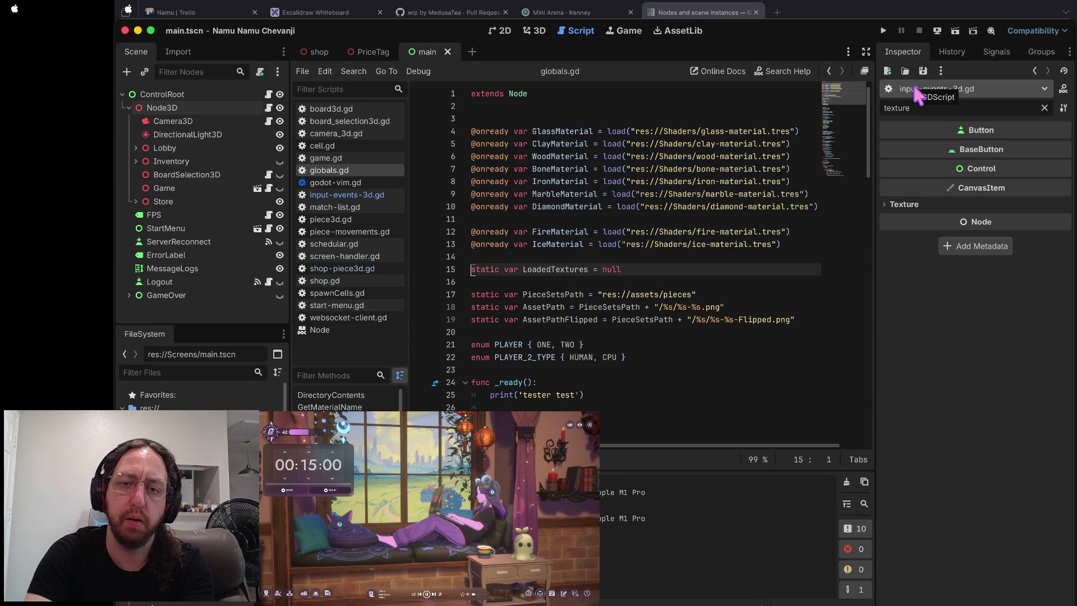
- Paste the material loads beneath func _ready() and save globals.gd
key("j")
key("j")
key("j")
key("k")
key("k")
key("k")
key("p")
key("k")
key("shift+a")
key("k")
key("k")
key("k")
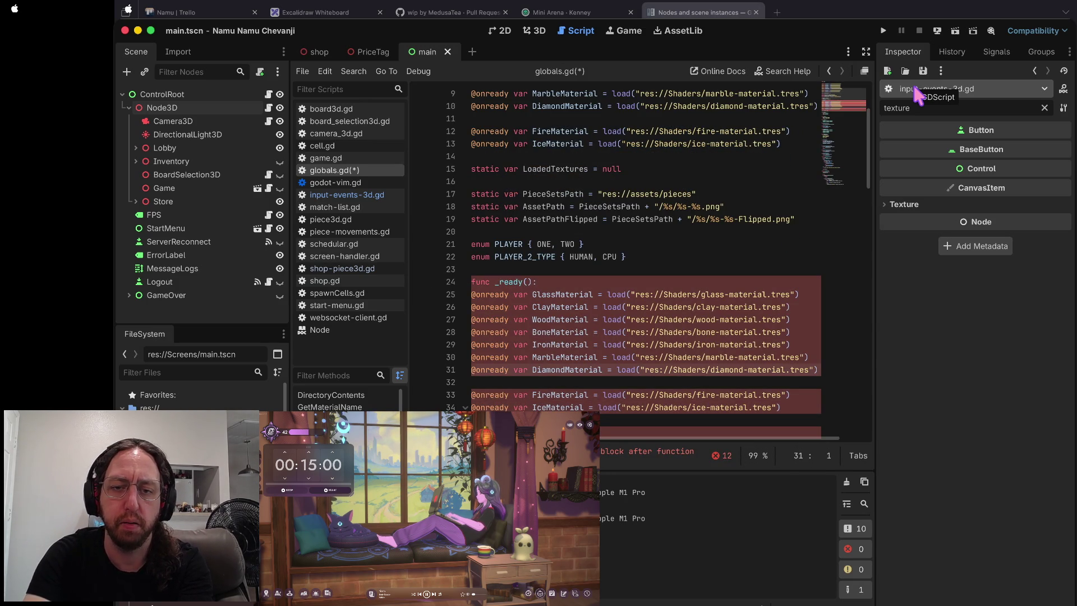
key("j")
key("j")
key("j")
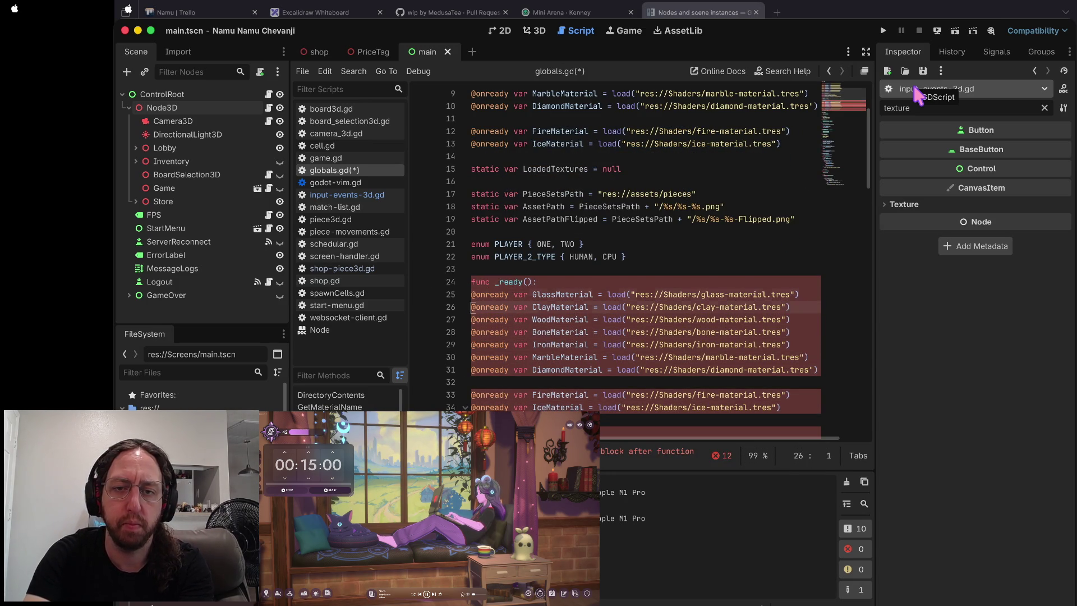
key("super+s")
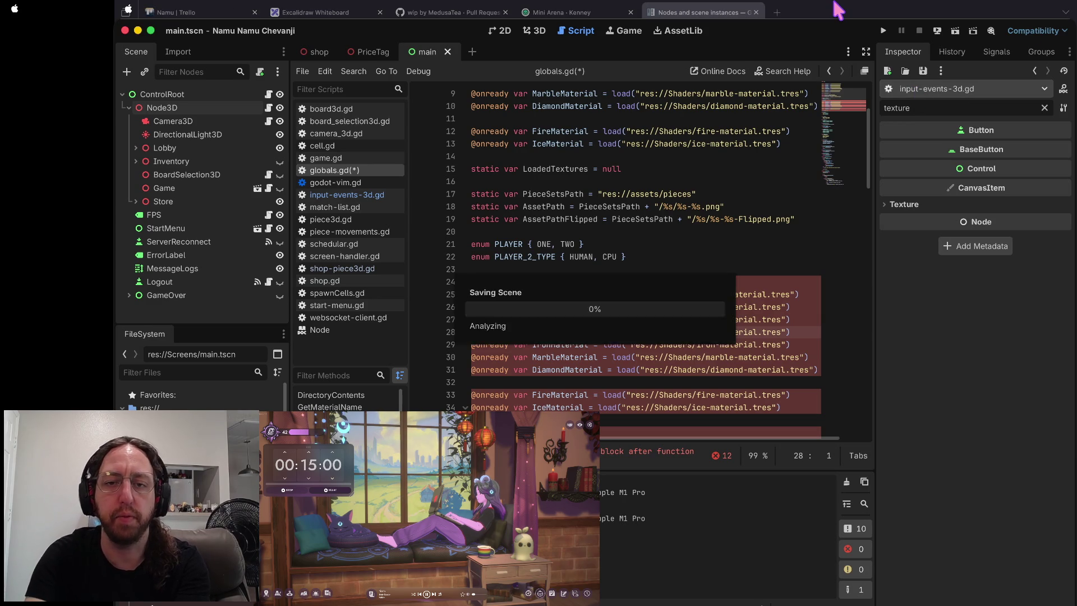
key("super+Tab")
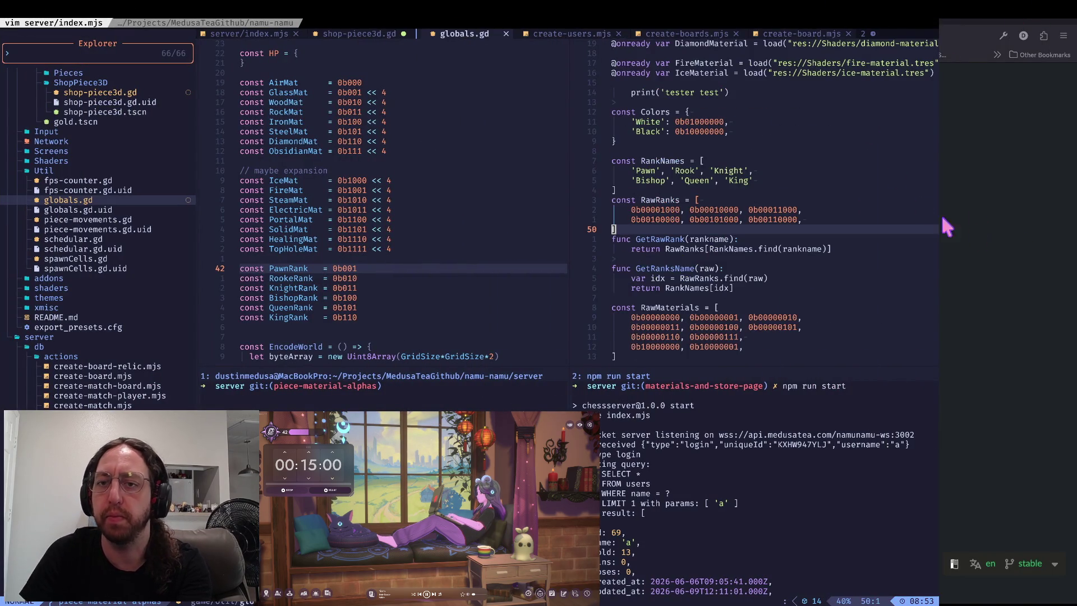
- Open globals.gd from Neovim's file tree in the left editor pane
key("ctrl+w")
key("h")
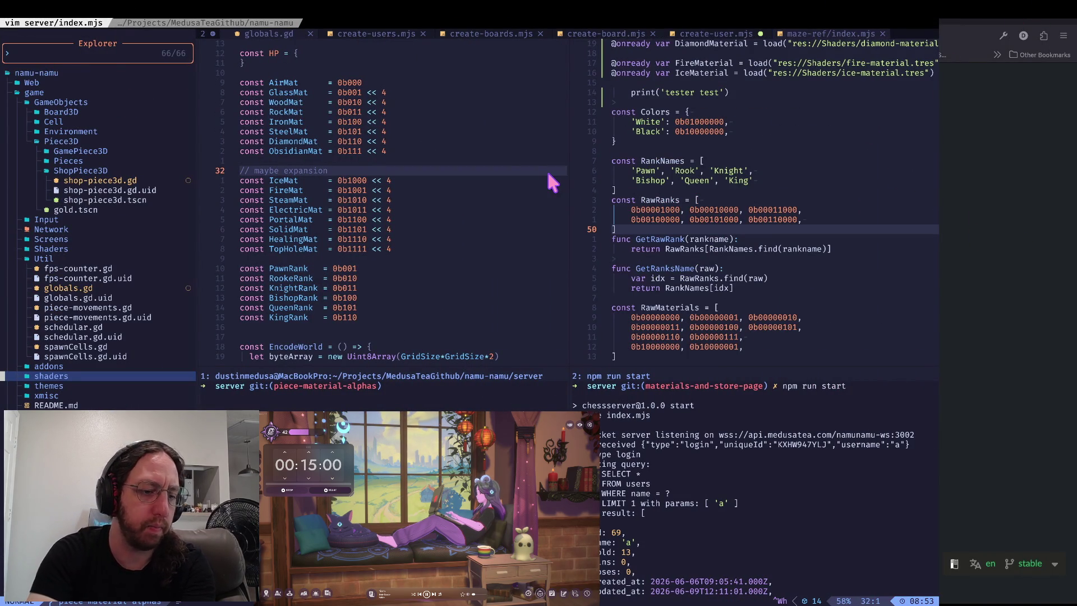
key("2")
key("7")
key("k")
key("j")
key("j")
key("j")
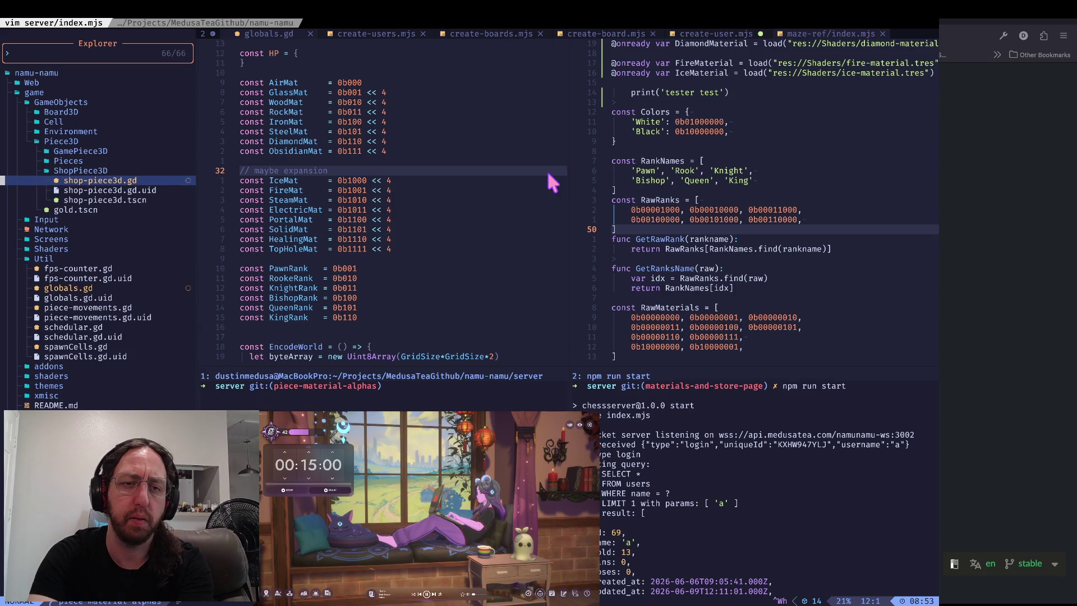
key("j")
key("j")
key("j")
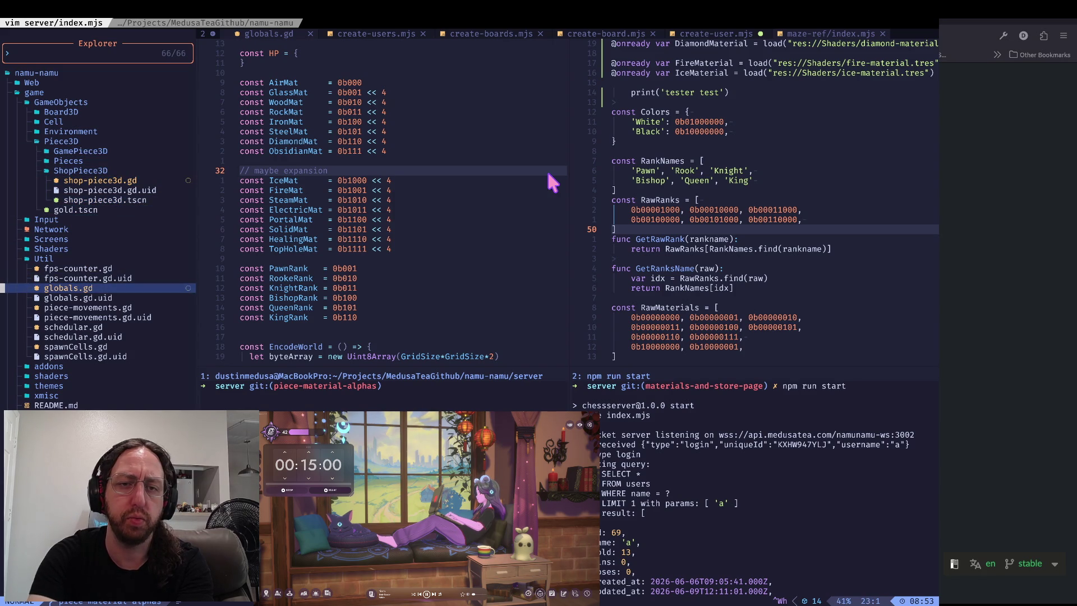
key("Return")
- Undo the stray edits to the material declarations, restoring the full file contents
key("j")
key("j")
key("j")
key("j")
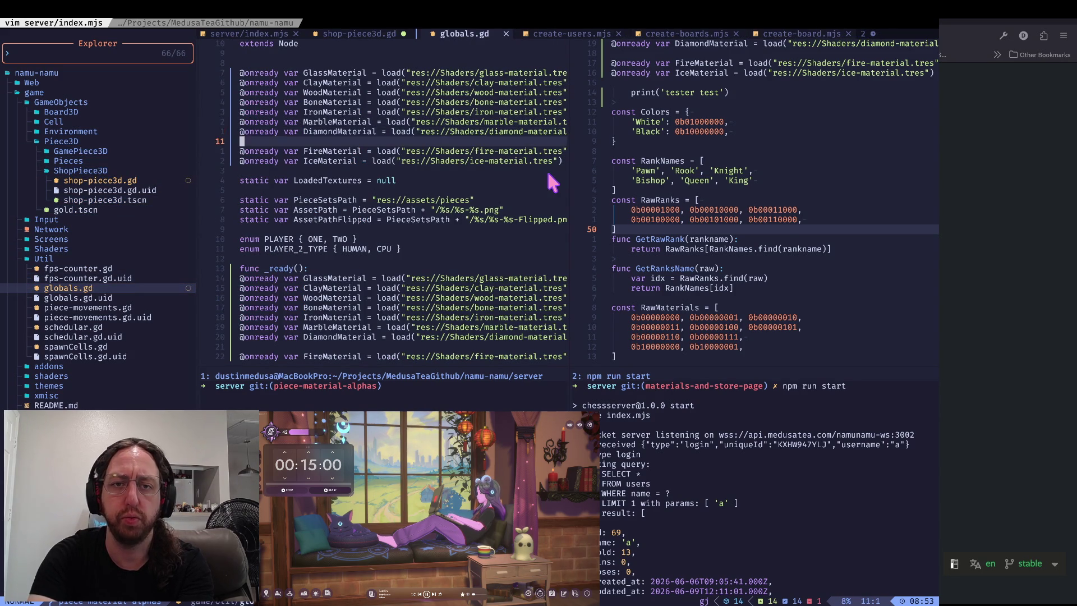
key("u")
key("u")
key("u")
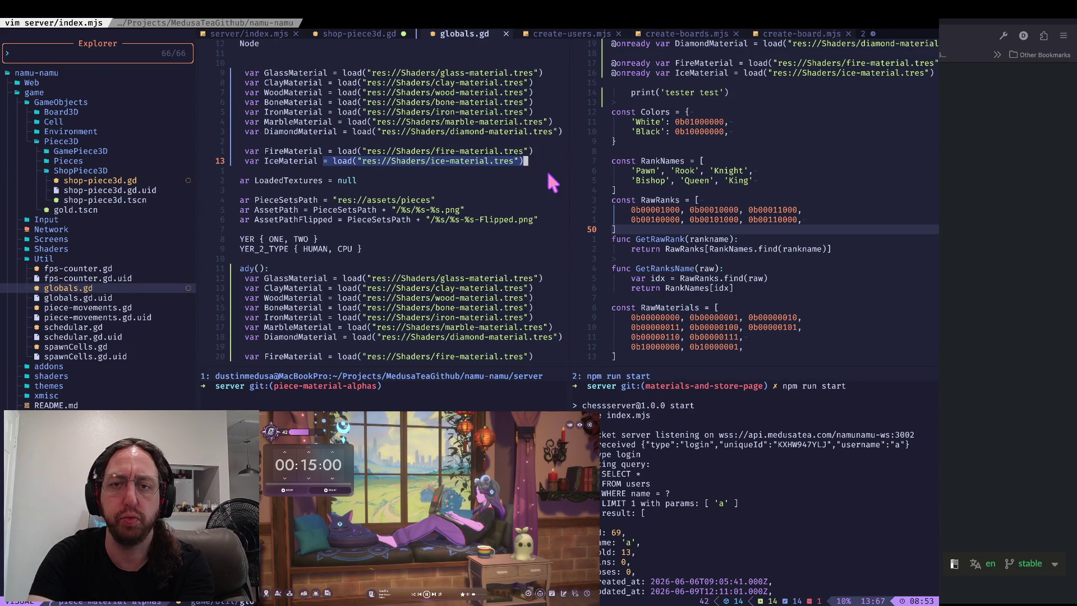
key("ctrl+r")
key("ctrl+r")
key("ctrl+r")
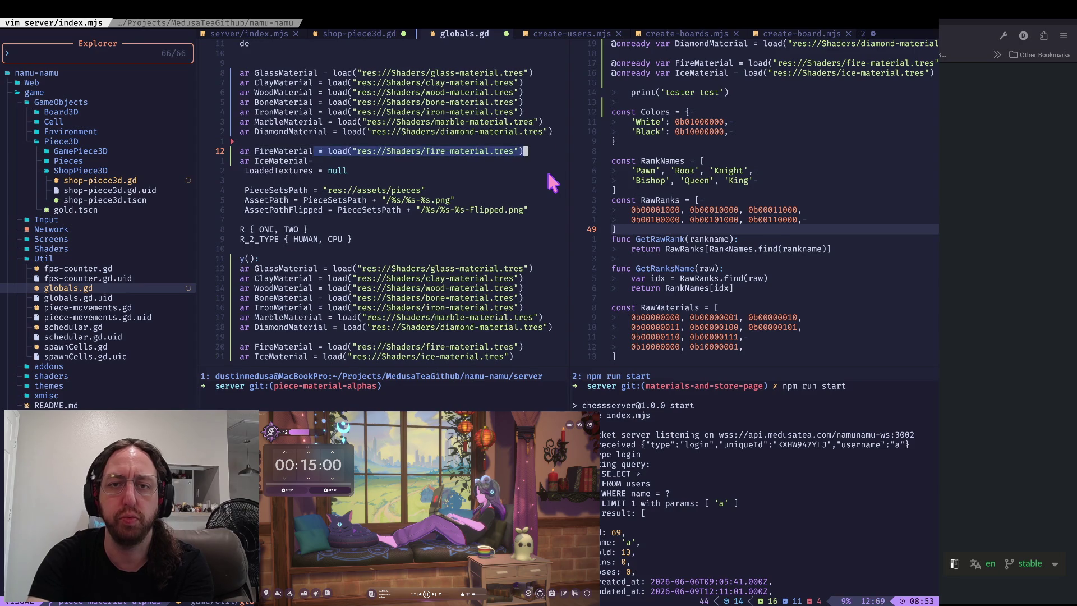
key("ctrl+r")
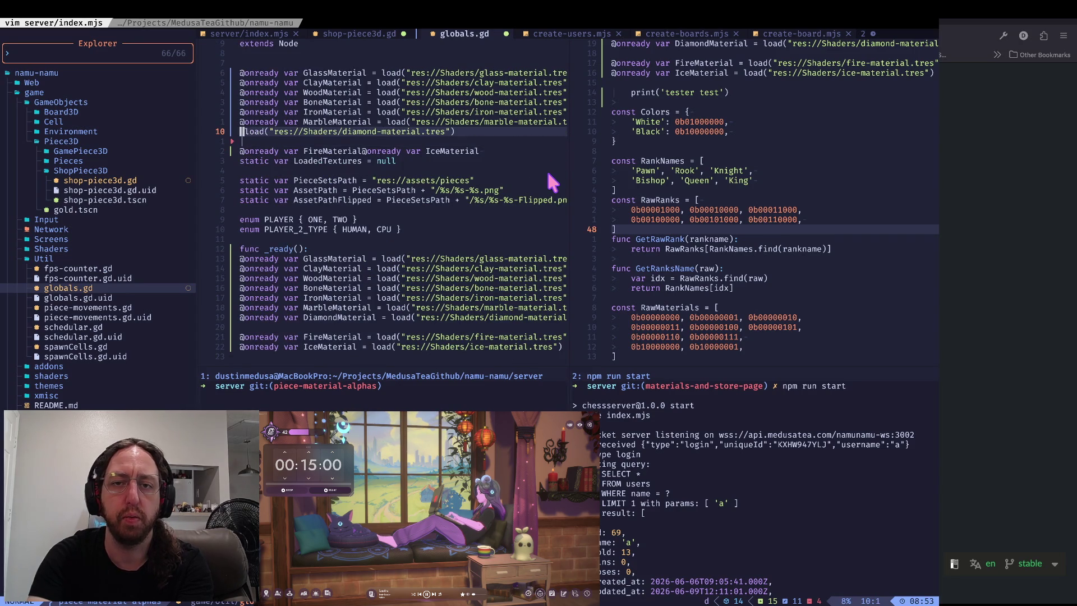
key("u")
key("w")
key("w")
key("w")
key("w")
key("b")
key("D")
key("j")
key("d")
key("d")
key("k")
key("k")
key("u")
key("u")
key("u")
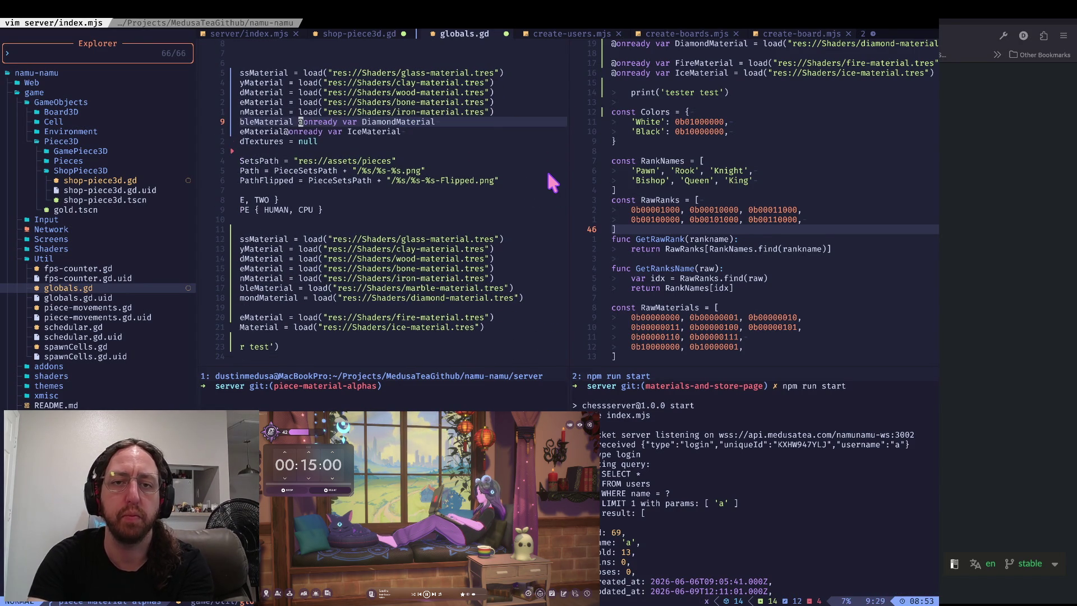
key("u")
key("u")
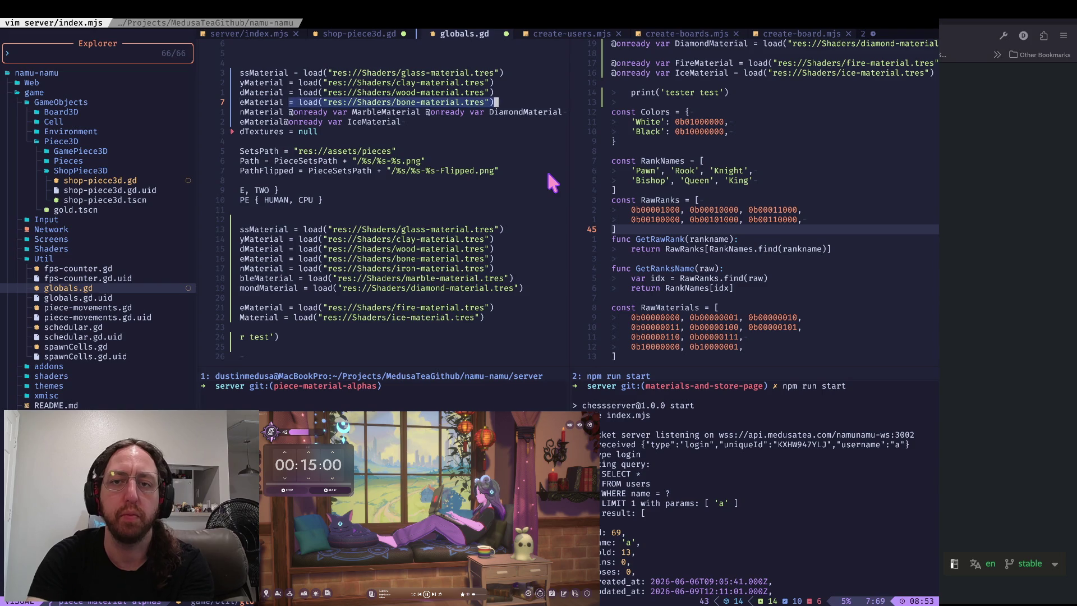
key("u")
key("u")
key("u")
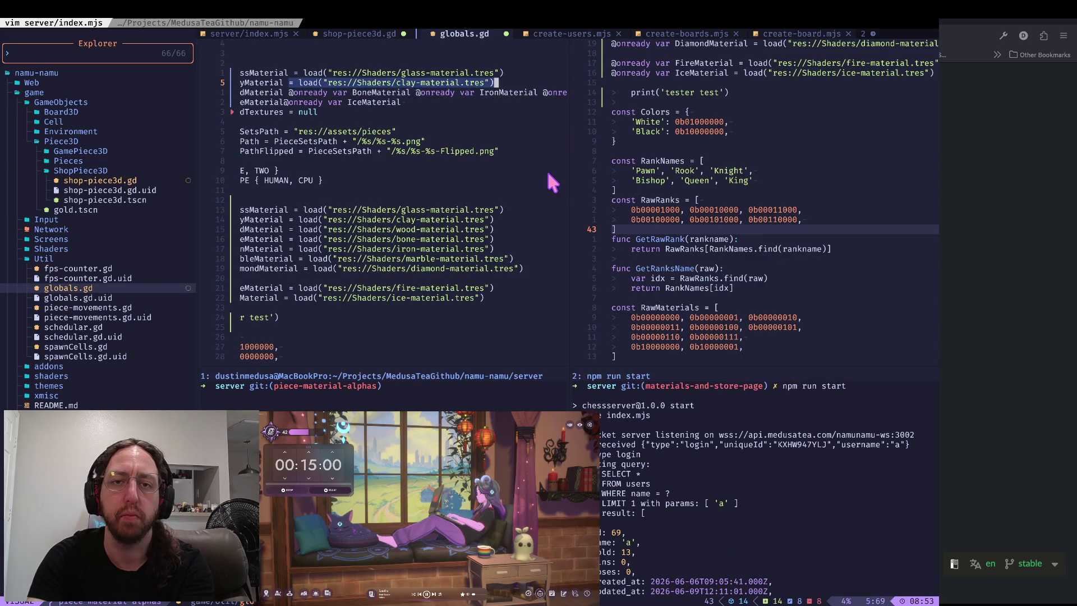
key("u")
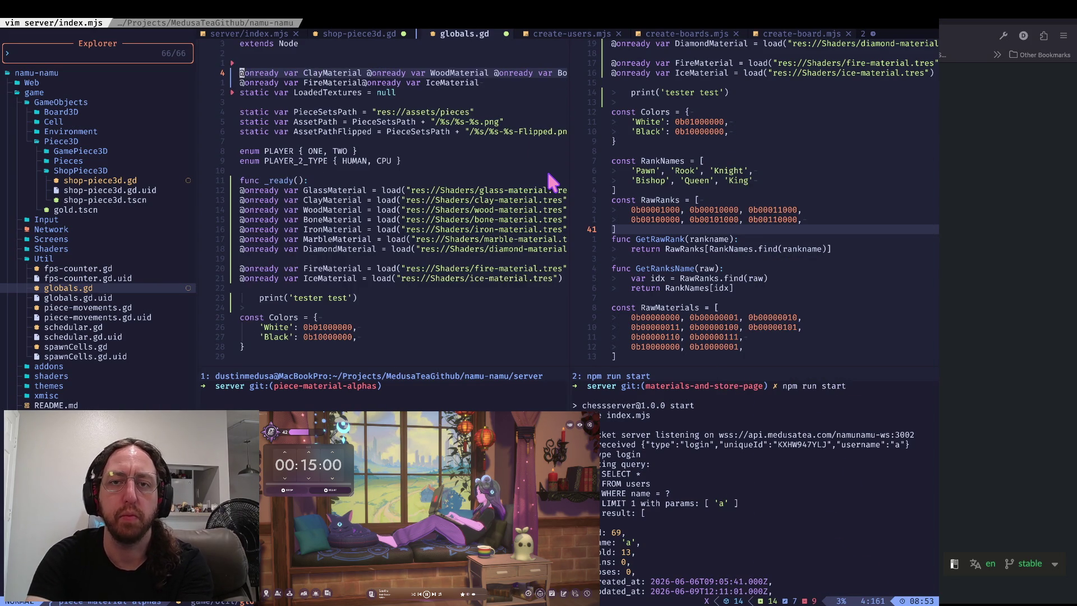
key("u")
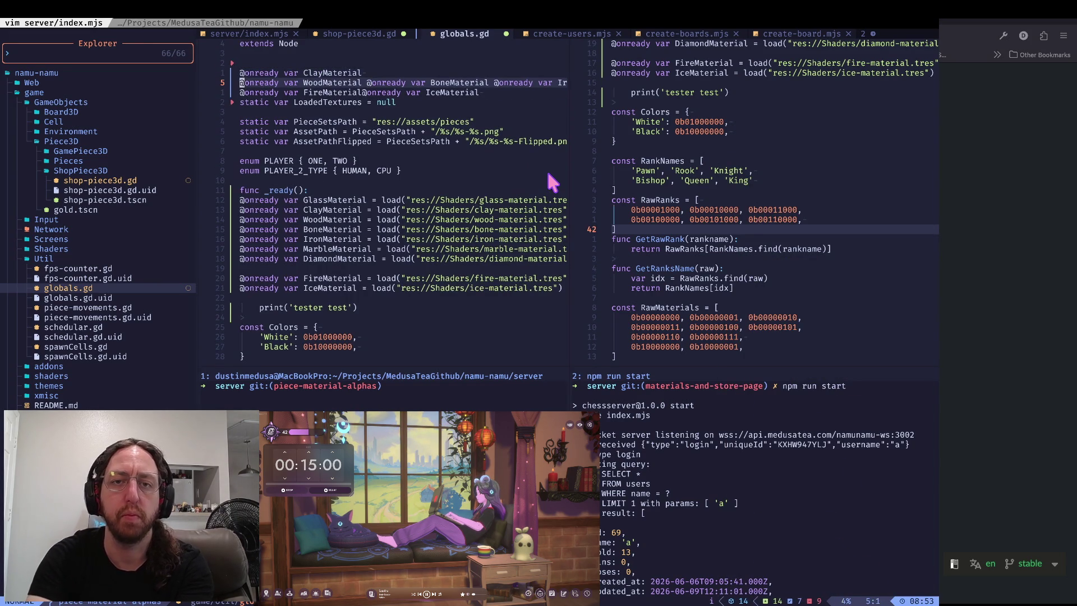
key("u")
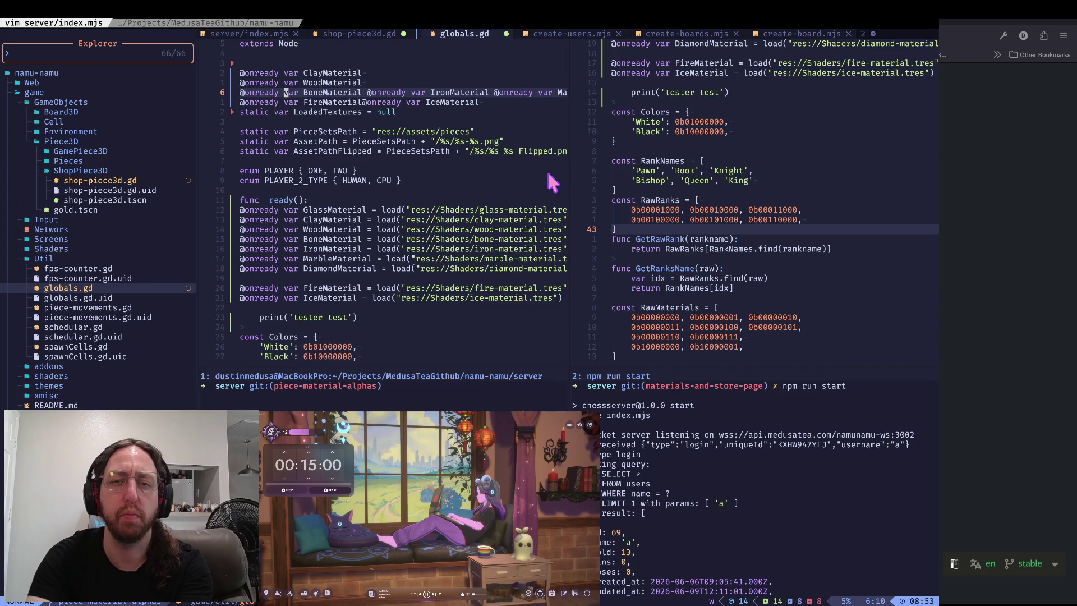
key("u")
- Put MarbleMaterial and DiamondMaterial on separate declaration lines
key("Escape")
key("shift+w")
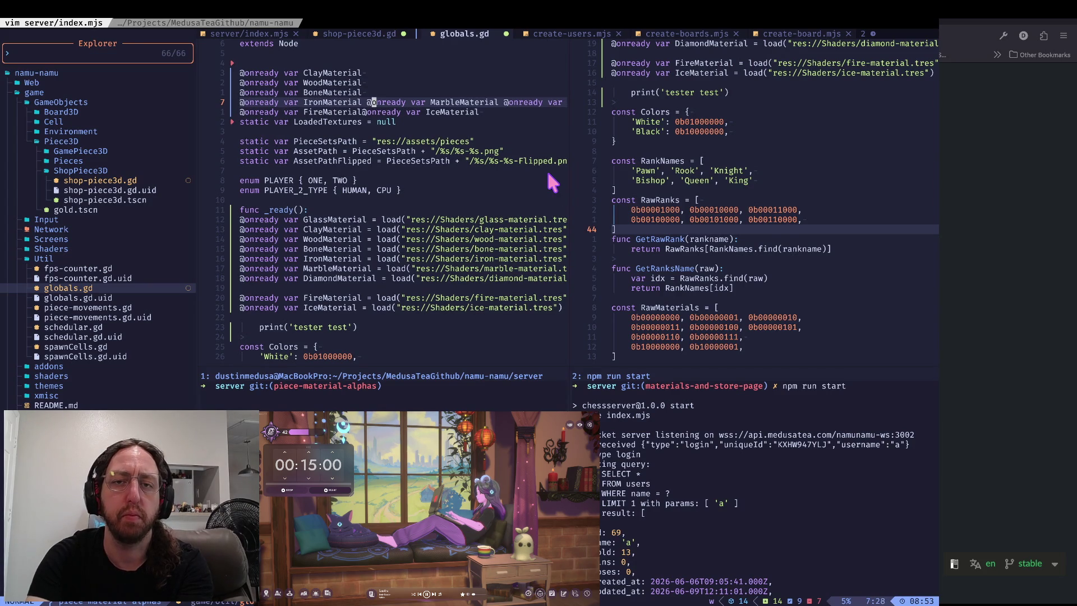
key("i")
key("Return")
key("Escape")
key("shift+w")
key("shift+w")
key("shift+w")
key("i")
key("Return")
key("Escape")
key("j")
key("ctrl+v")
key("l")
key("l")
key("l")
key("d")
key("j")
- Split FireMaterial and IceMaterial into plain declarations and save with :w
key("j")
key("j")
key("j")
key("f")
key("@")
key("v")
key("l")
key("l")
key("l")
key("l")
key("l")
key("c")
key("Return")
key("Escape")
key("o")
key("Escape")
type("k:w")
key("Return")
key("j")
key("j")
key("j")
key("j")
key("j")
key("j")
key("l")
key("ctrl+v")
key("0")
key("j")
key("j")
key("j")
key("j")
key("j")
key("j")
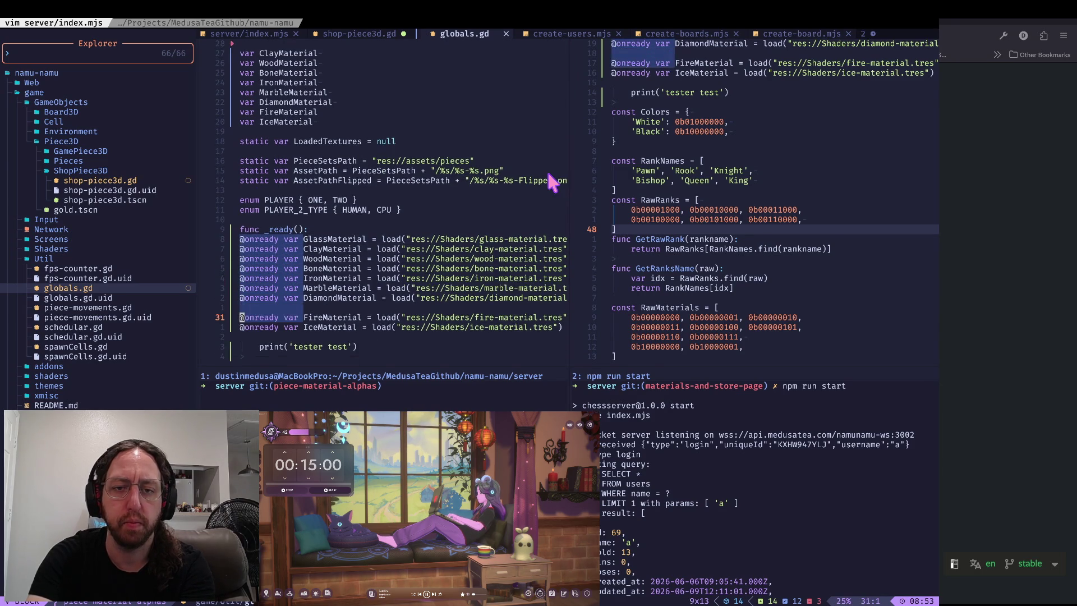
key("d")
key("shift+v")
key("j")
key("j")
key("j")
key("j")
key("j")
key("j")
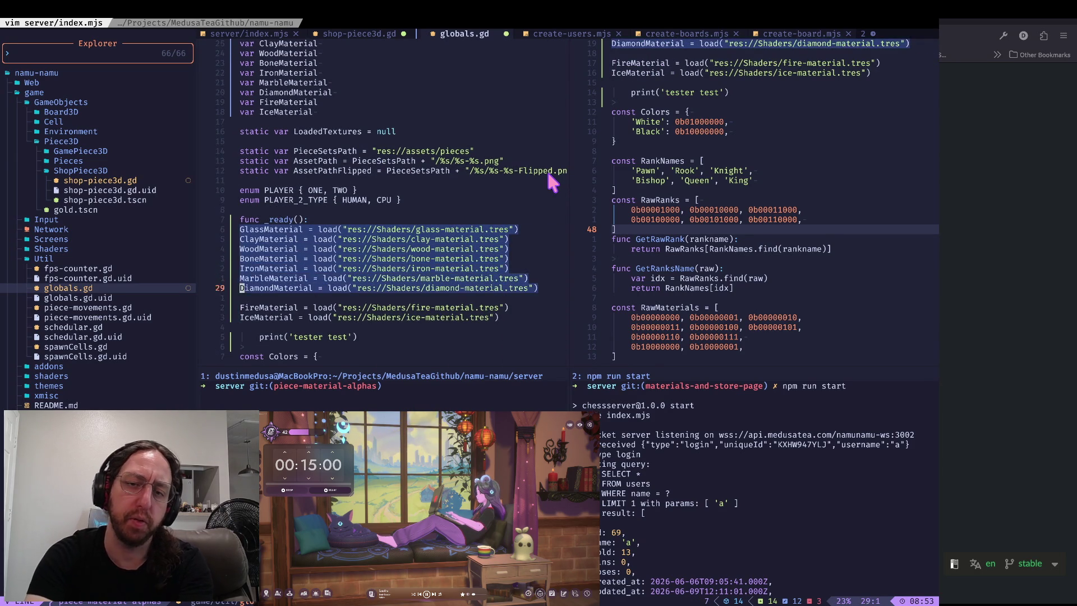
key(">")
key("Escape")
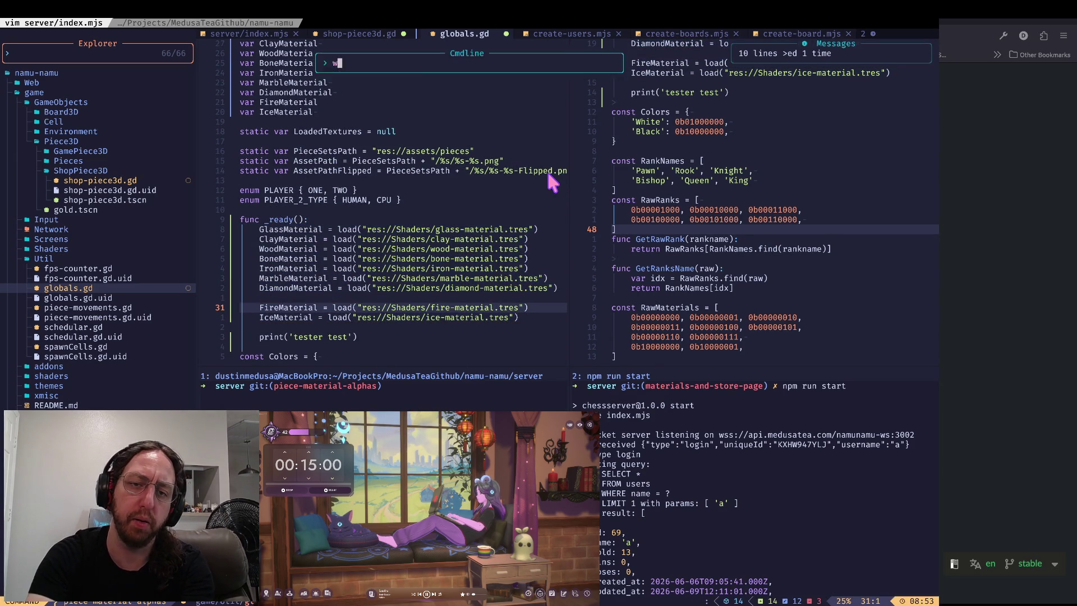
key("ctrl+s")
key("j")
key("j")
key("j")
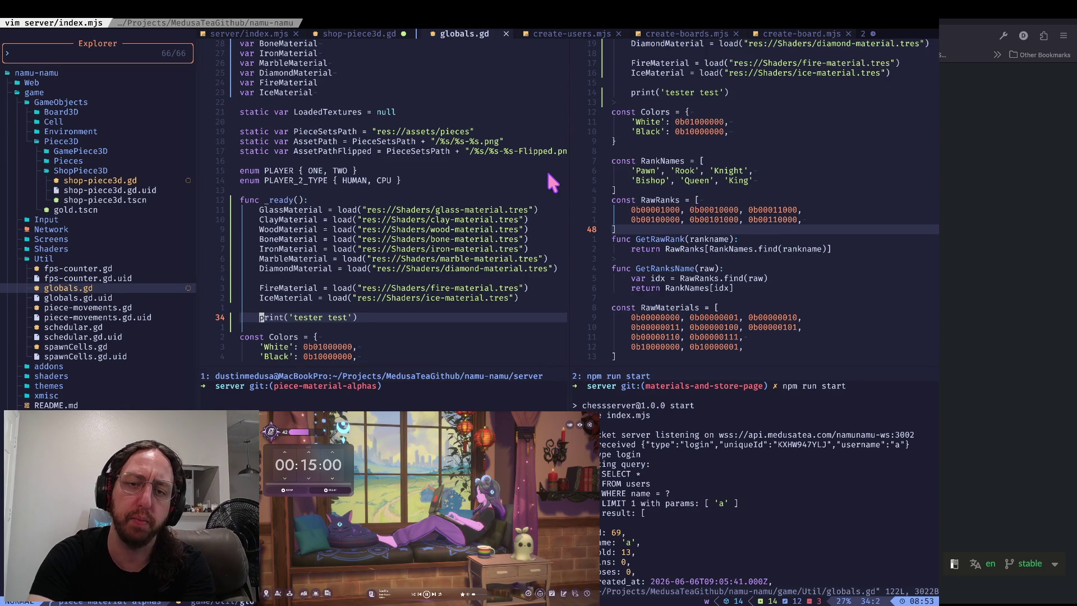
- Delete the tester print line, save, and return to Godot
key("w")
key("w")
key("w")
key("d")
key("d")
key("d")
key("d")
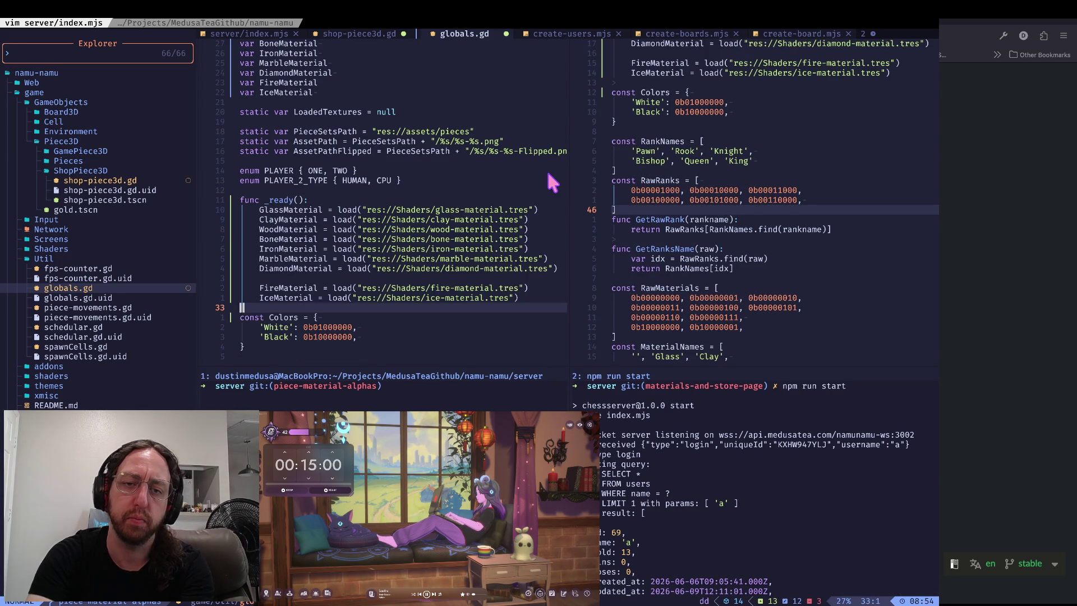
key("ctrl+s")
key("super+Tab")
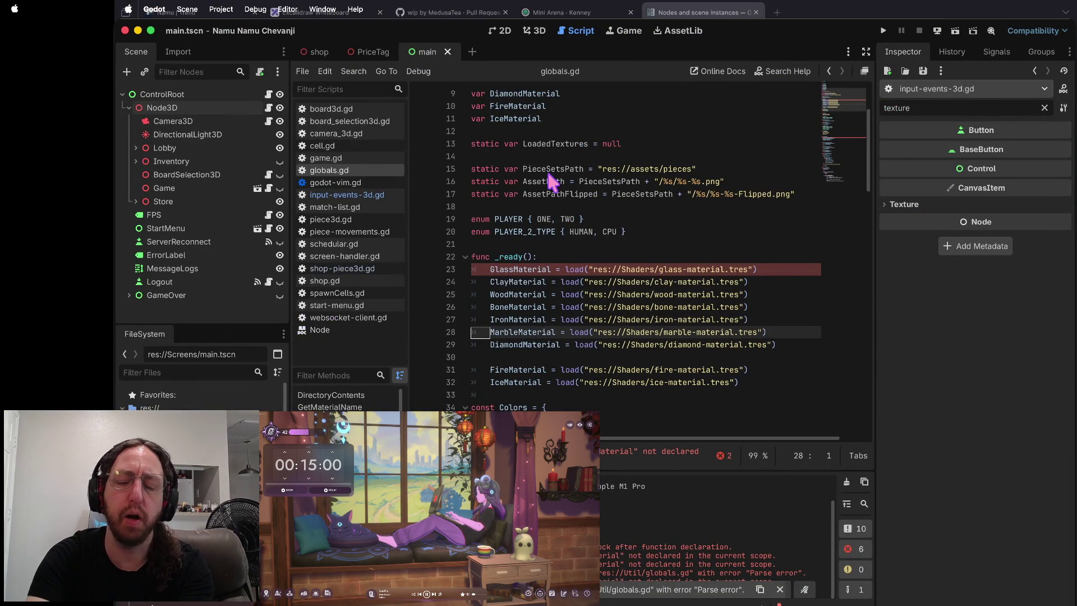
- Add 'var GlassMaterial' by copying the ClayMaterial declaration, save, and run the game
left_click(551, 270)
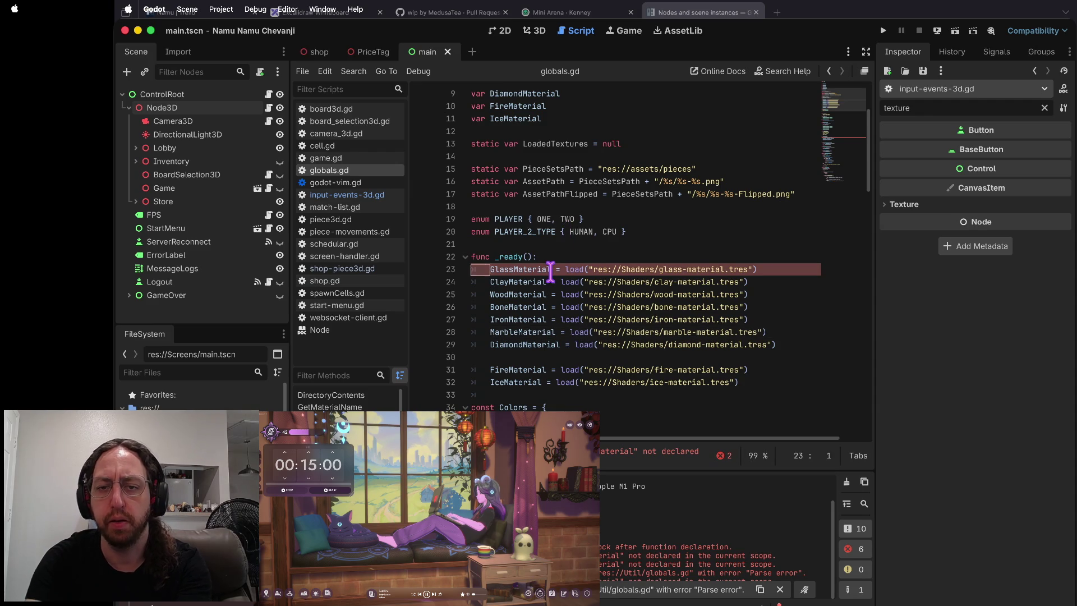
scroll(551, 270, "up", 3)
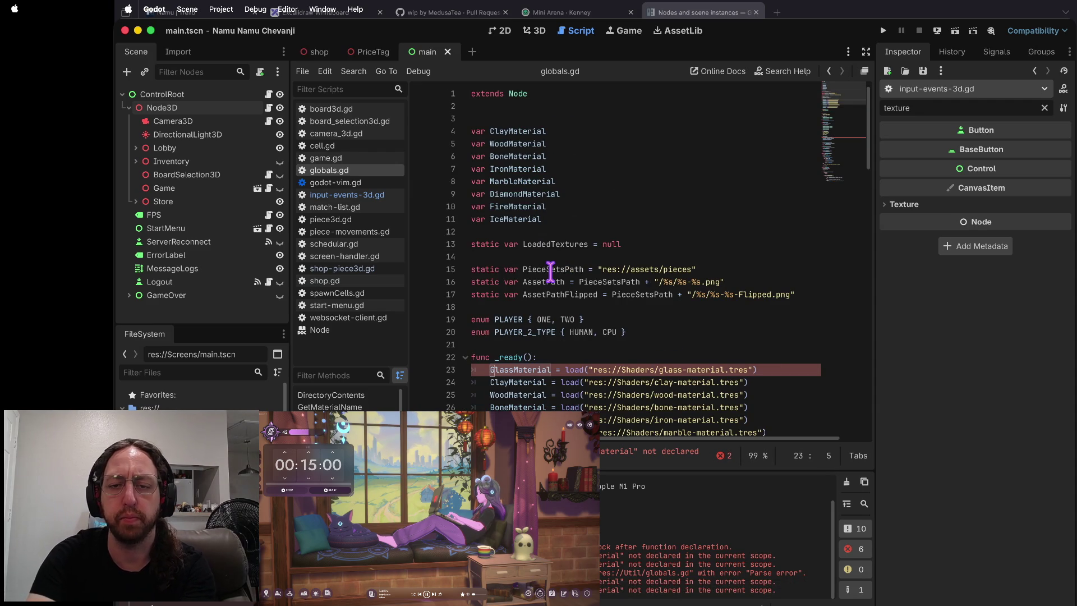
key("Up")
key("Up")
key("Up")
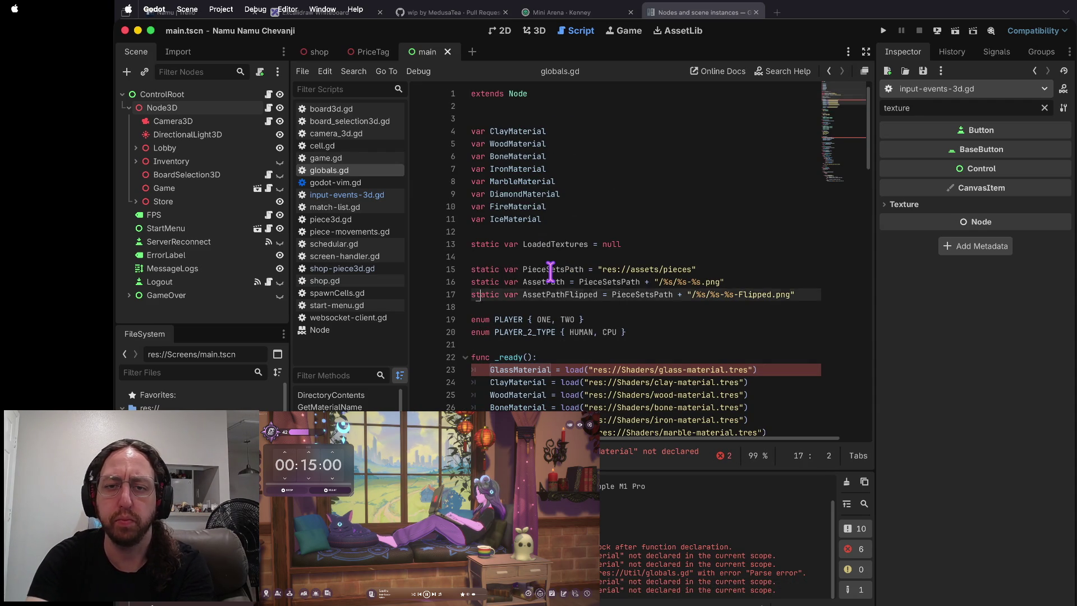
key("Up")
key("Up")
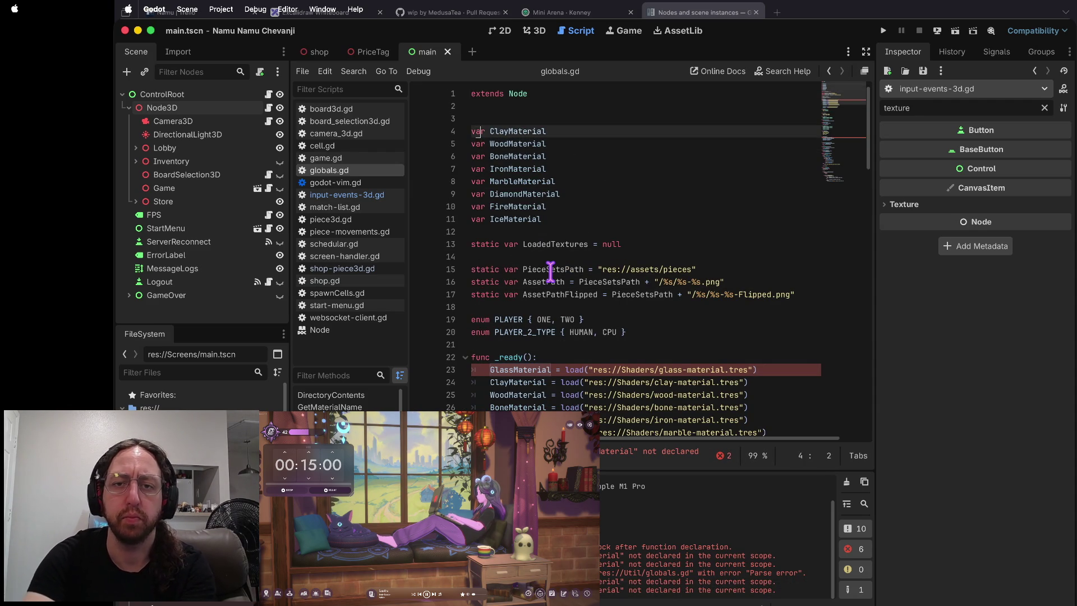
key("y")
key("y")
key("shift+p")
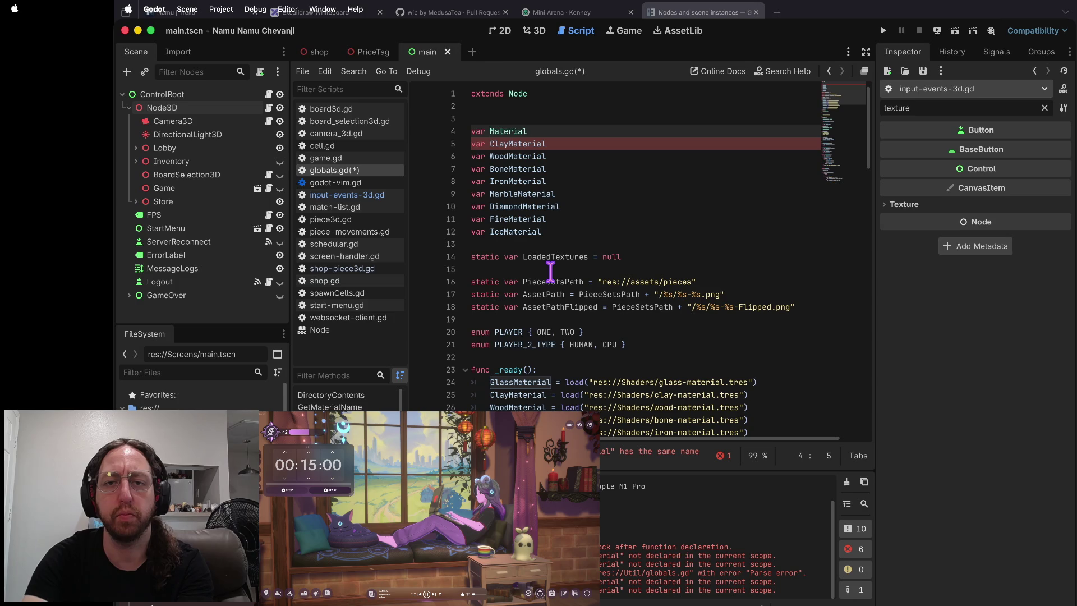
type("Glass")
key("ctrl+s")
key("Escape")
key("Down")
key("Down")
key("Down")
key("Down")
key("Down")
key("Down")
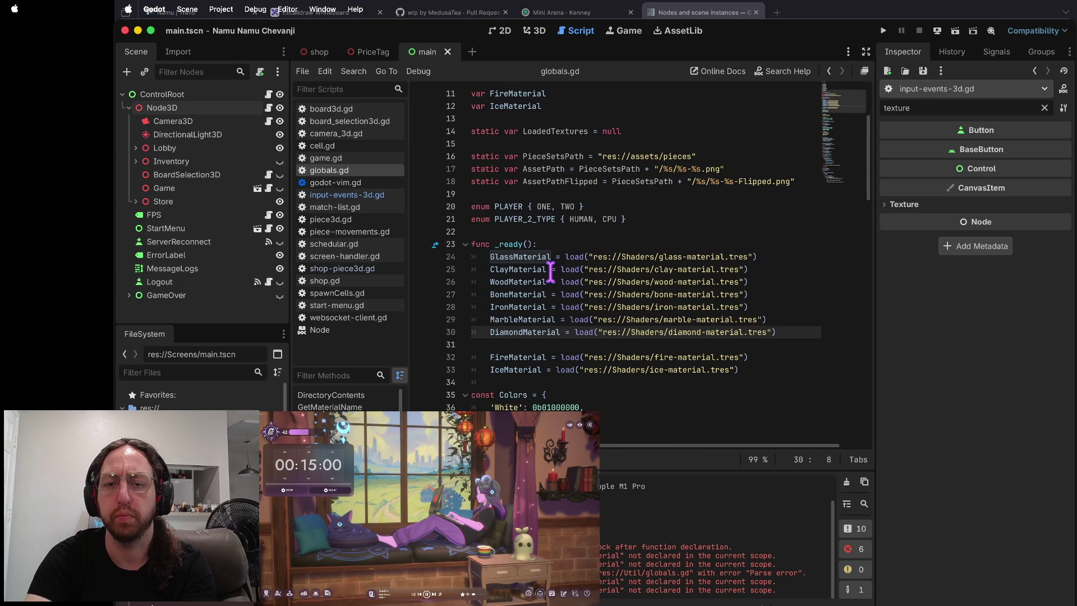
key("n")
key("super+b")
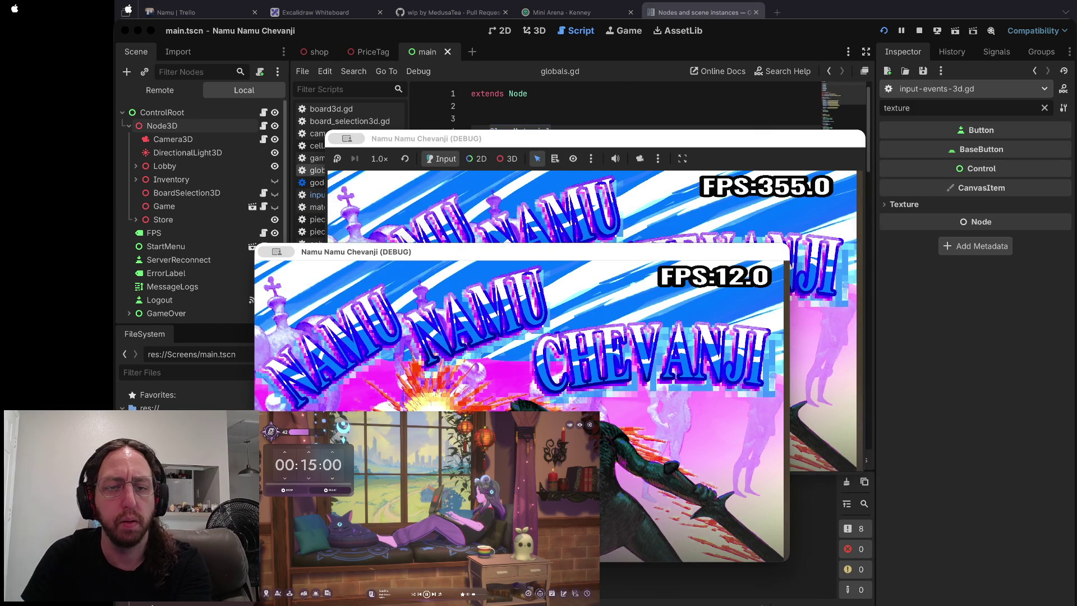
- Enter the chess boards, step over line 47 of shop-piece3d.gd, then stop the game
left_click(456, 399)
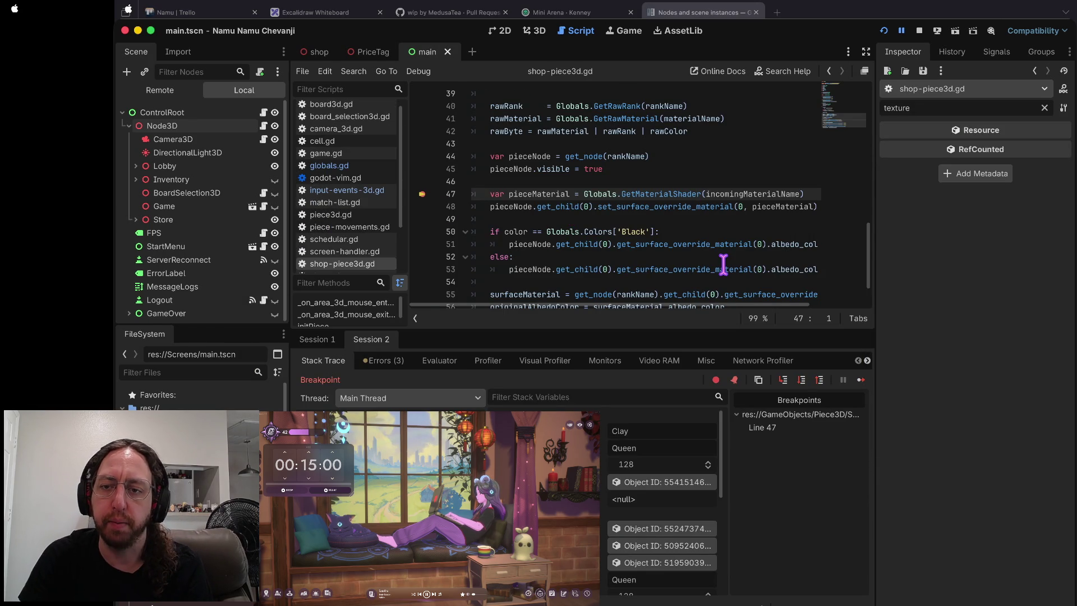
left_click(797, 378)
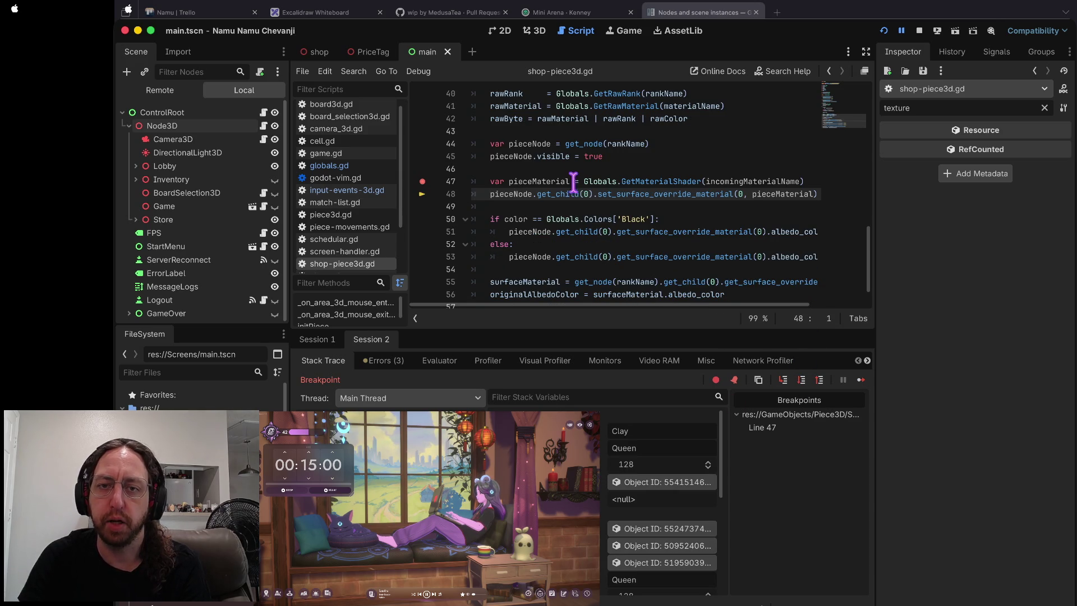
mouse_move(549, 182)
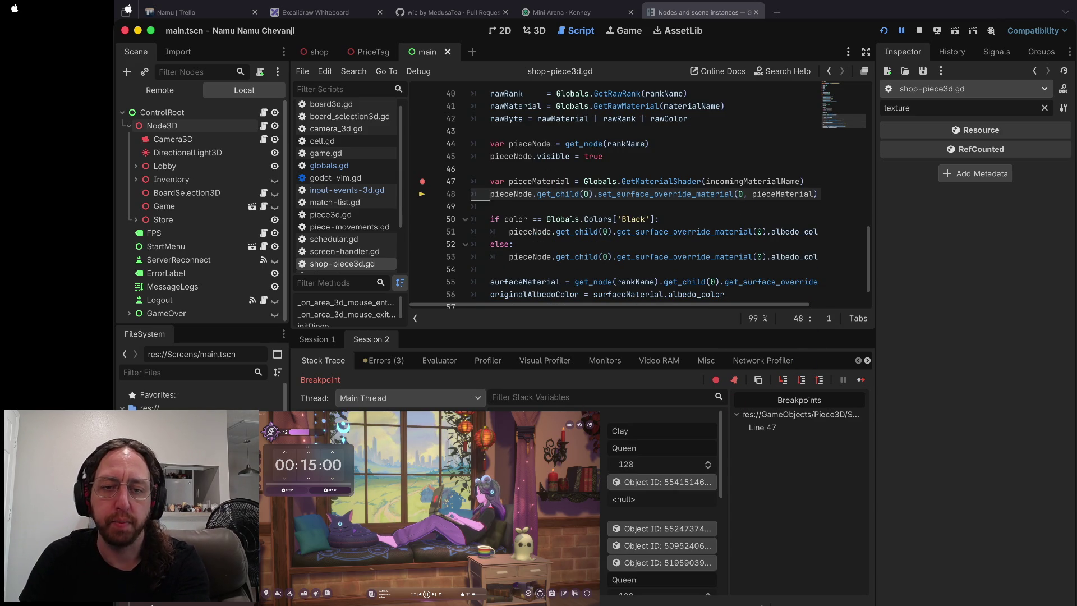
left_click(920, 32)
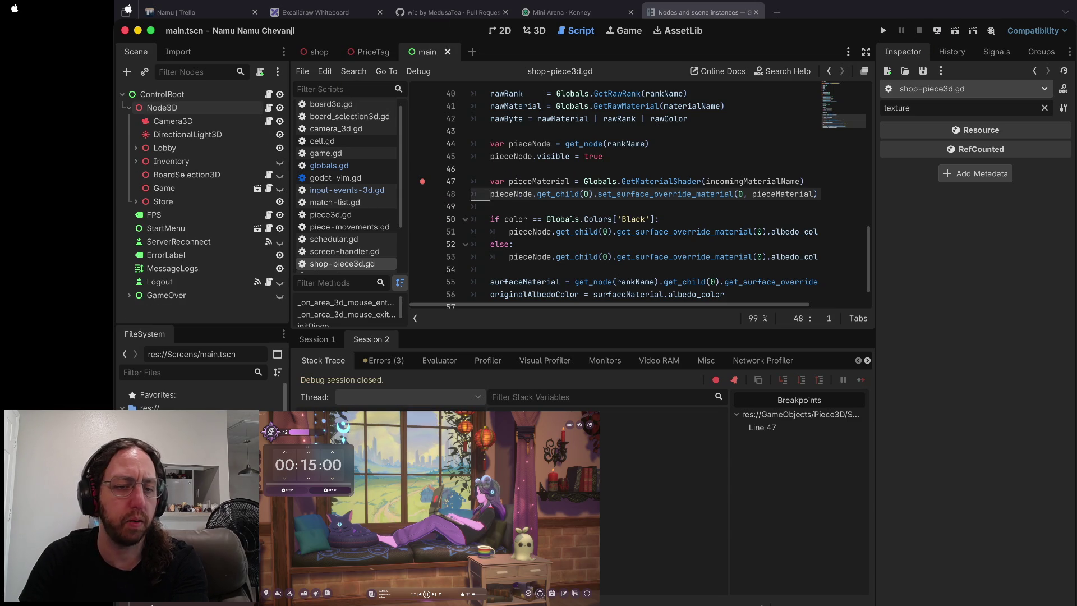
- Set a breakpoint on line 25 of globals.gd and rerun the game
scroll(200, 493, "down", 3)
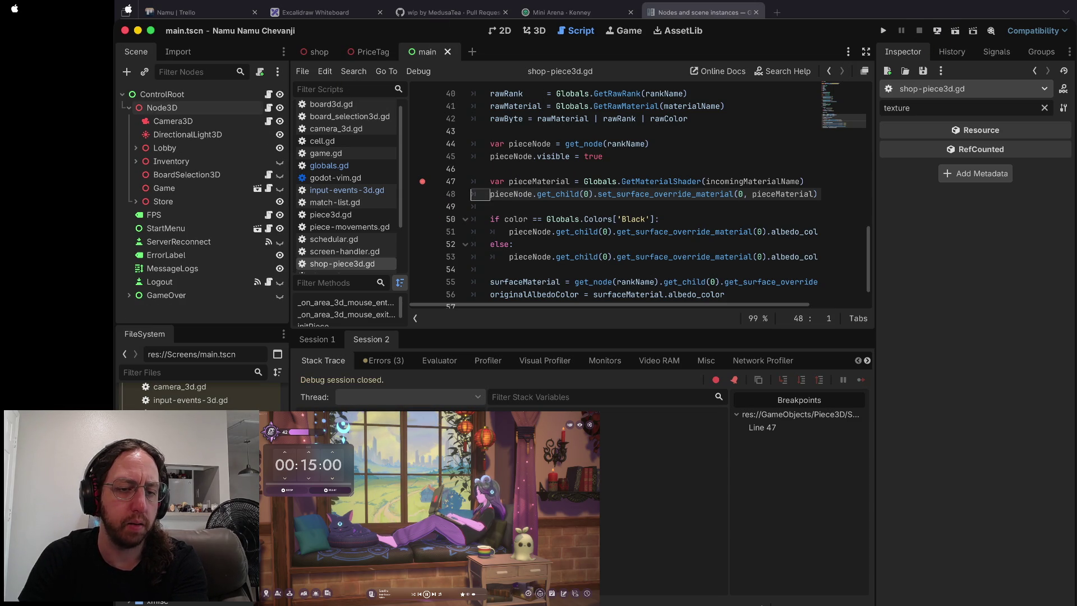
scroll(200, 493, "down", 5)
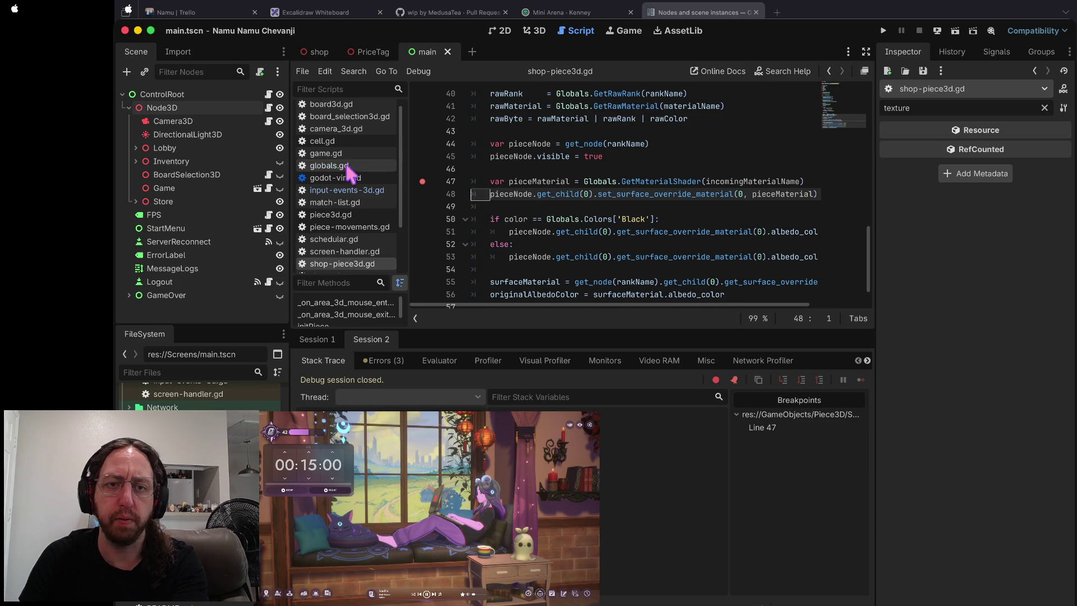
left_click(329, 165)
scroll(576, 198, "down", 6)
left_click(422, 161)
key("F5")
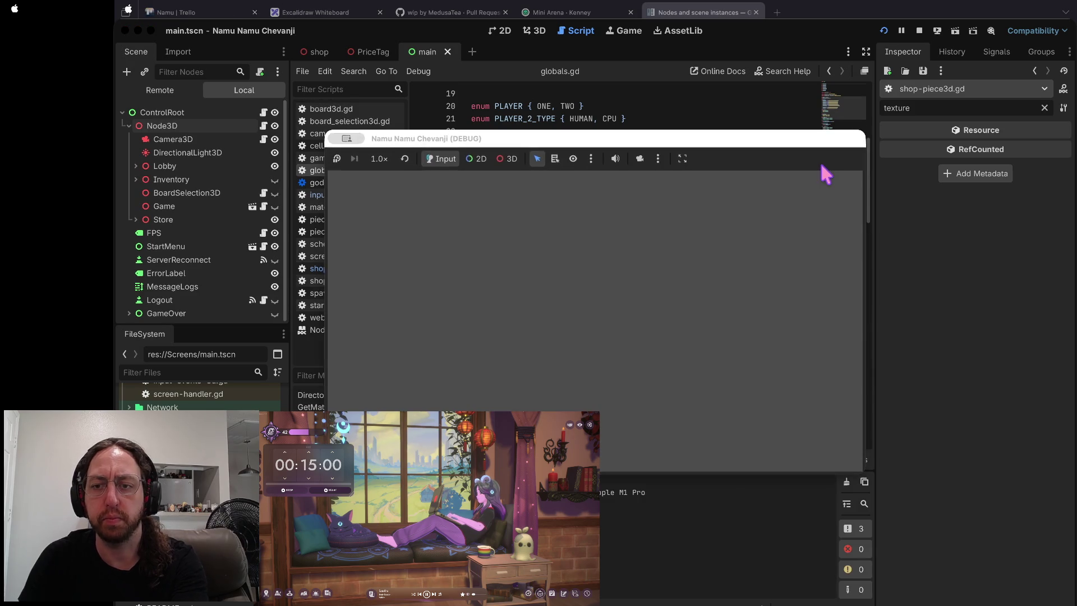
mouse_move(536, 205)
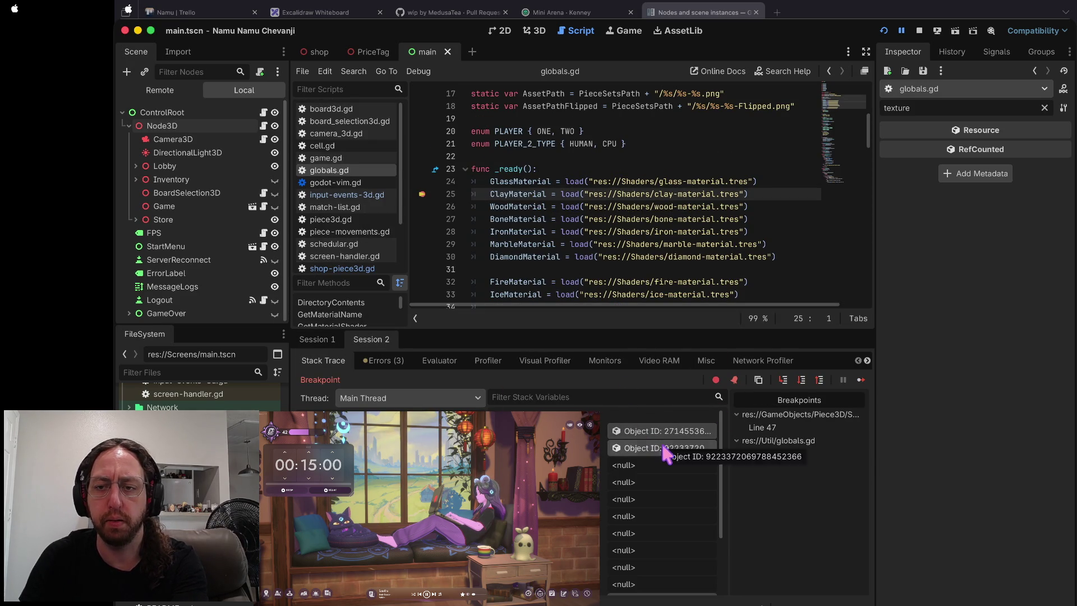
- Step over each material load into websocket-client.gd, then resume the game
left_click(801, 380)
left_click(800, 380)
left_click(800, 380)
left_click(801, 380)
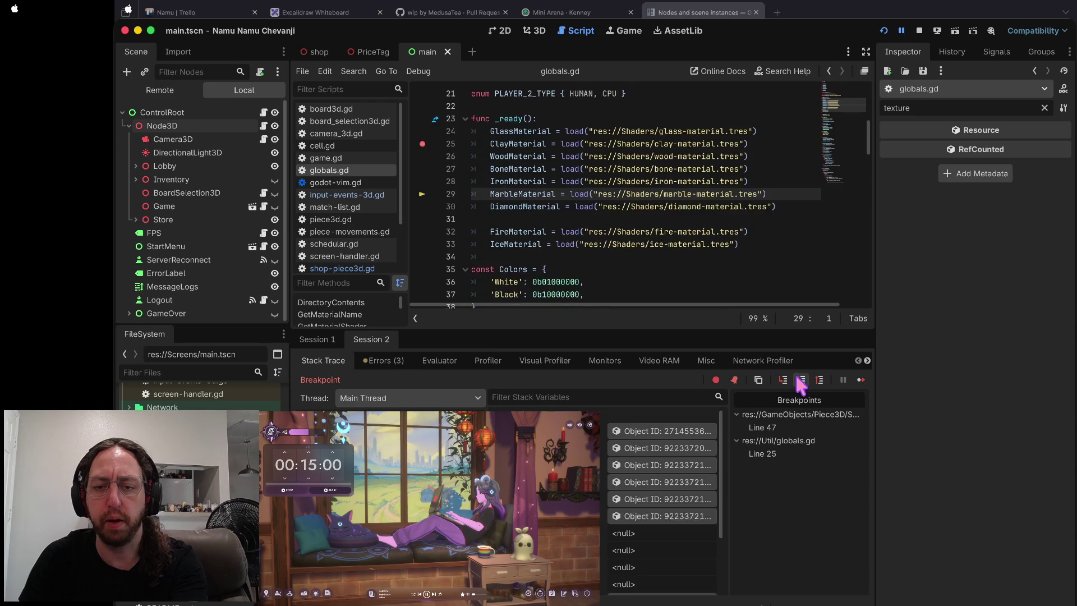
left_click(800, 380)
left_click(800, 380)
left_click(800, 380)
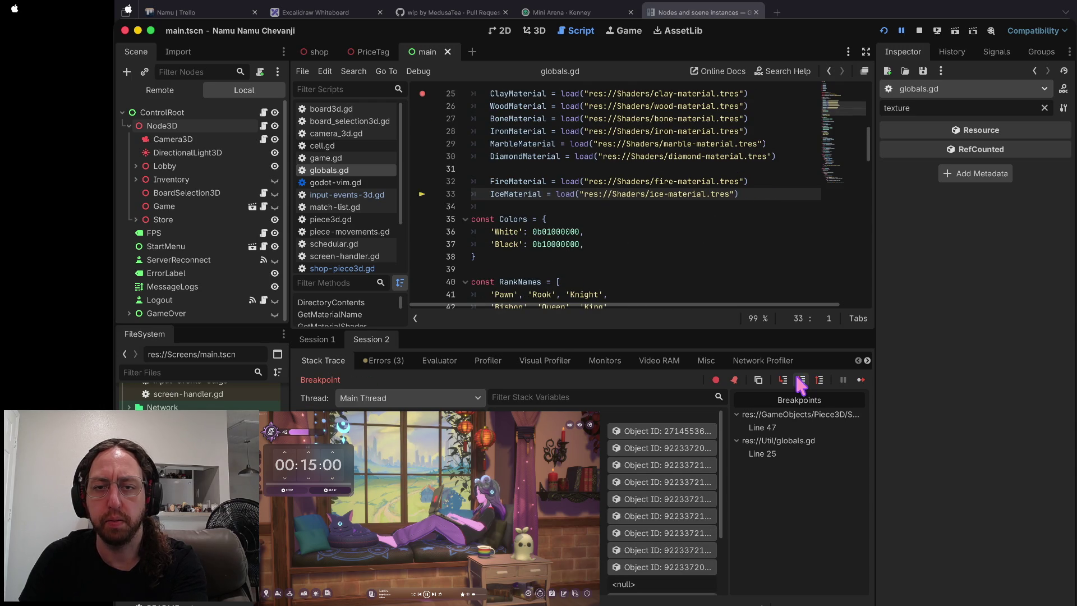
left_click(800, 380)
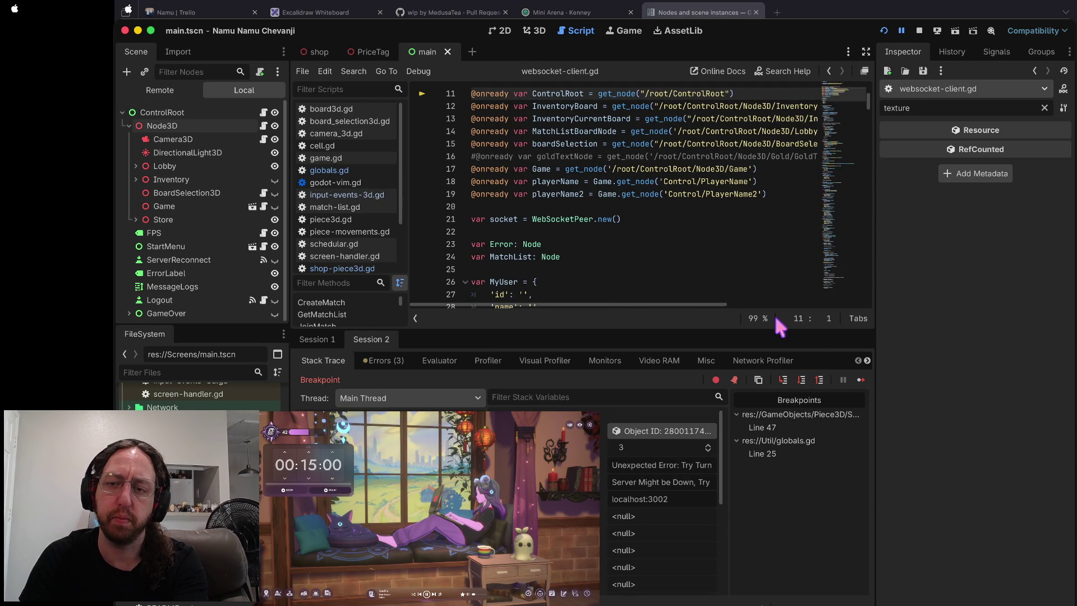
left_click(859, 381)
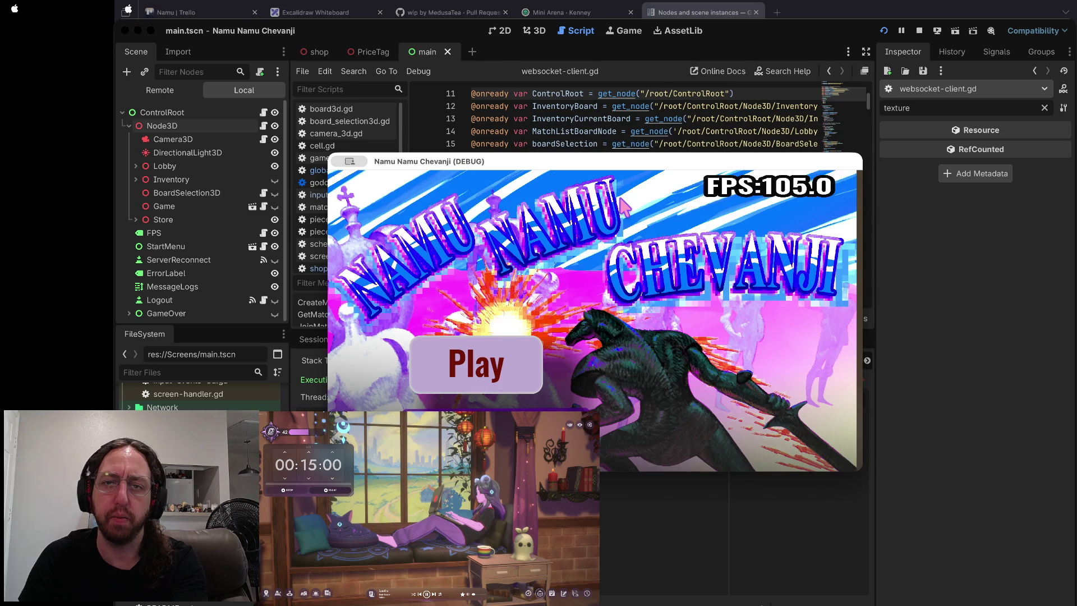
- Scroll websocket-client.gd, open input-events-3d.gd, then switch to the browser docs
scroll(621, 200, "up", 5)
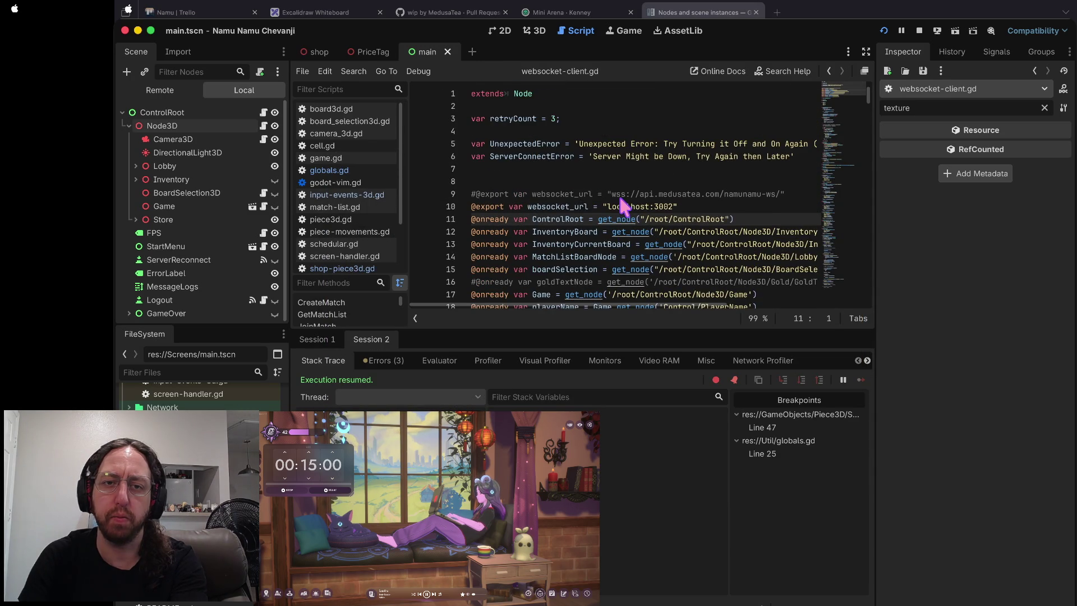
scroll(620, 198, "down", 20)
scroll(618, 193, "down", 15)
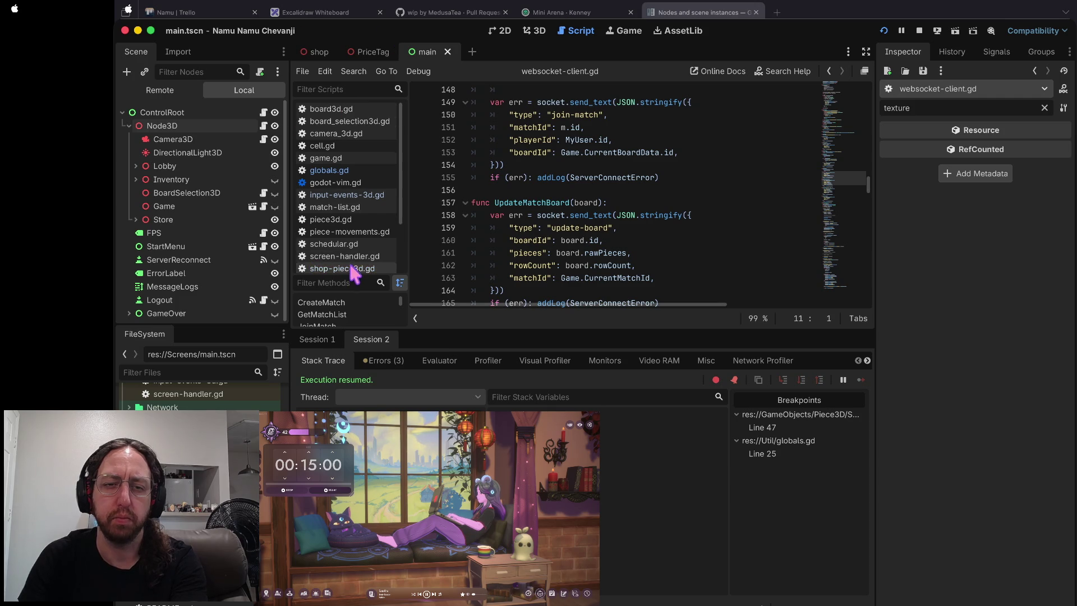
left_click(346, 194)
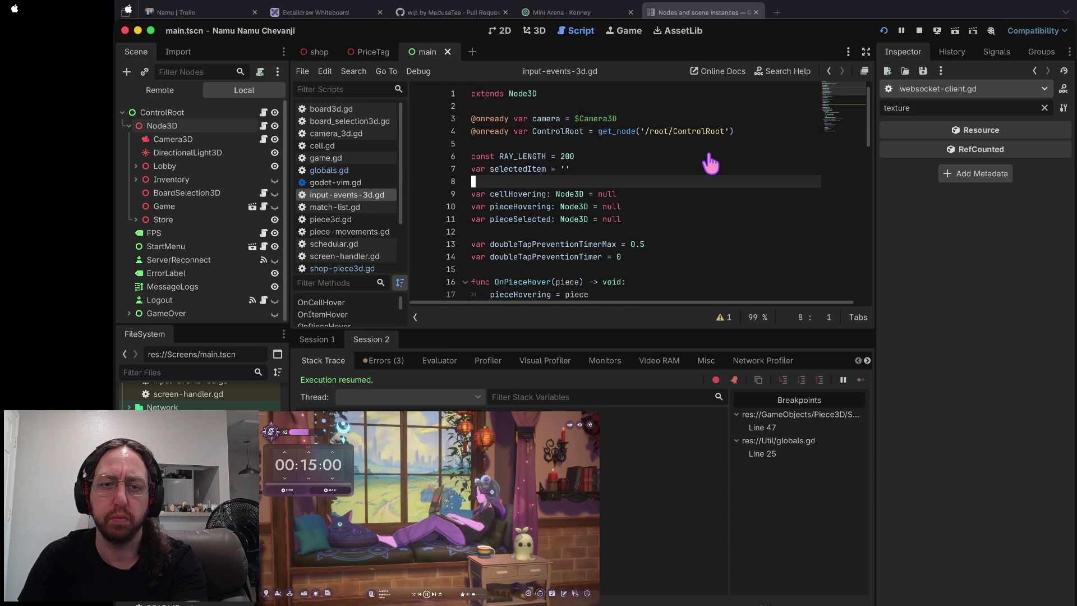
key("ctrl+Right")
key("ctrl+Right")
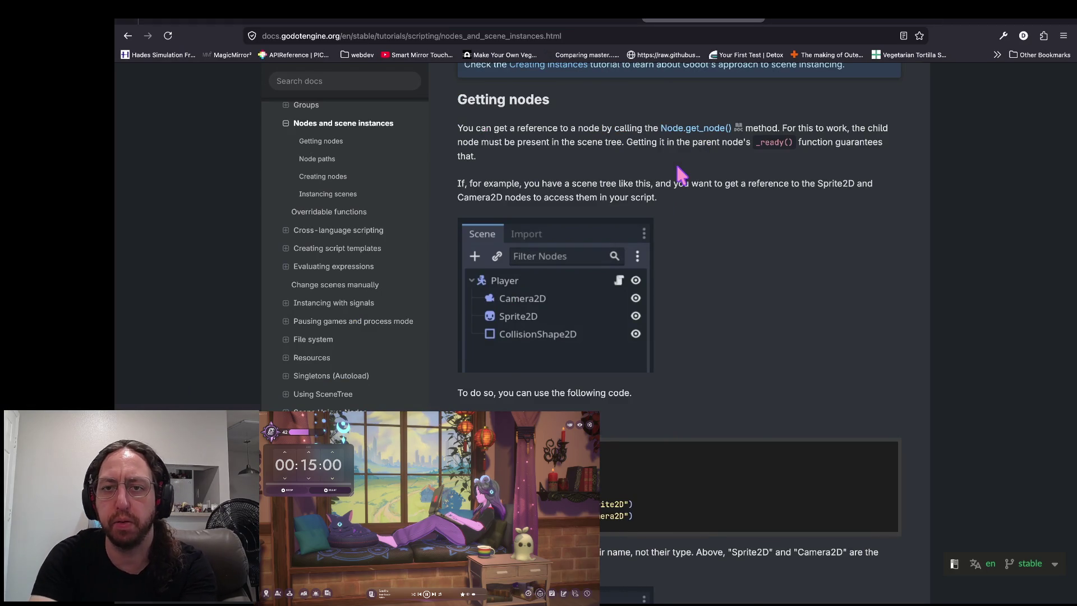
- Search 'resource load godot' in a new tab and open the ResourceLoader docs
key("ctrl+t")
type("resource load")
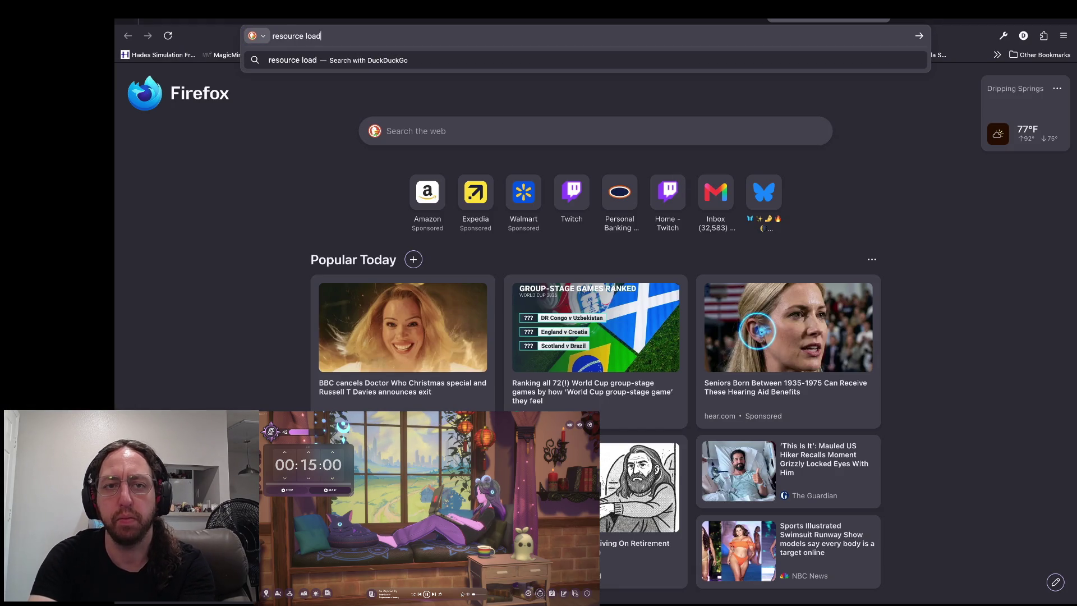
type(" godot")
key("Return")
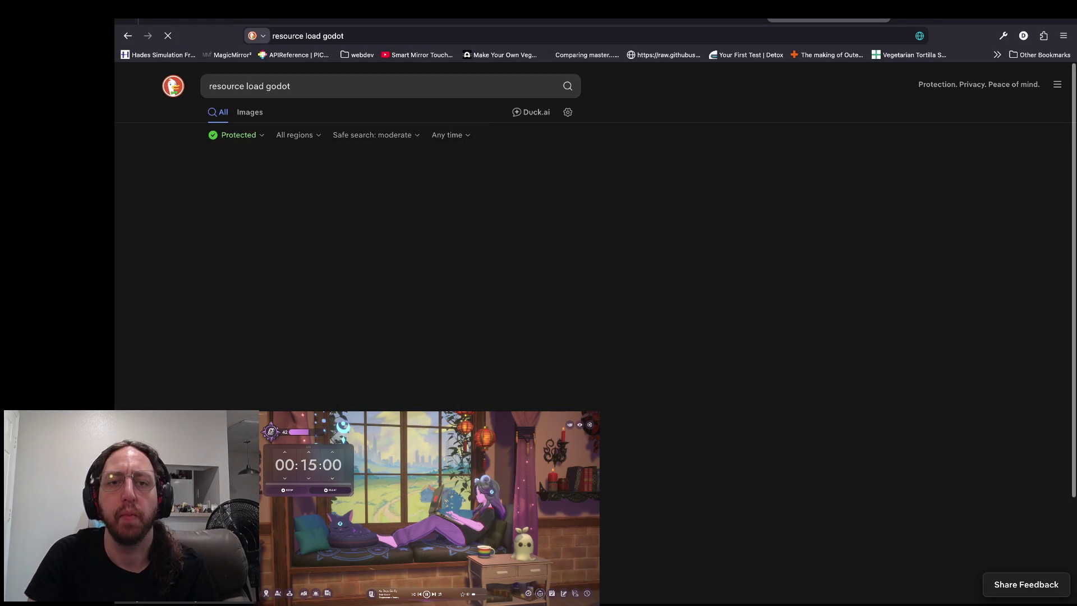
left_click(220, 212)
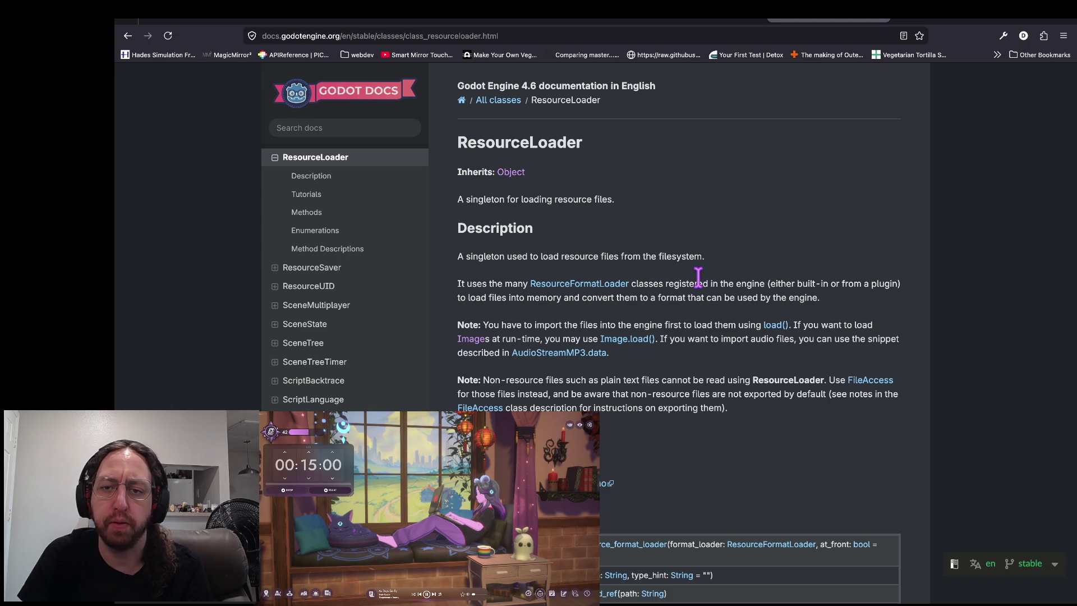
scroll(714, 264, "down", 3)
scroll(714, 264, "left", 5)
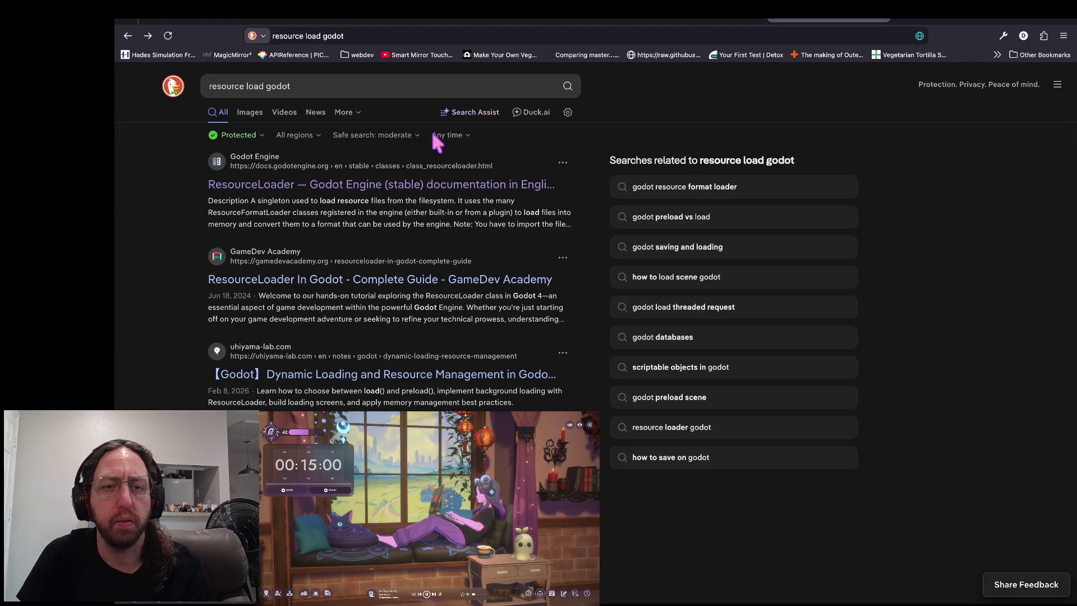
- Change the search to 'load godot materials' and review the results
left_click(266, 86)
key("alt+BackSpace")
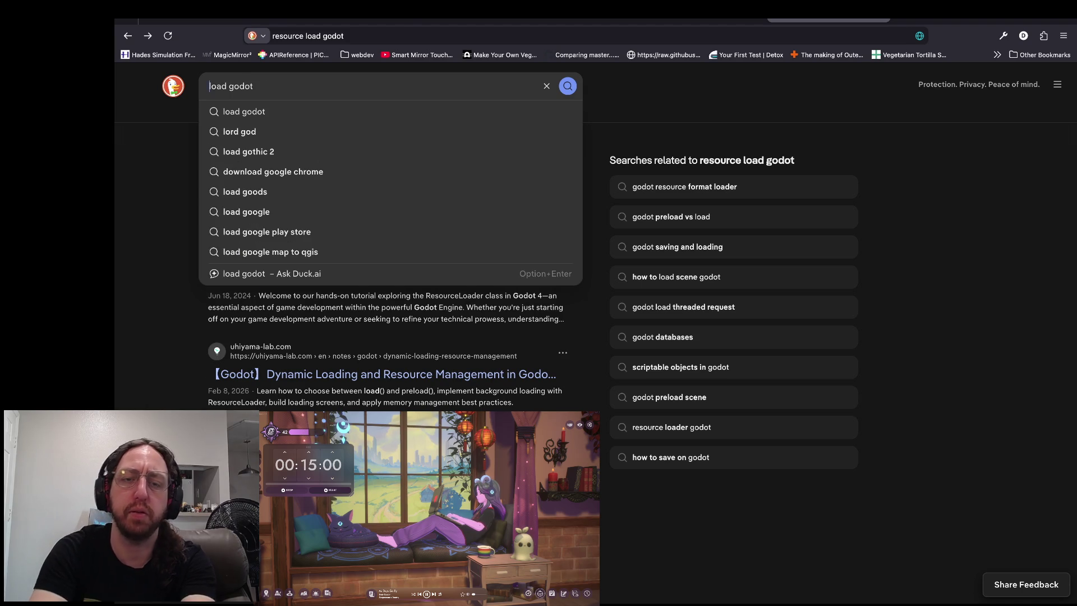
key("super+Tab")
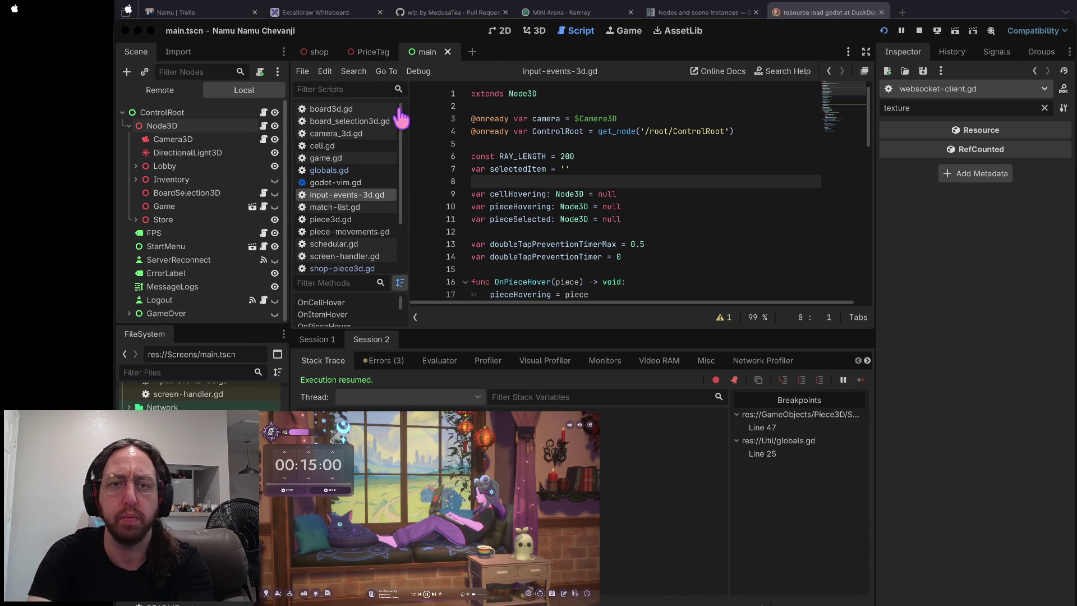
key("super+Tab")
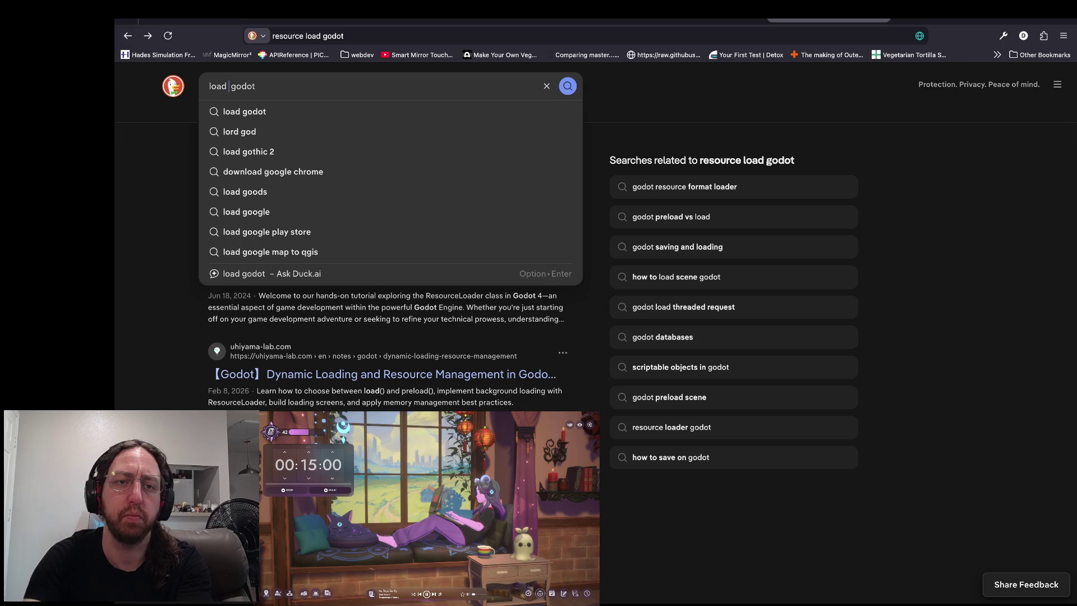
type("materials")
key("Return")
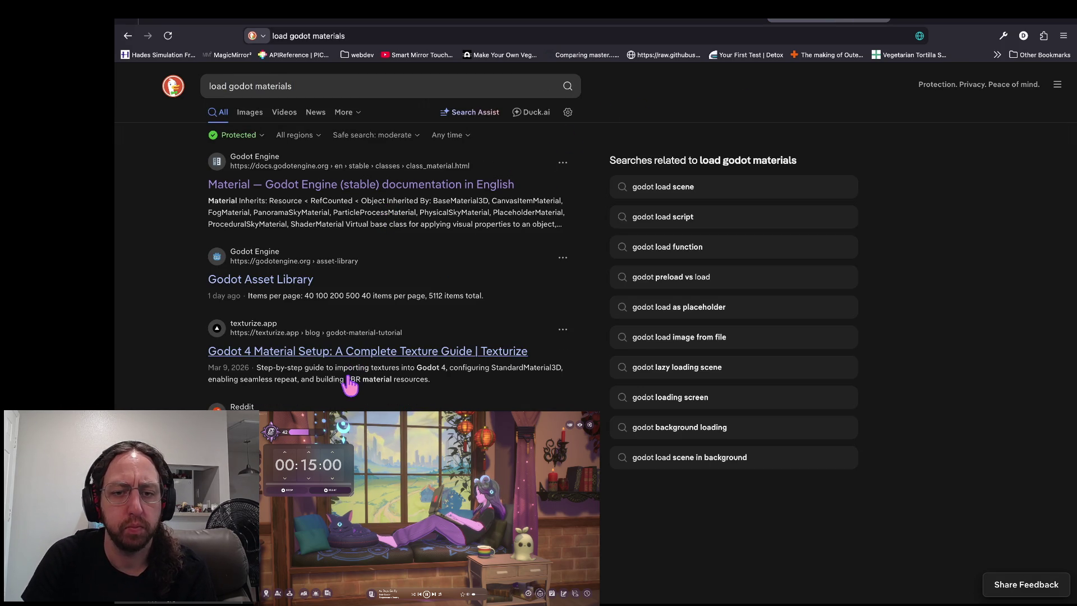
scroll(416, 348, "down", 3)
scroll(397, 336, "up", 4)
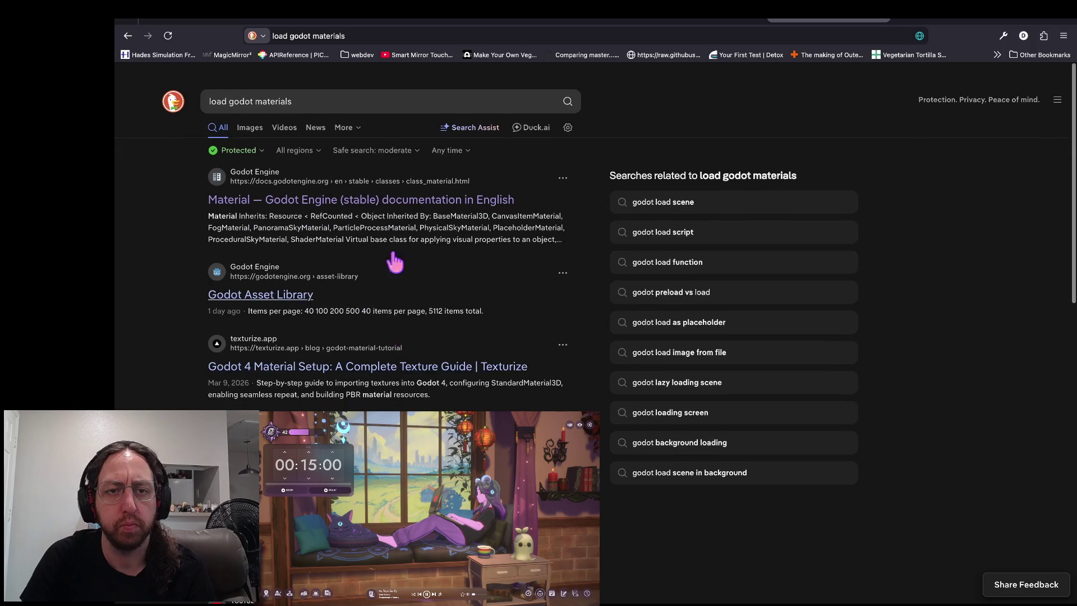
- Refine the query to 'load godot materials onready'
left_click(370, 86)
type("onready")
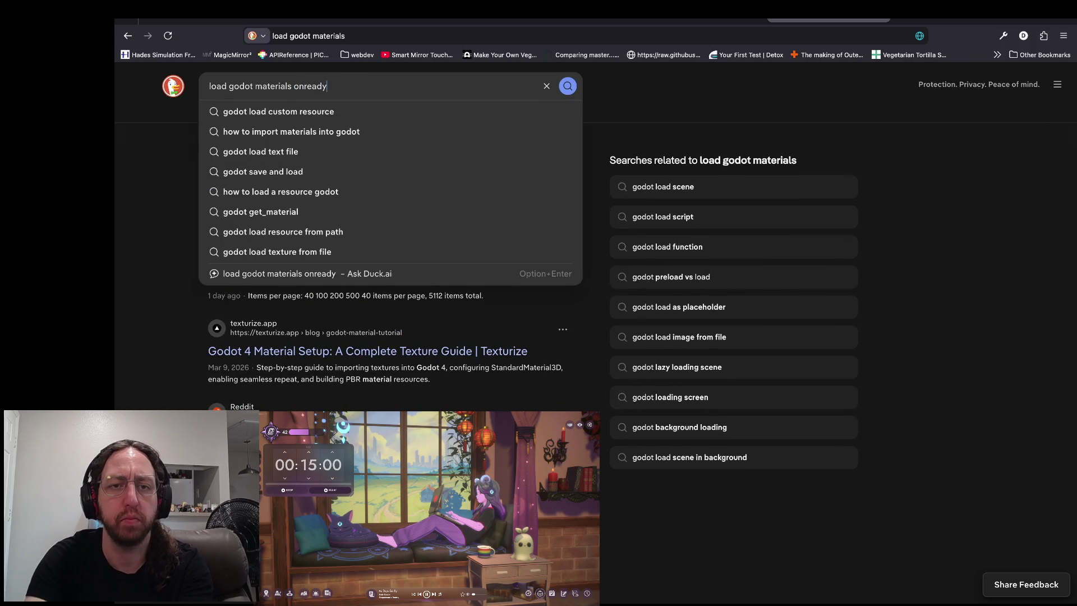
key("Return")
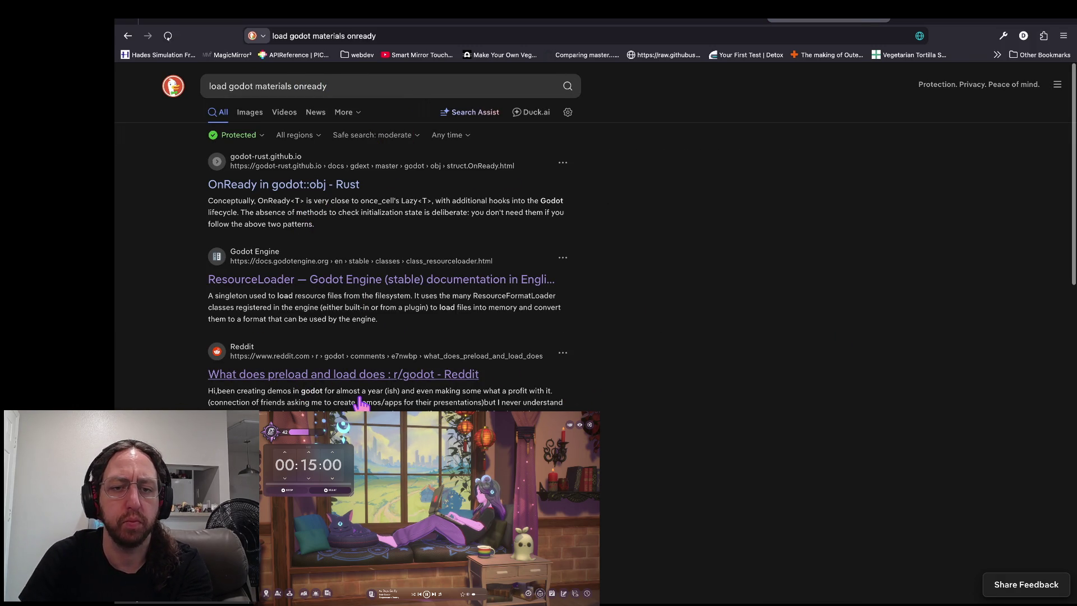
- Open the Reddit preload-versus-load thread and read the first comments, including load waiting for logic
left_click(329, 380)
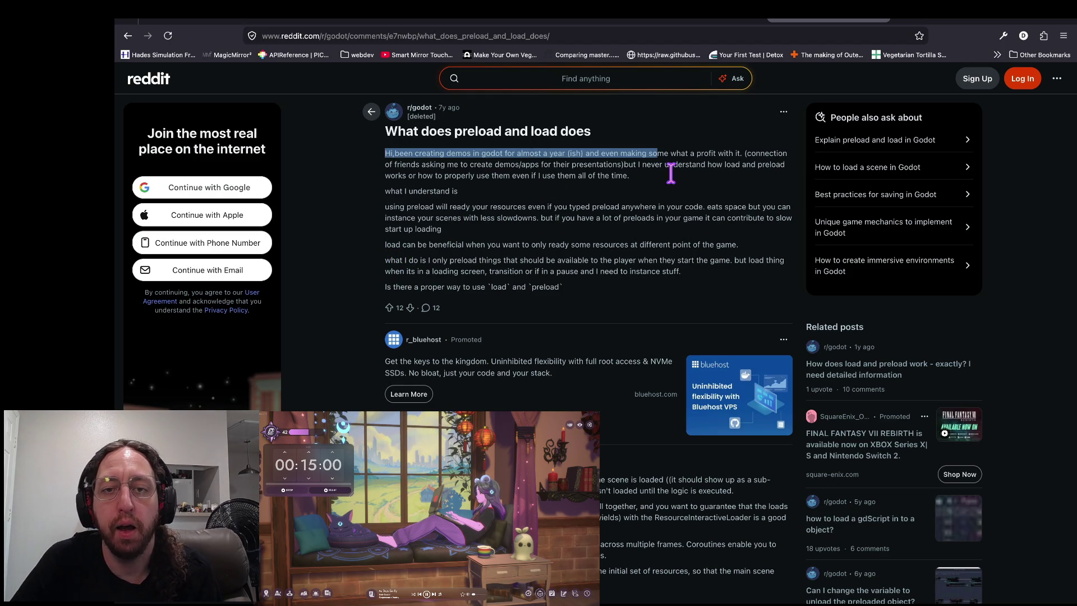
scroll(480, 221, "down", 3)
scroll(482, 221, "down", 2)
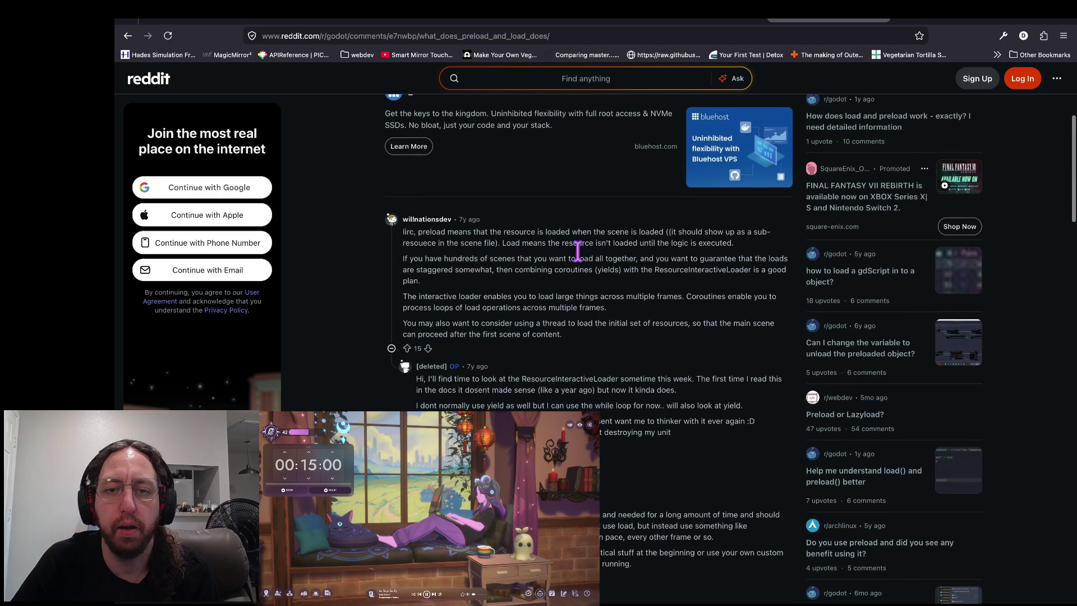
scroll(589, 250, "down", 1)
left_click_drag(496, 193, 621, 193)
left_click(709, 206)
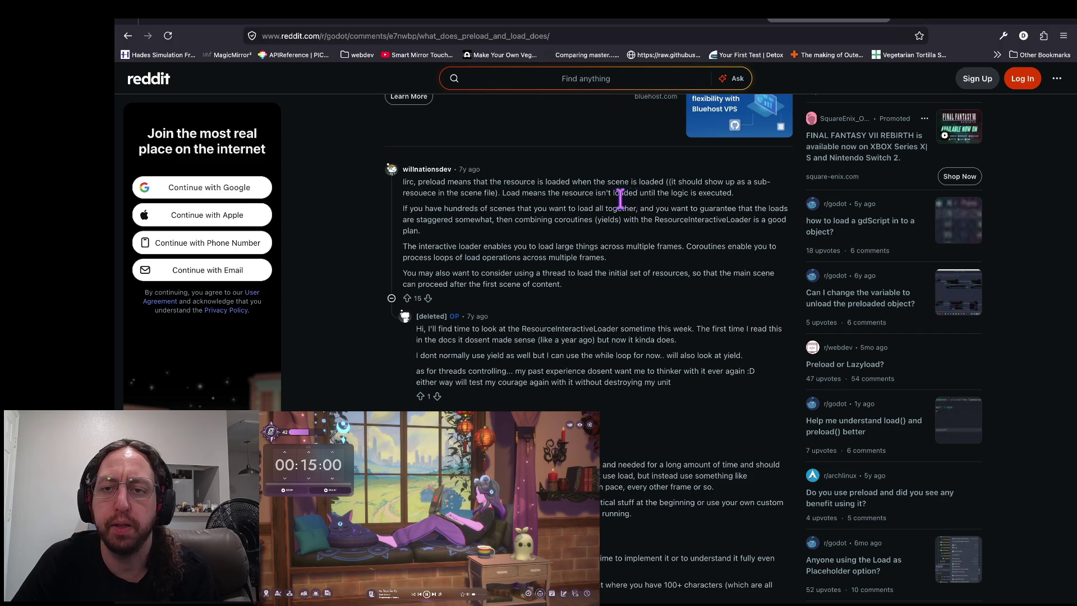
mouse_move(663, 183)
left_mouse_down()
mouse_move(757, 205)
mouse_move(686, 212)
left_mouse_up()
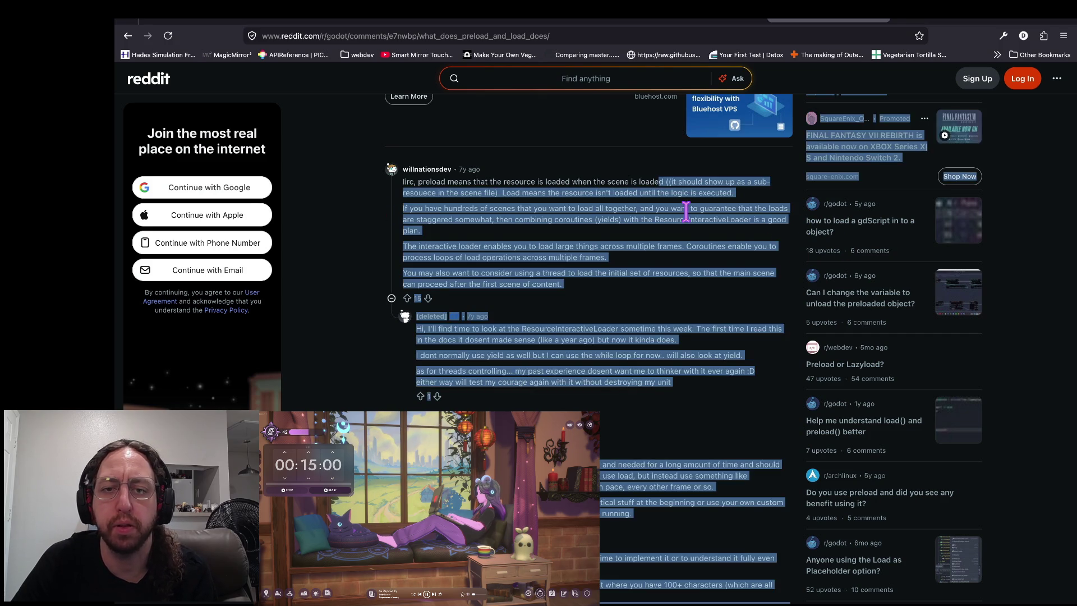
left_click(686, 212)
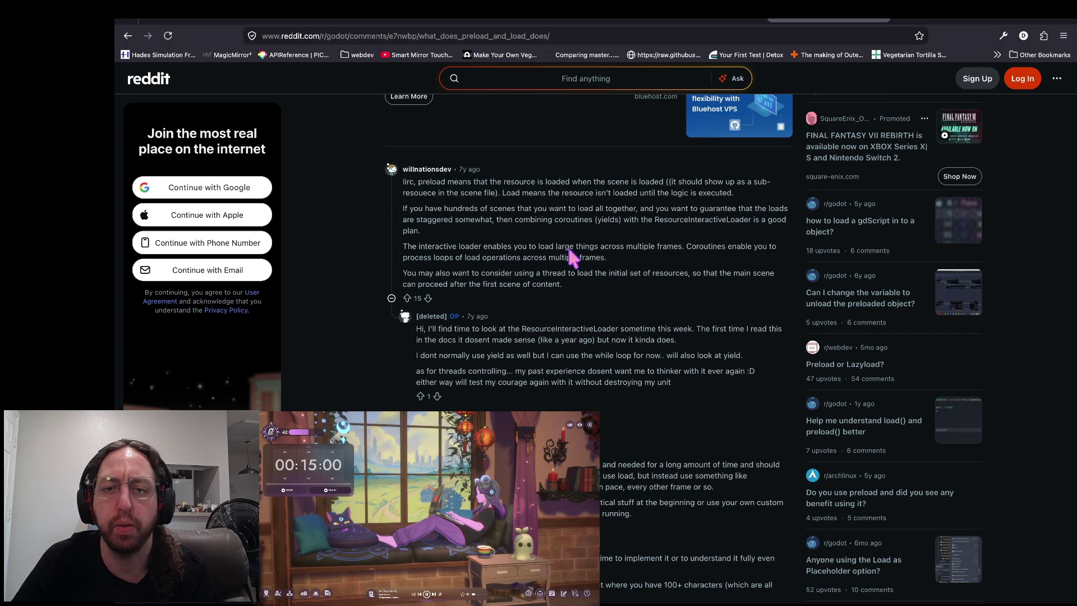
scroll(572, 257, "down", 1)
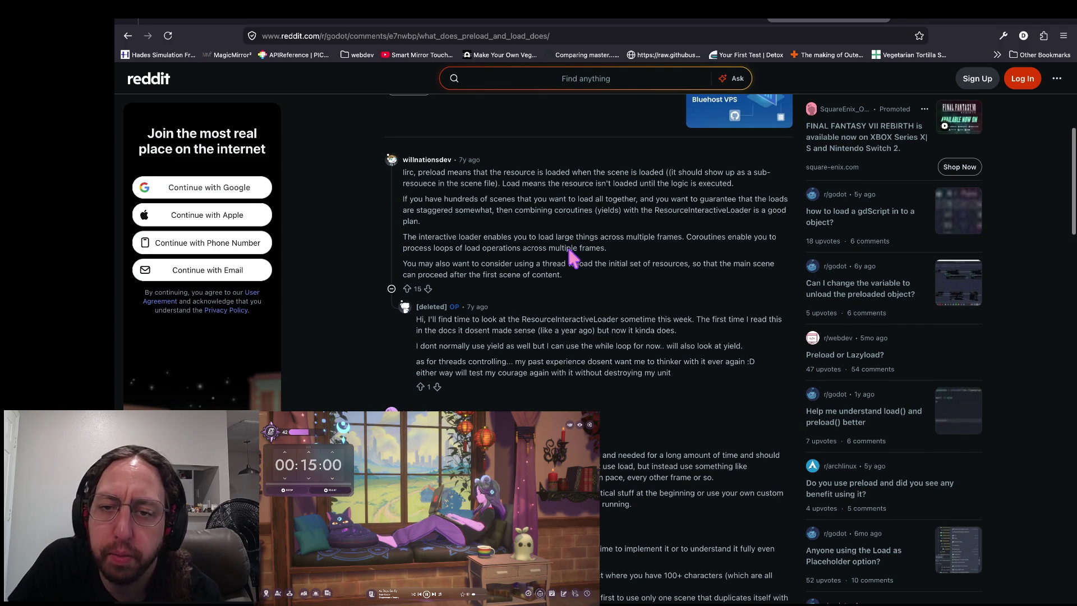
left_click_drag(734, 186, 543, 197)
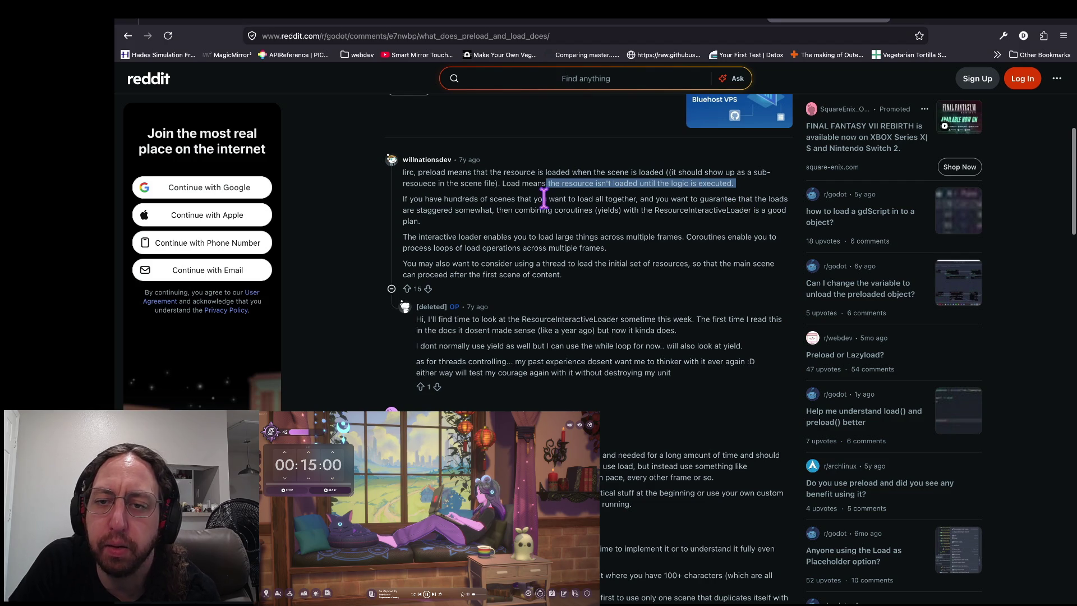
left_click(649, 209)
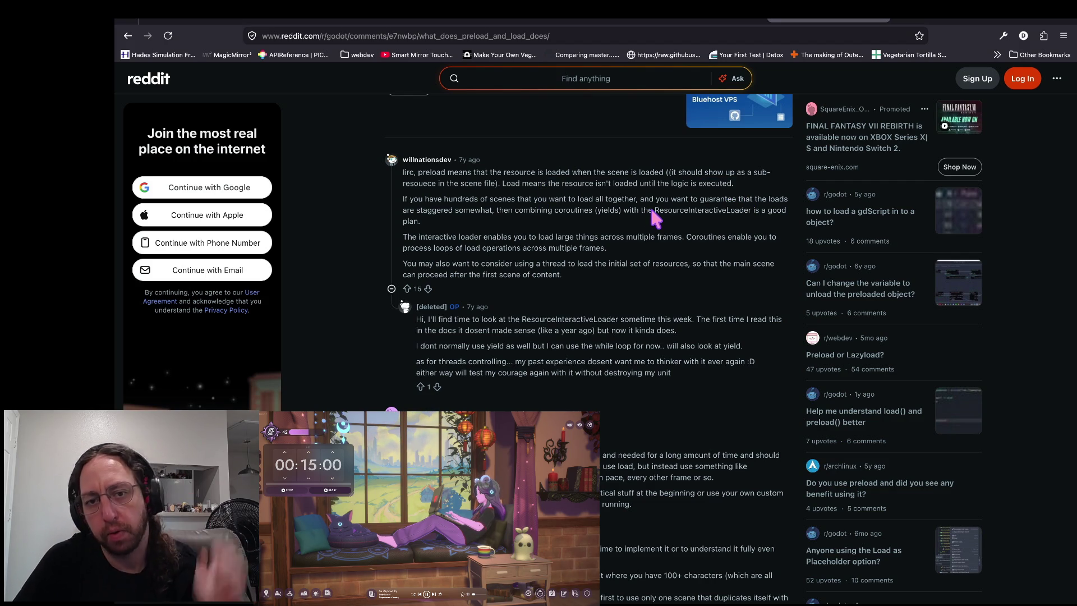
- Read further replies about combining coroutines and ResourceInteractiveLoader
scroll(639, 280, "down", 1)
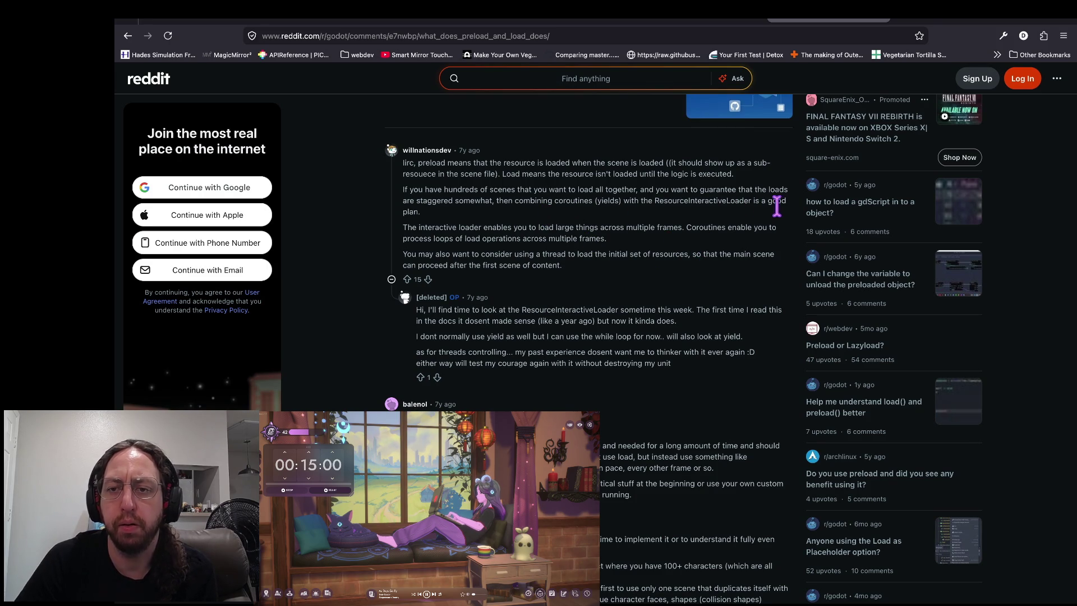
left_click_drag(788, 191, 486, 190)
left_click(409, 216)
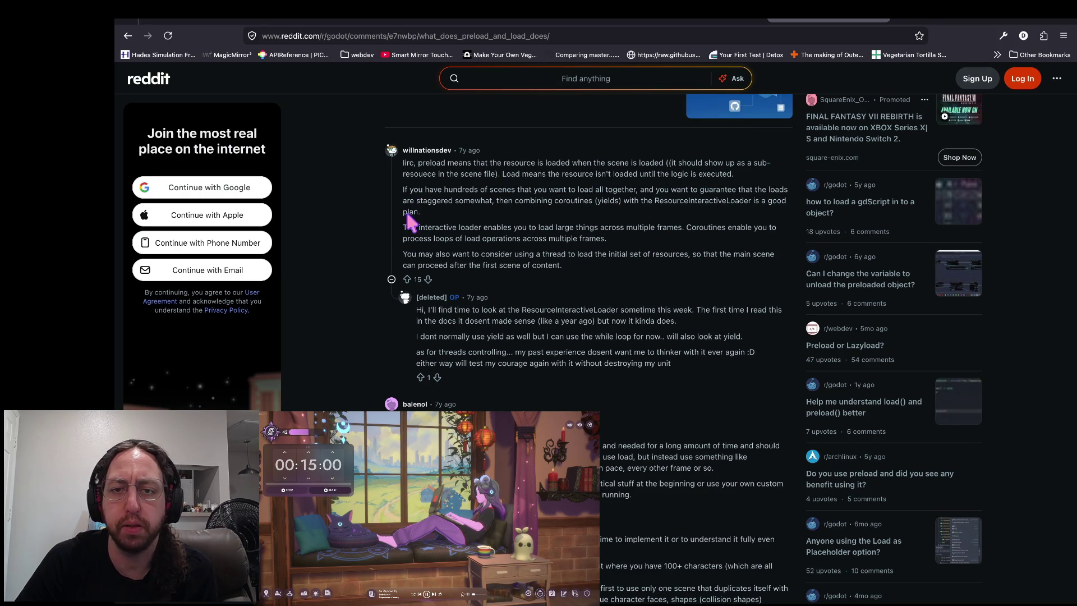
scroll(639, 251, "down", 2)
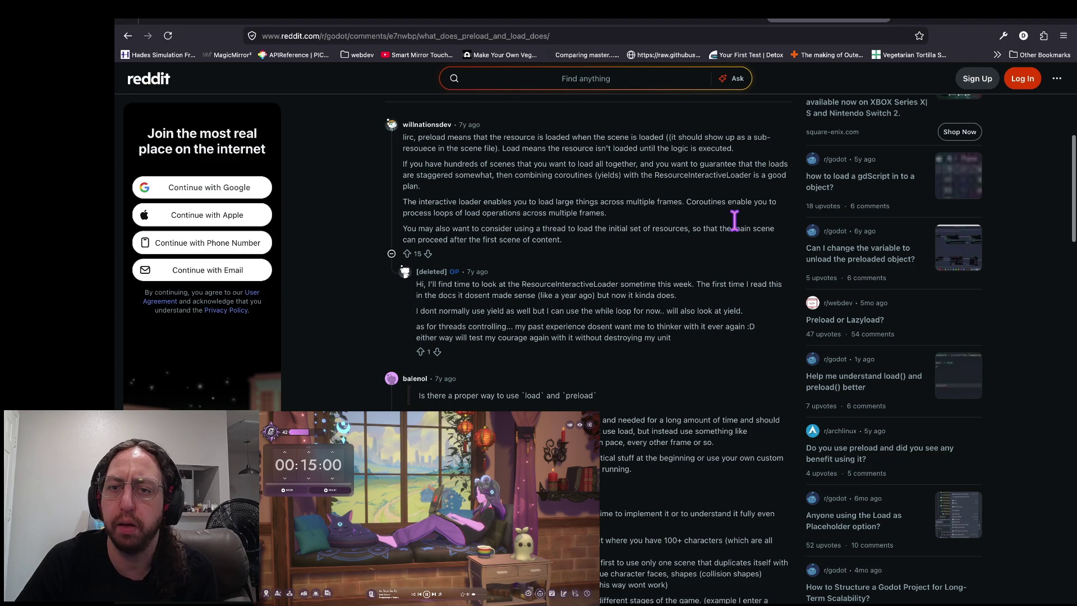
left_click(602, 193)
left_click_drag(506, 194, 648, 194)
left_click(646, 194)
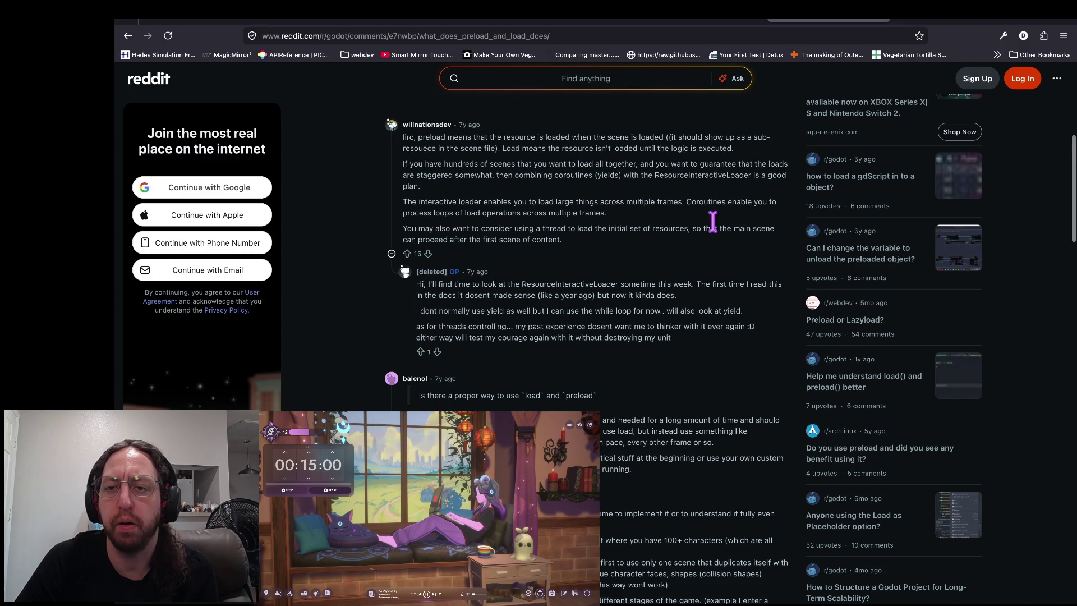
scroll(700, 216, "down", 2)
scroll(712, 223, "up", 1)
left_click(730, 205)
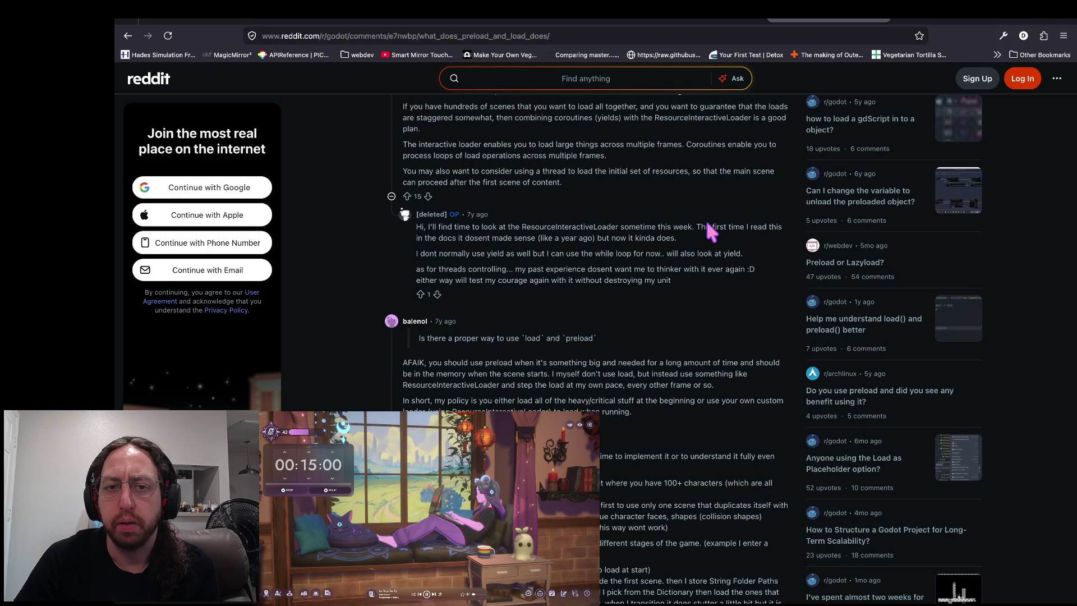
scroll(708, 230, "down", 1)
scroll(708, 230, "up", 1)
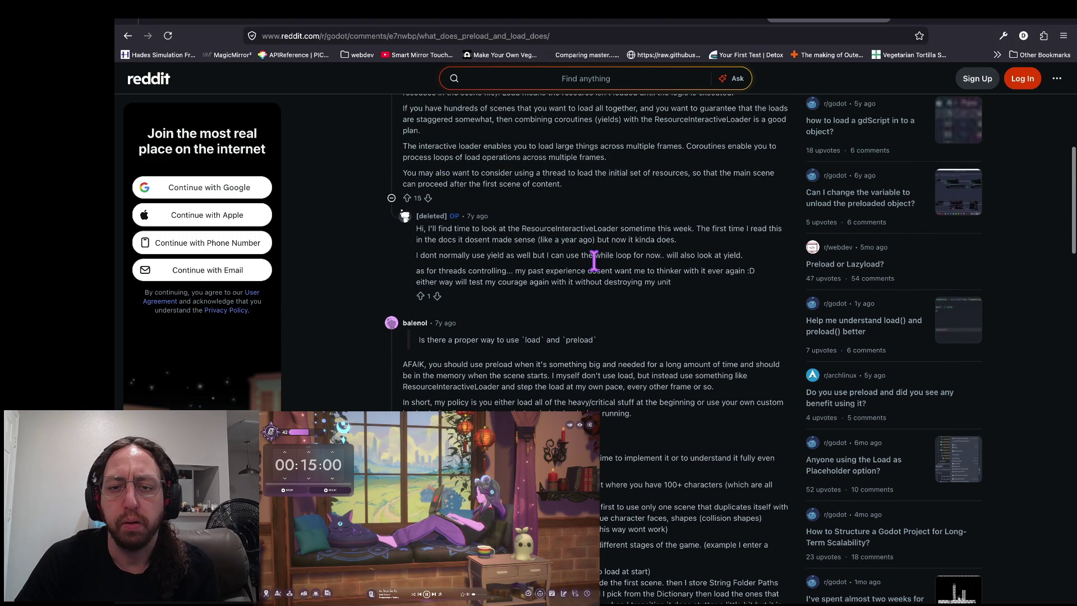
scroll(594, 259, "down", 4)
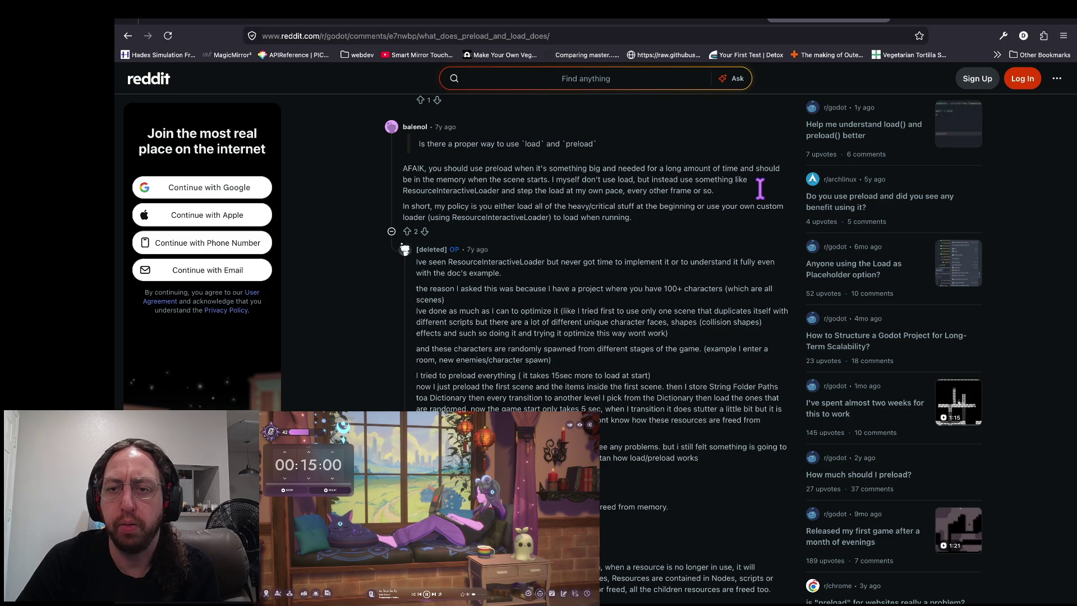
- Read the reply advising preloading big resources and its ResourceInteractiveLoader mention
mouse_move(778, 168)
left_mouse_down()
mouse_move(613, 203)
mouse_move(481, 205)
left_mouse_up()
left_click(480, 205)
left_click_drag(549, 169, 547, 181)
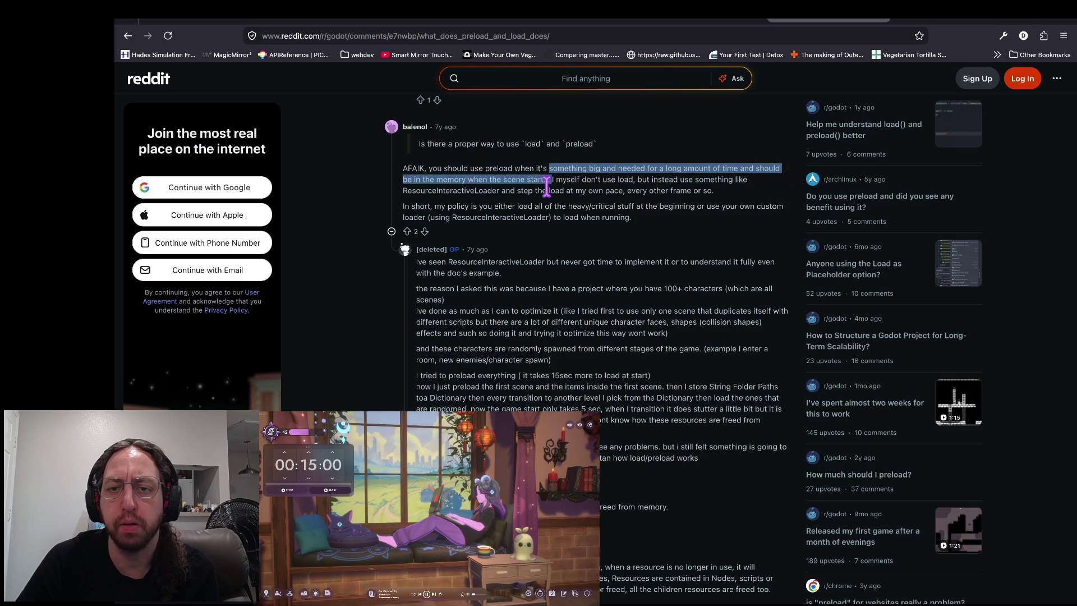
left_click(567, 182)
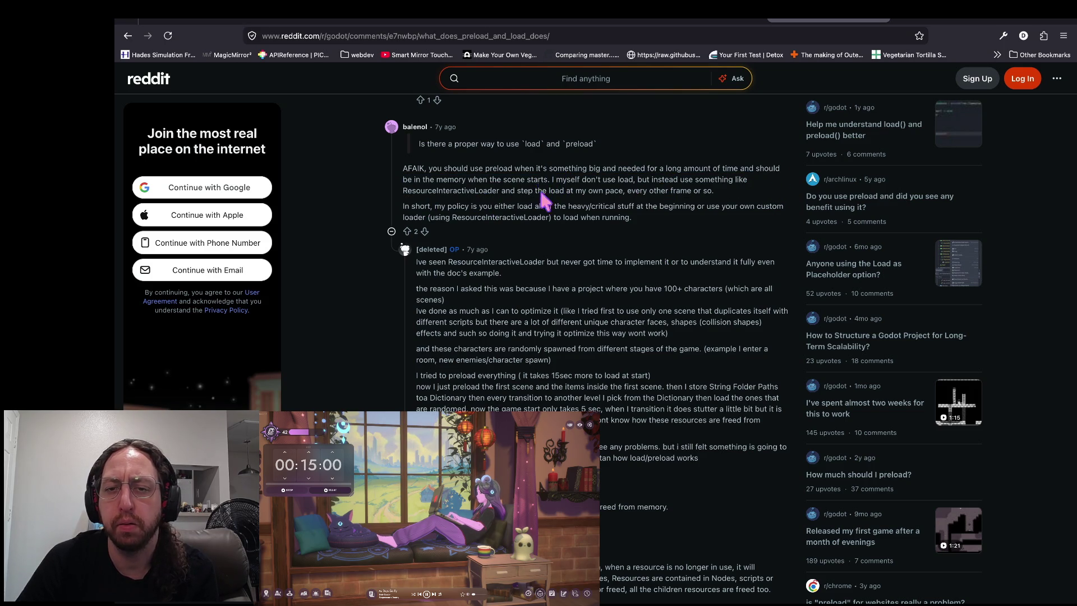
left_click_drag(552, 180, 666, 181)
left_click(662, 186)
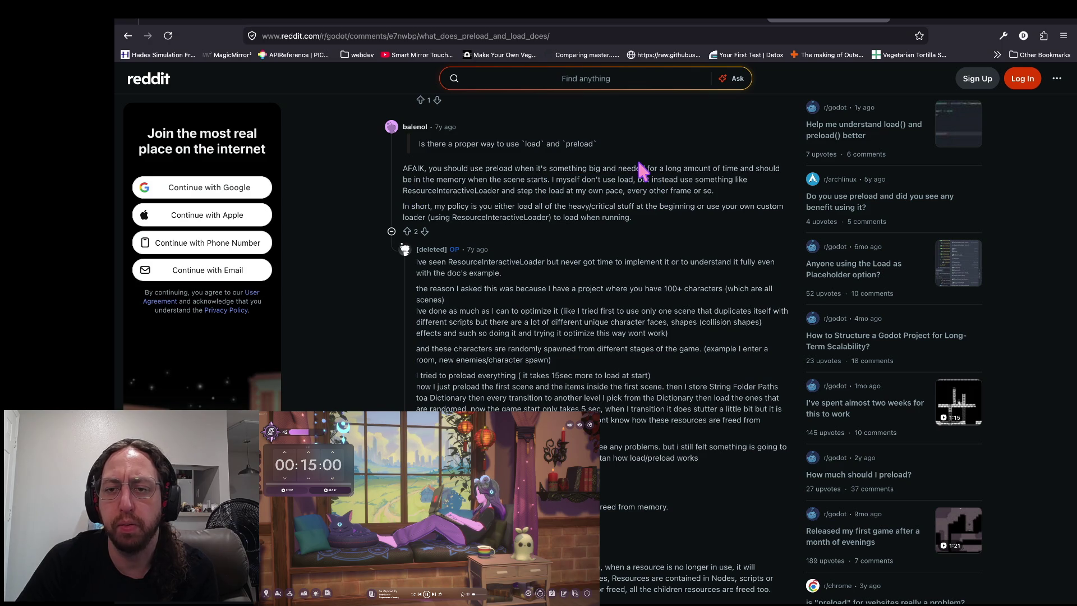
scroll(461, 196, "down", 1)
double_click(406, 174)
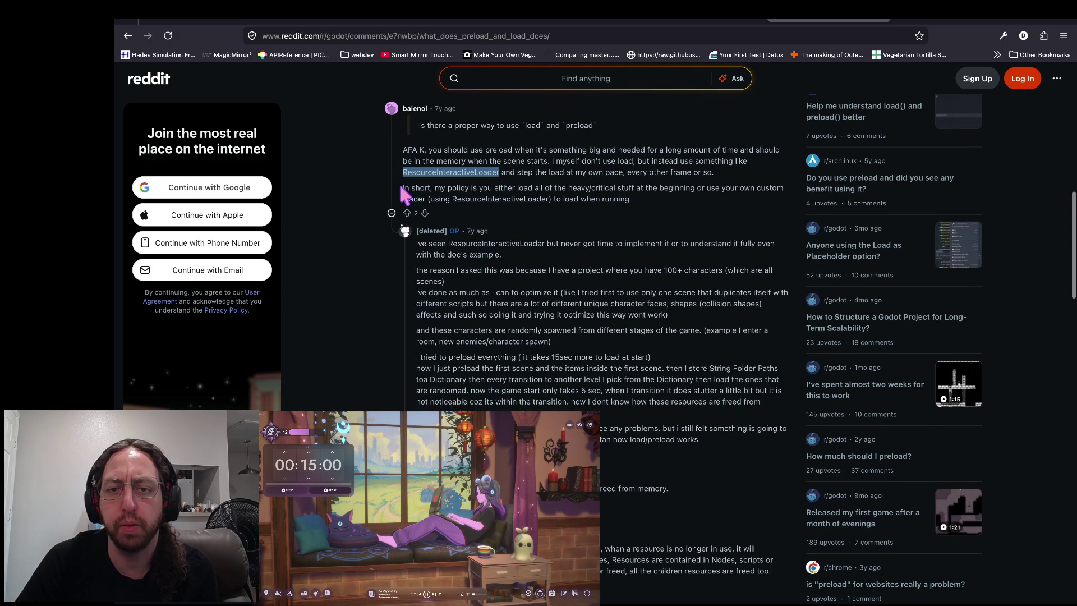
scroll(511, 177, "up", 4)
scroll(513, 174, "up", 4)
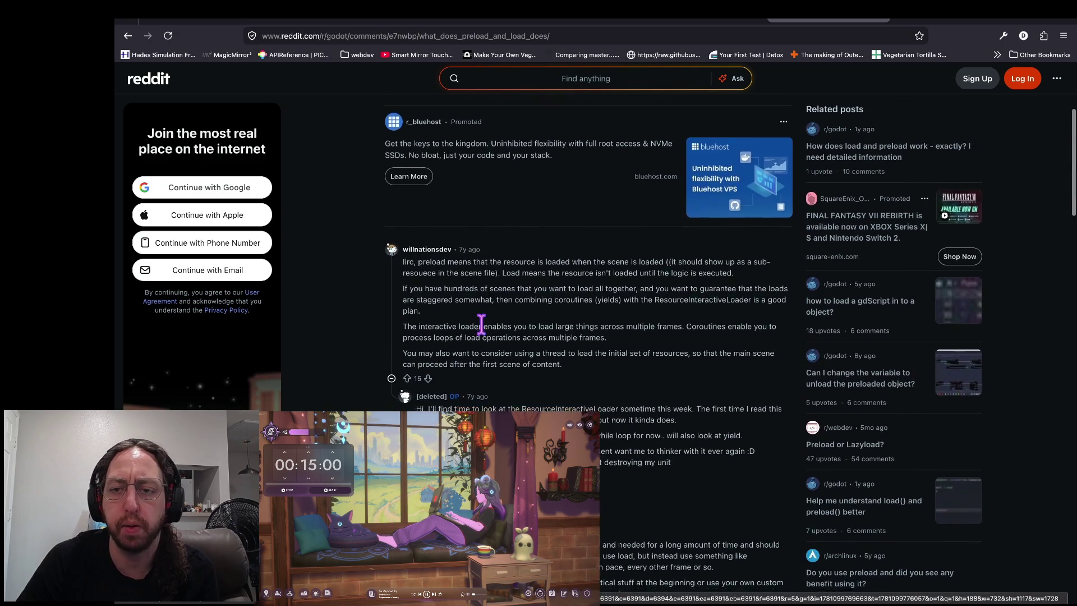
scroll(757, 232, "down", 3)
scroll(625, 245, "down", 2)
left_click_drag(460, 306, 371, 307)
scroll(596, 314, "down", 1)
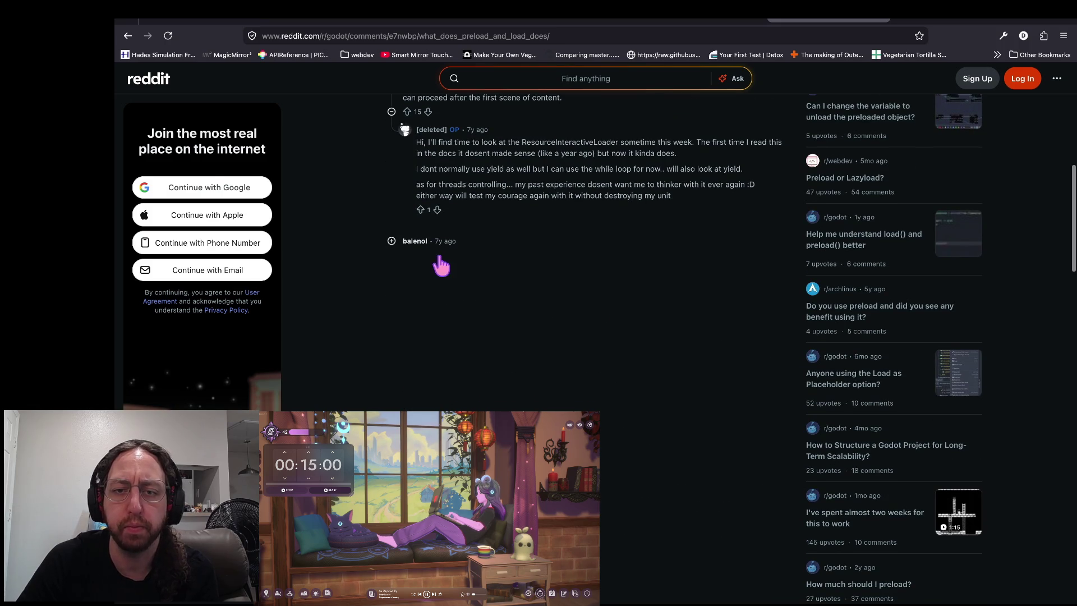
- Open that reply's permalink, skim it, then return to the Godot editor
left_click(442, 255)
scroll(549, 250, "down", 5)
scroll(544, 241, "left", 5)
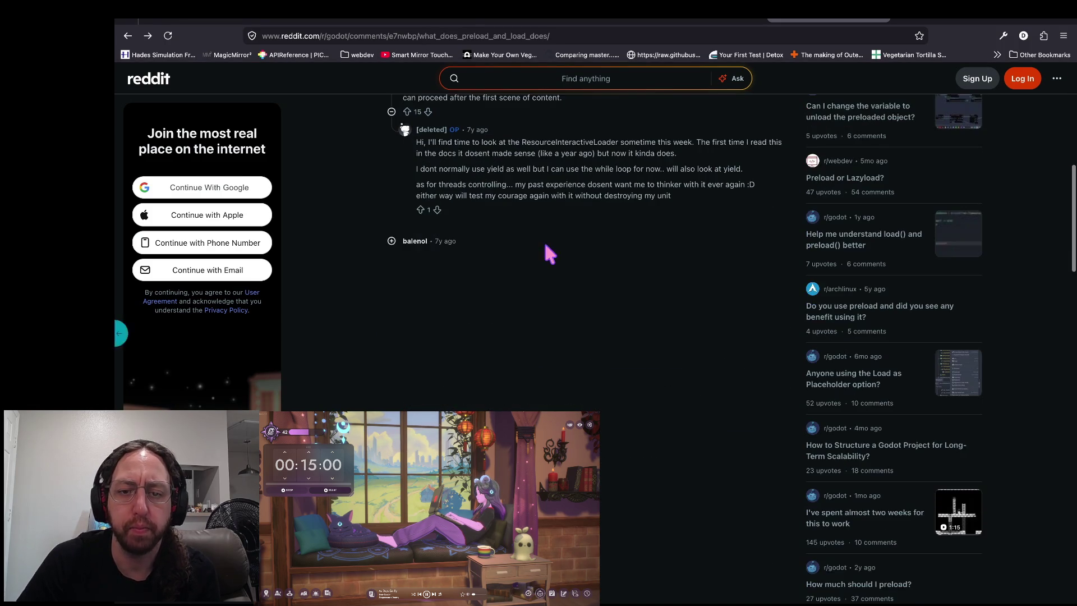
scroll(609, 345, "down", 7)
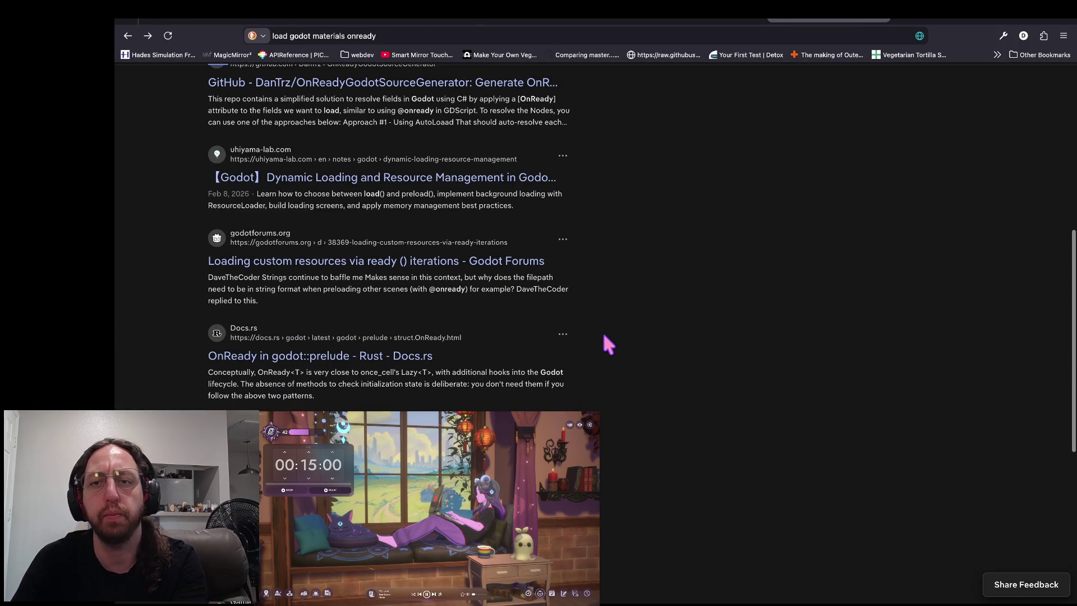
key("super+Tab")
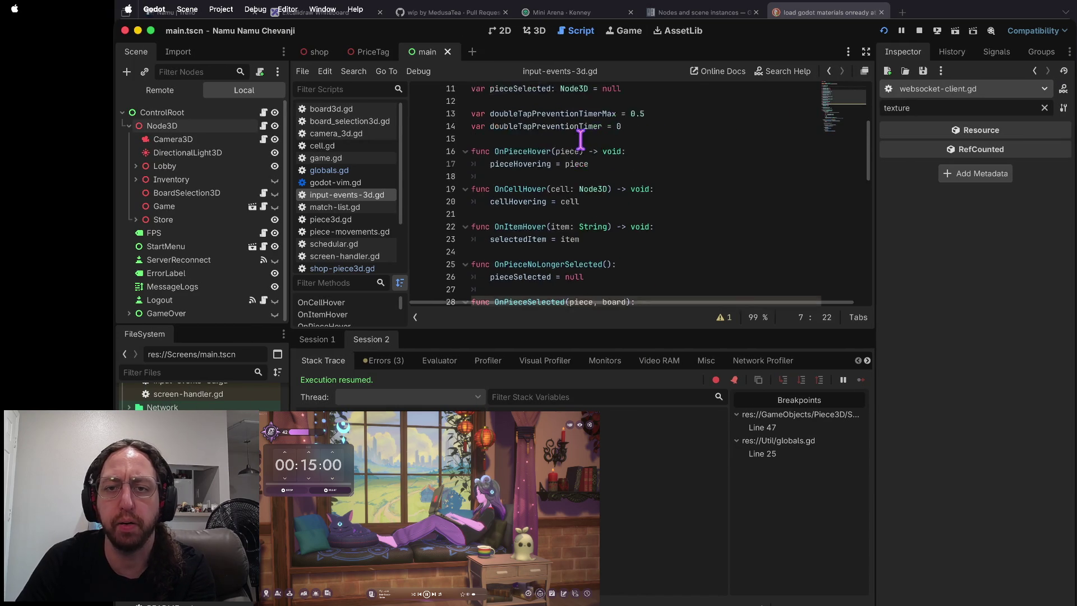
- Enlarge the script editor over the debugger and open globals.gd
scroll(580, 137, "down", 9)
left_click_drag(524, 328, 521, 410)
scroll(592, 268, "down", 1)
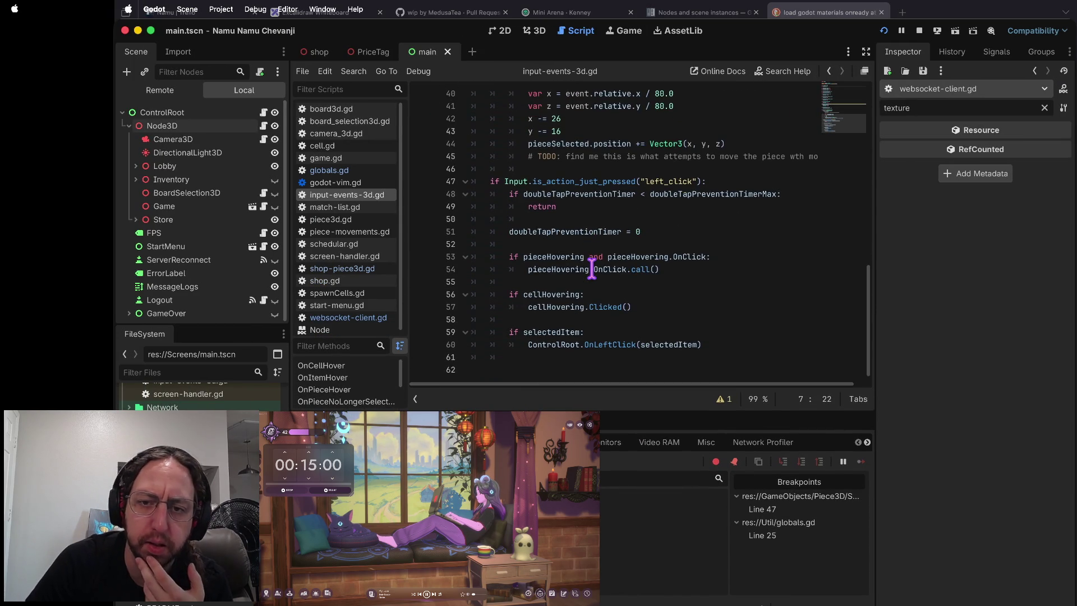
key("Escape")
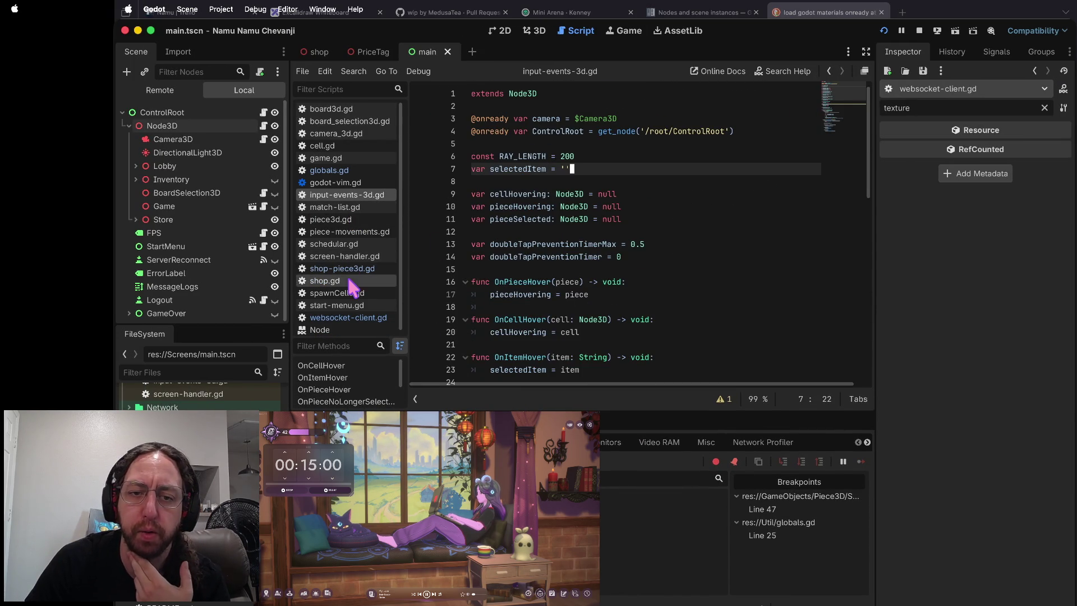
left_click(361, 170)
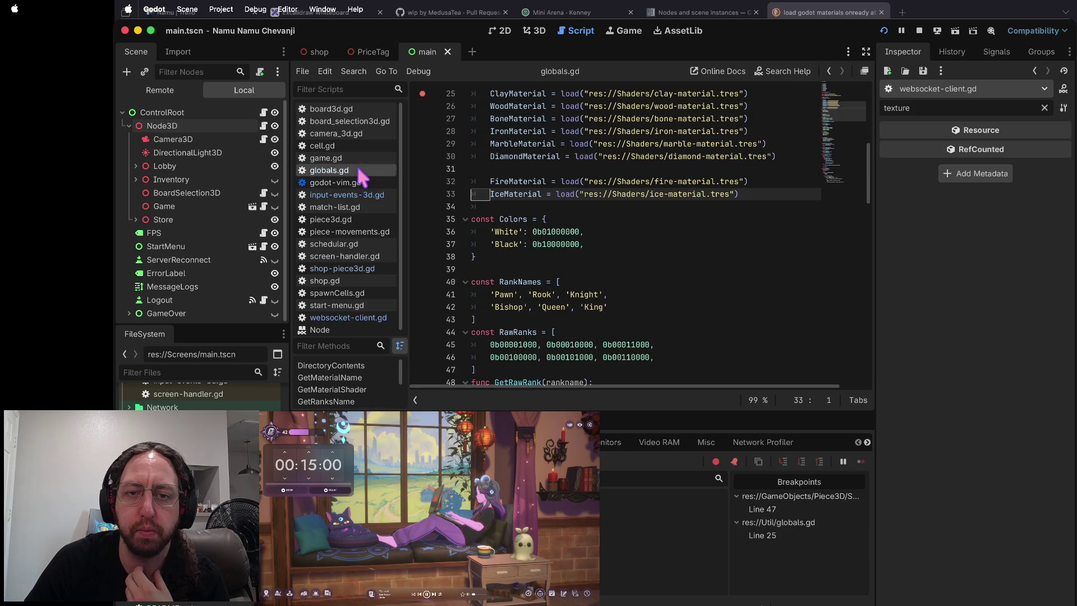
scroll(561, 145, "up", 3)
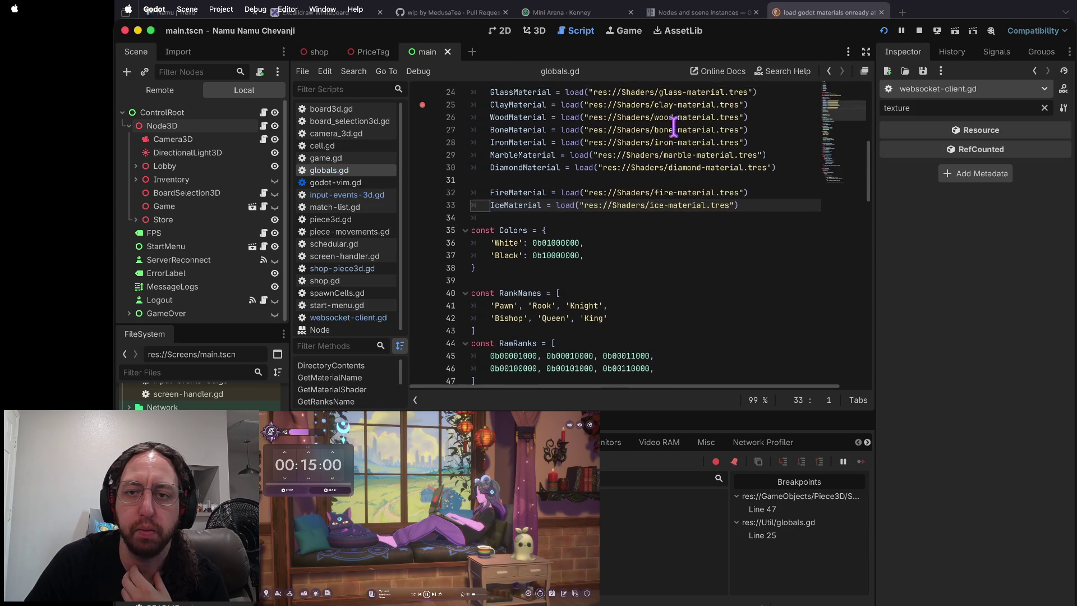
left_click_drag(561, 144, 570, 131)
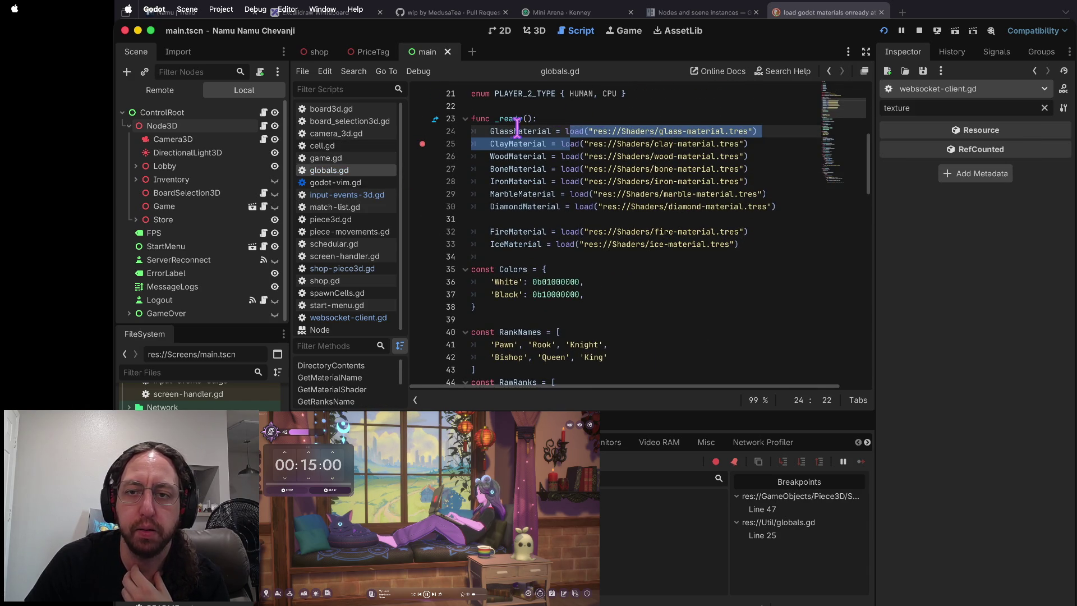
scroll(560, 135, "up", 2)
scroll(705, 157, "up", 1)
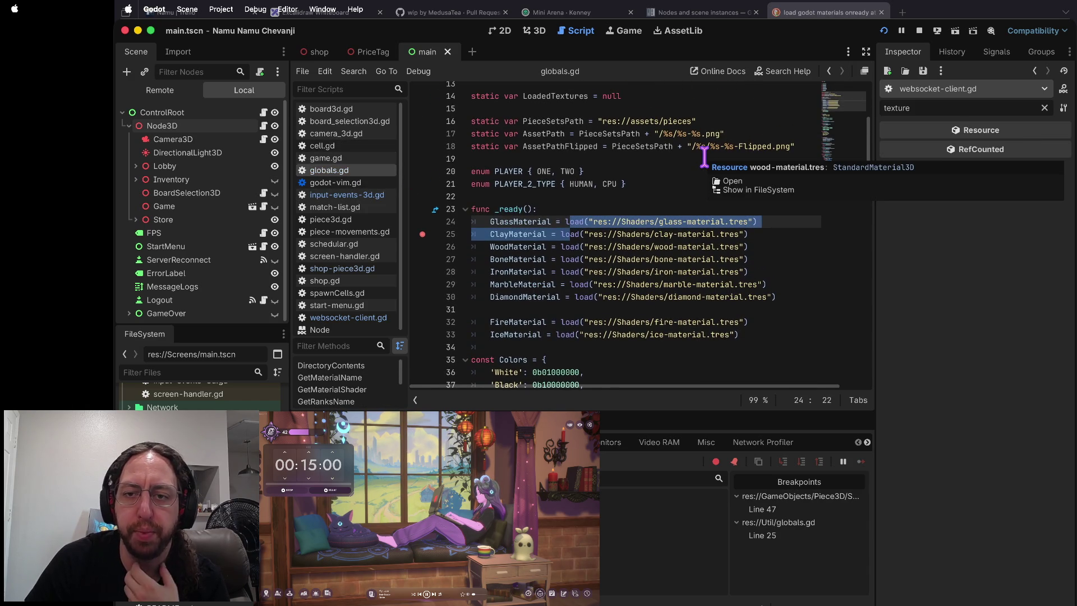
- Review the material load assignments in _ready, starting at GlassMaterial through line 33
left_click(568, 214)
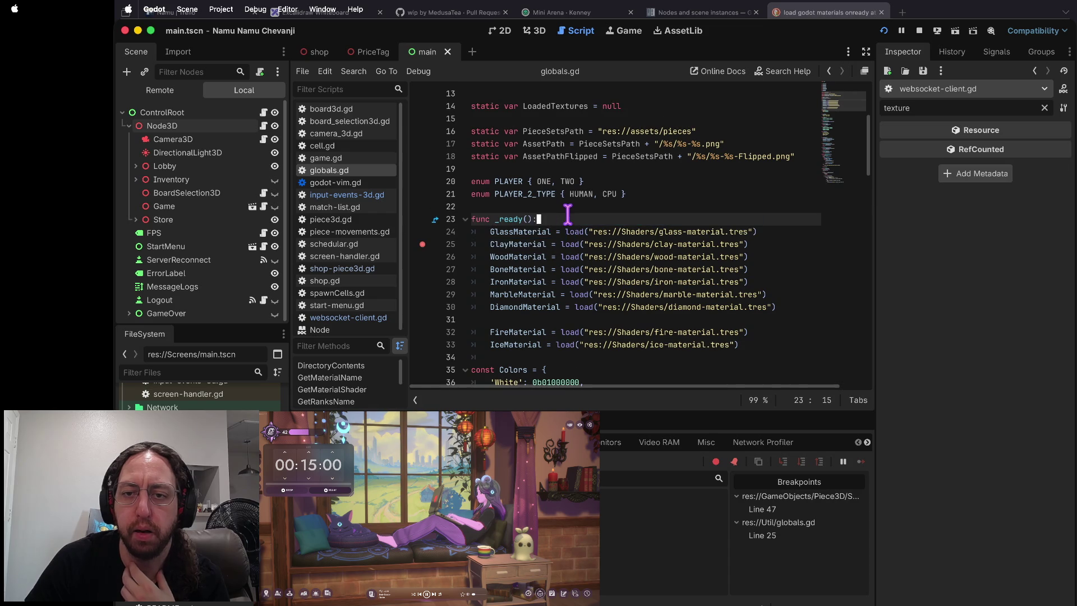
left_click(565, 230)
scroll(617, 230, "down", 1)
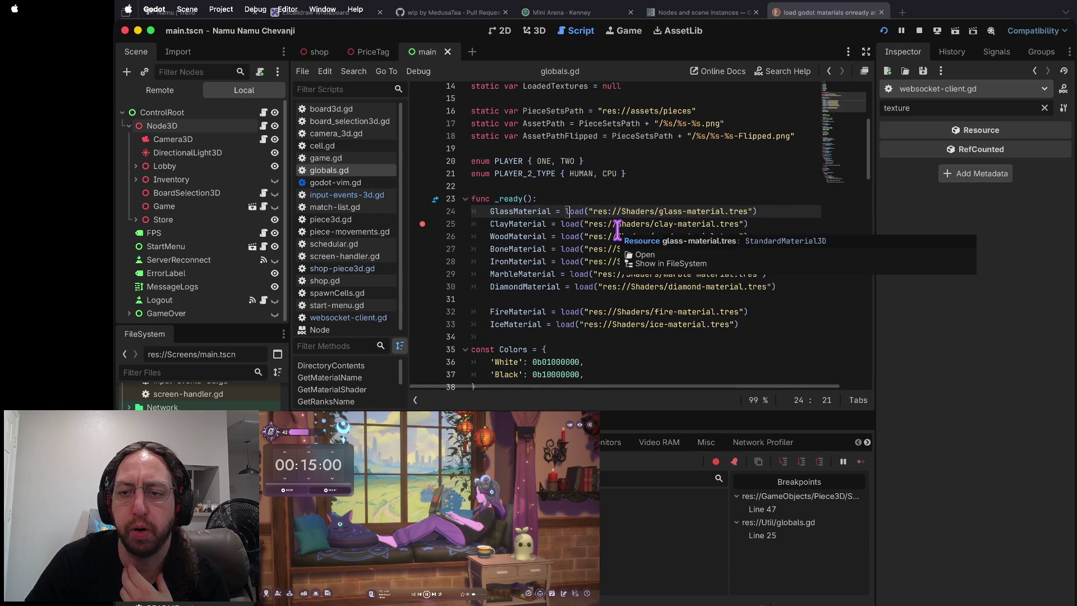
left_click(558, 219)
mouse_move(558, 216)
left_mouse_down()
mouse_move(735, 344)
mouse_move(768, 325)
left_mouse_up()
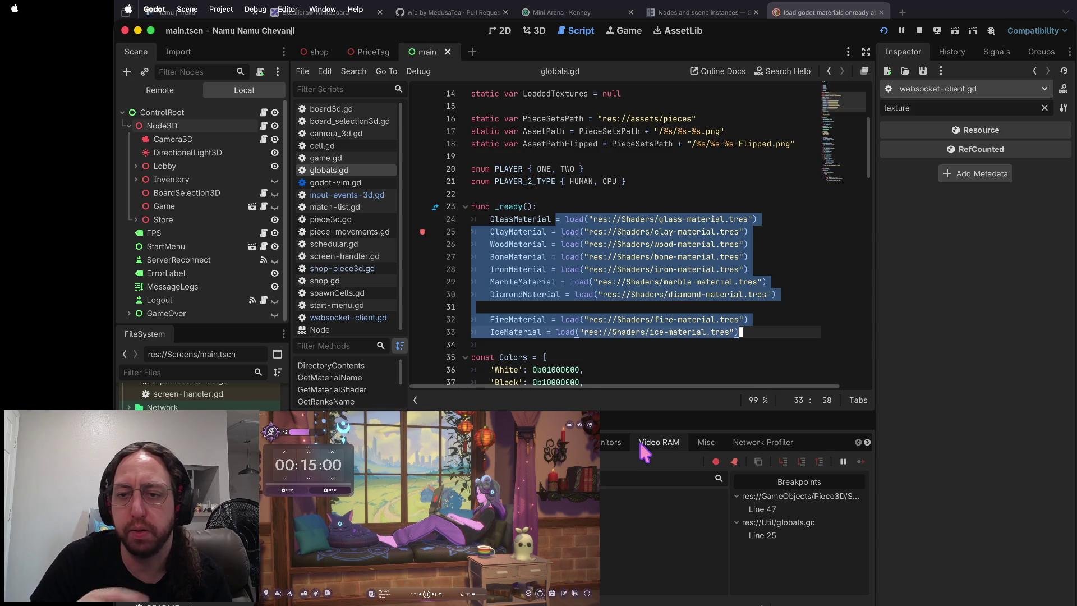
left_click(769, 327)
key("shift+Up")
key("shift+Up")
key("shift+Up")
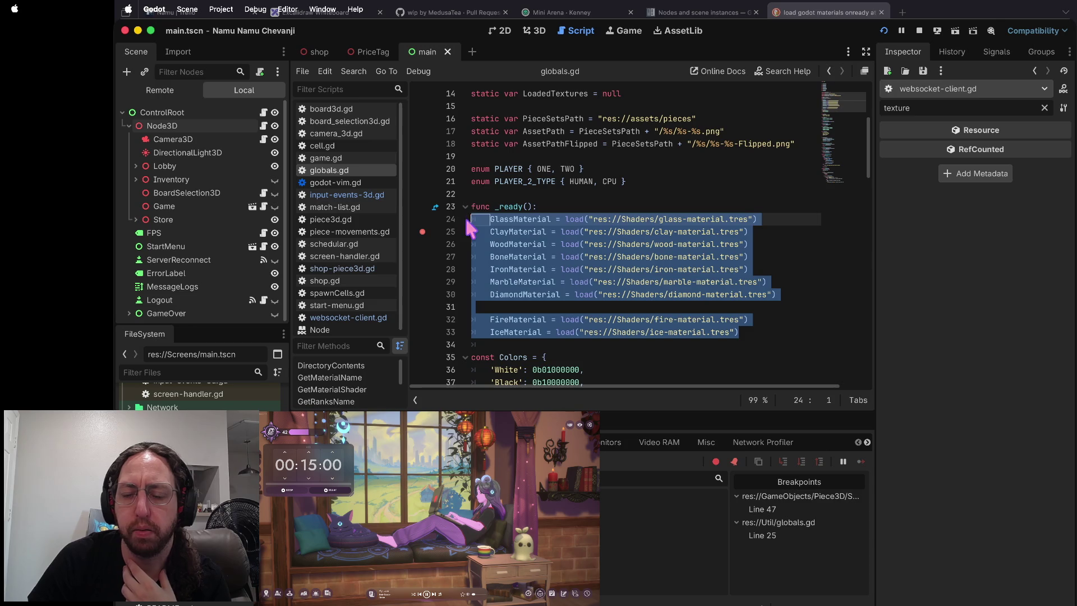
left_click(586, 219)
- Remove the line 25 breakpoint and select the material load lines in _ready (lines 24–33)
left_click(423, 232)
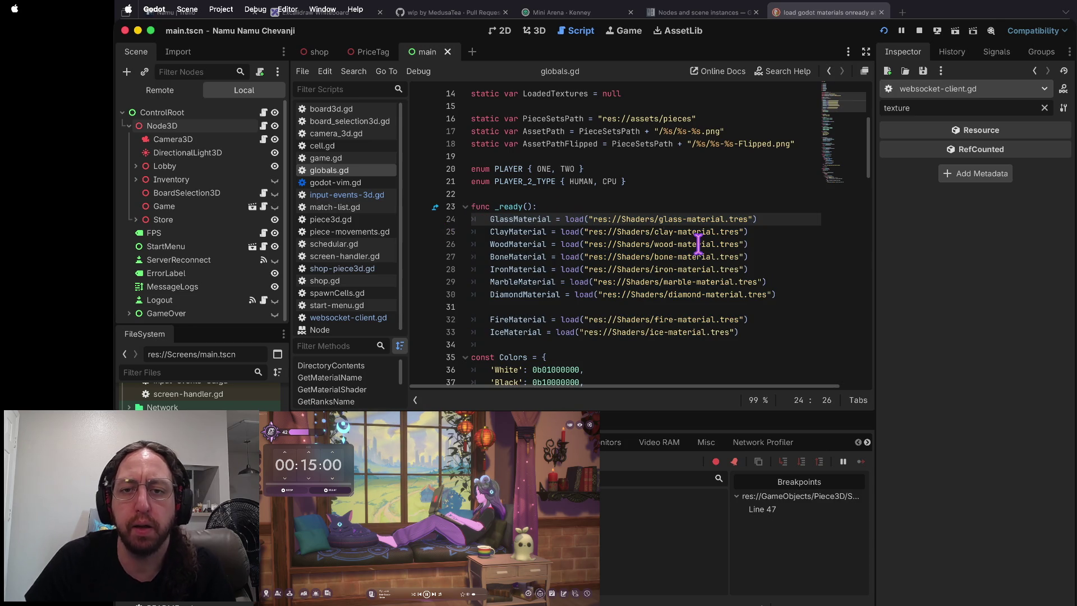
left_click_drag(483, 223, 842, 351)
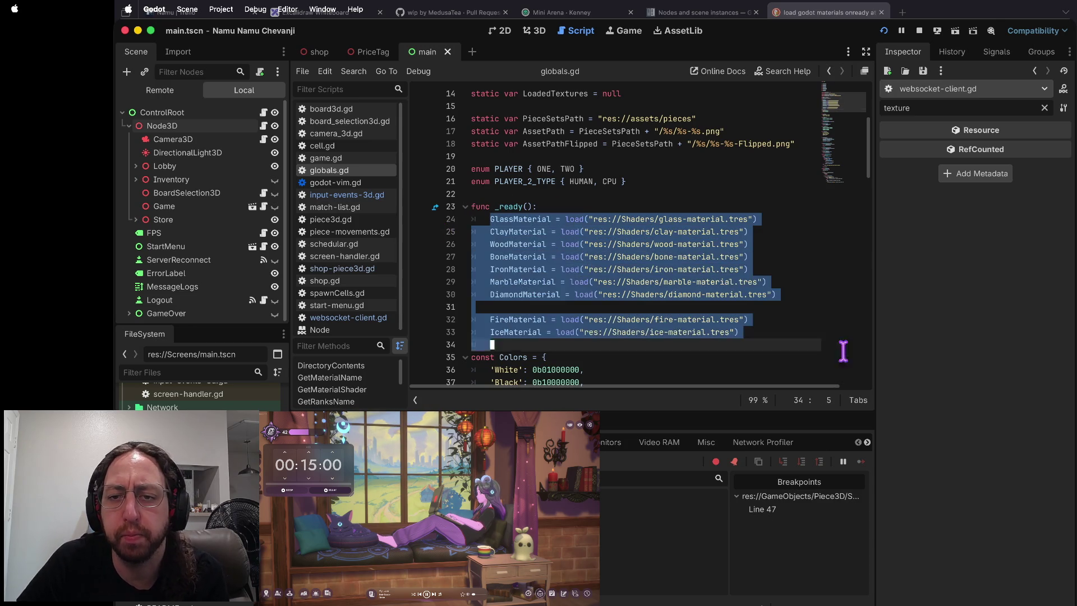
left_click(781, 329)
key("shift+Up")
key("shift+Up")
key("shift+Up")
key("shift+Home")
key("shift+Up")
key("shift+Up")
key("shift+Up")
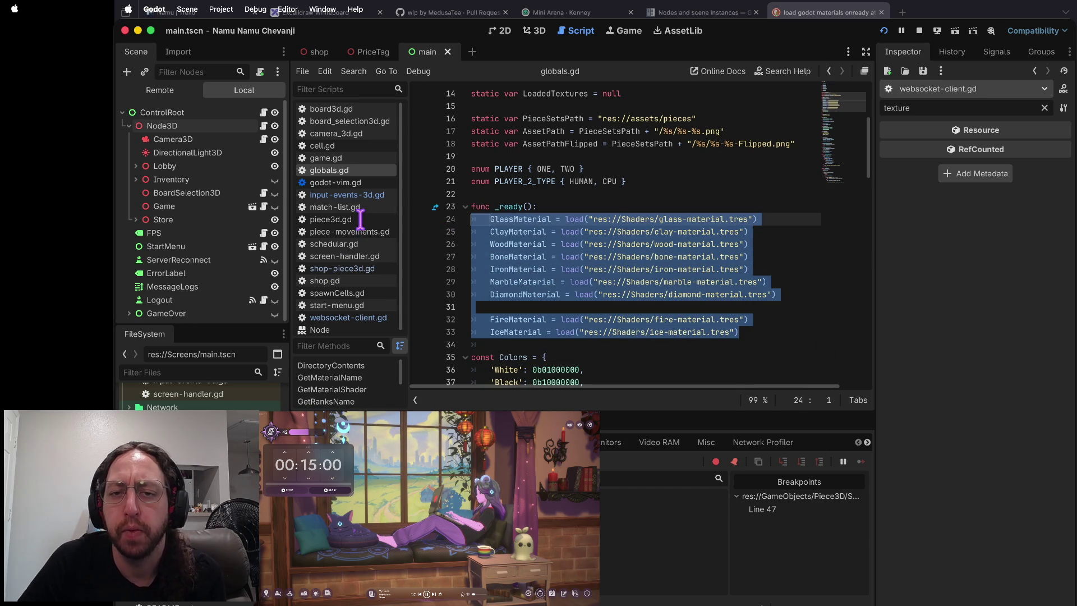
left_click(474, 220)
mouse_move(471, 220)
left_mouse_down()
mouse_move(768, 315)
mouse_move(761, 331)
left_mouse_up()
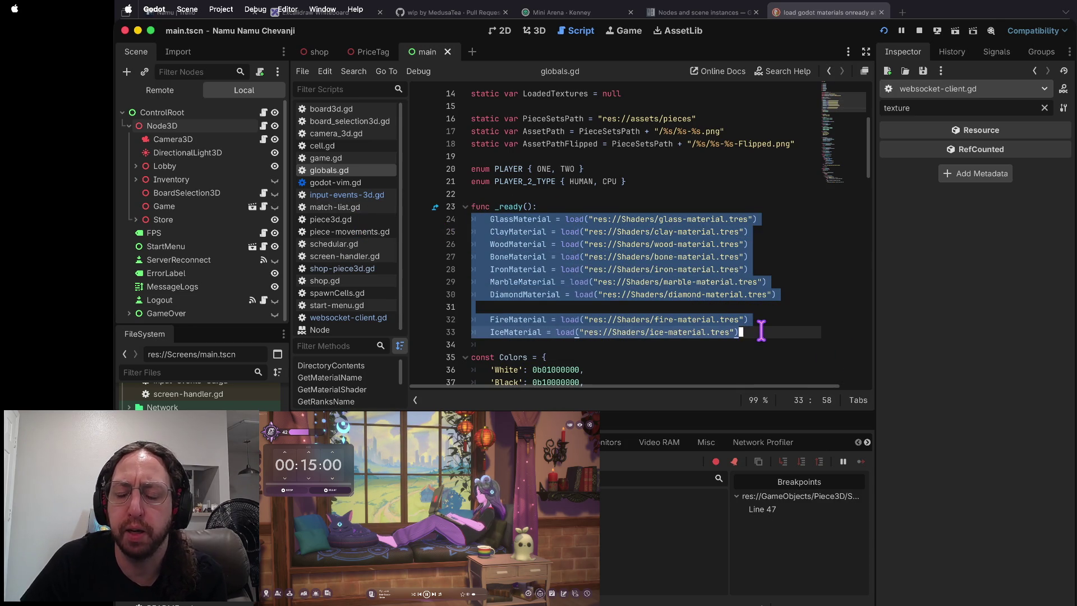
left_click(762, 331)
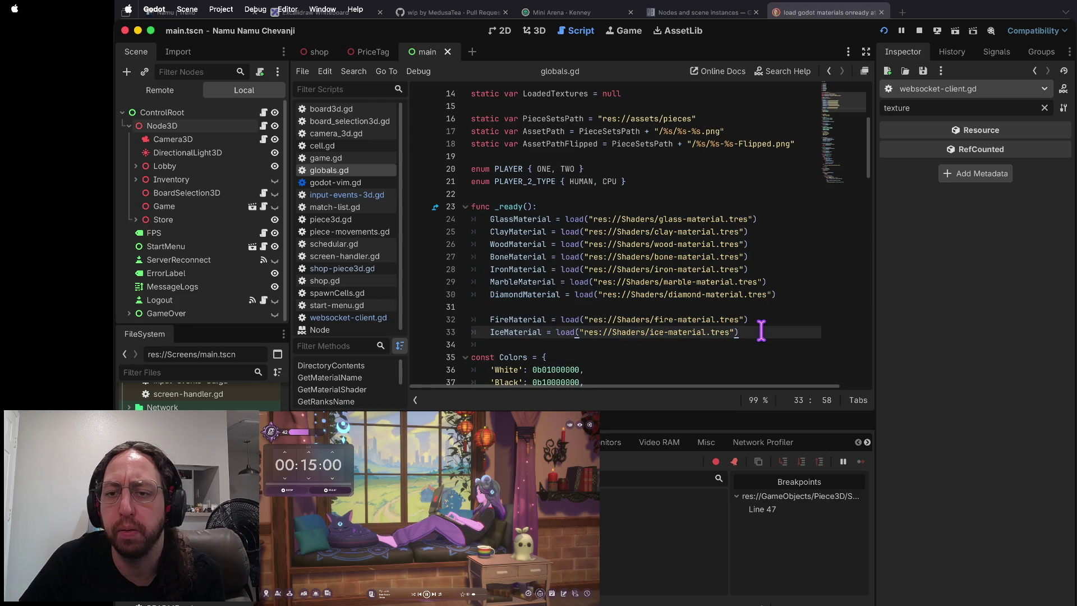
left_click_drag(761, 331, 577, 218)
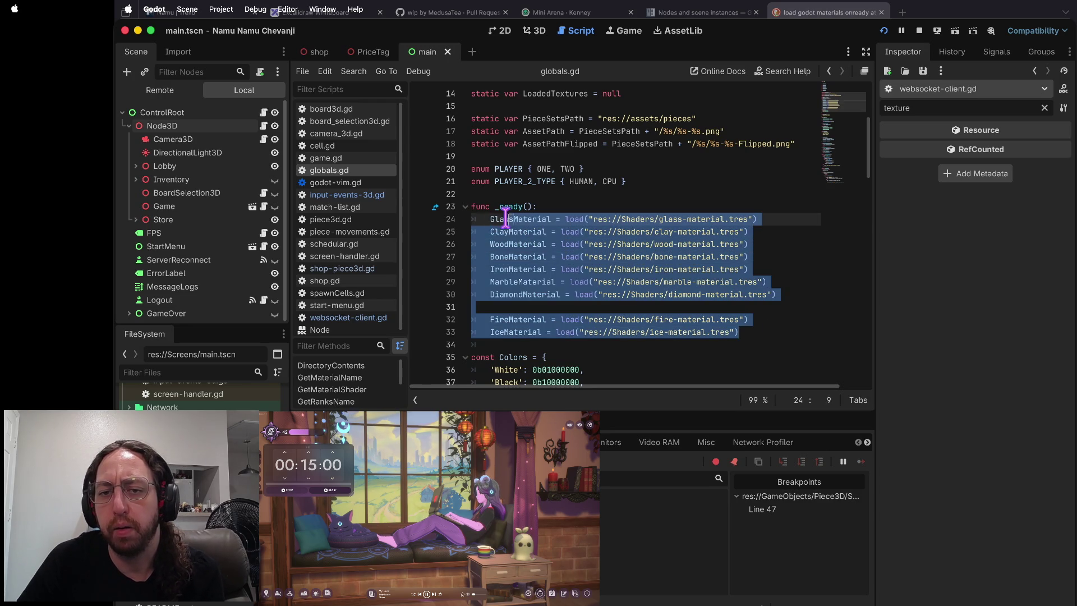
key("Escape")
- Scroll back to the top and place the caret above the material declarations
scroll(499, 219, "up", 5)
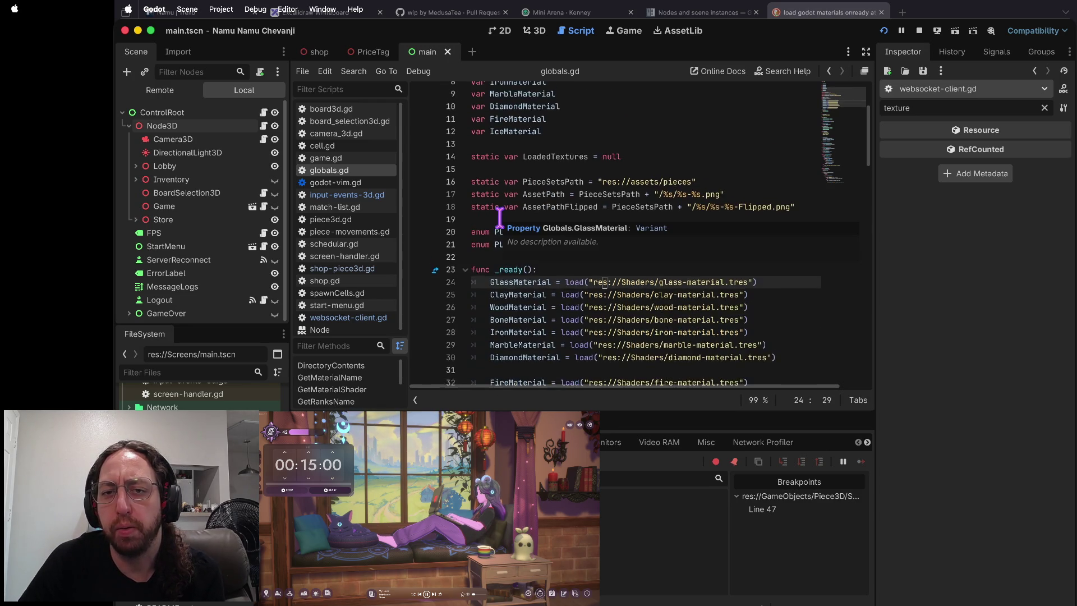
scroll(499, 219, "down", 1)
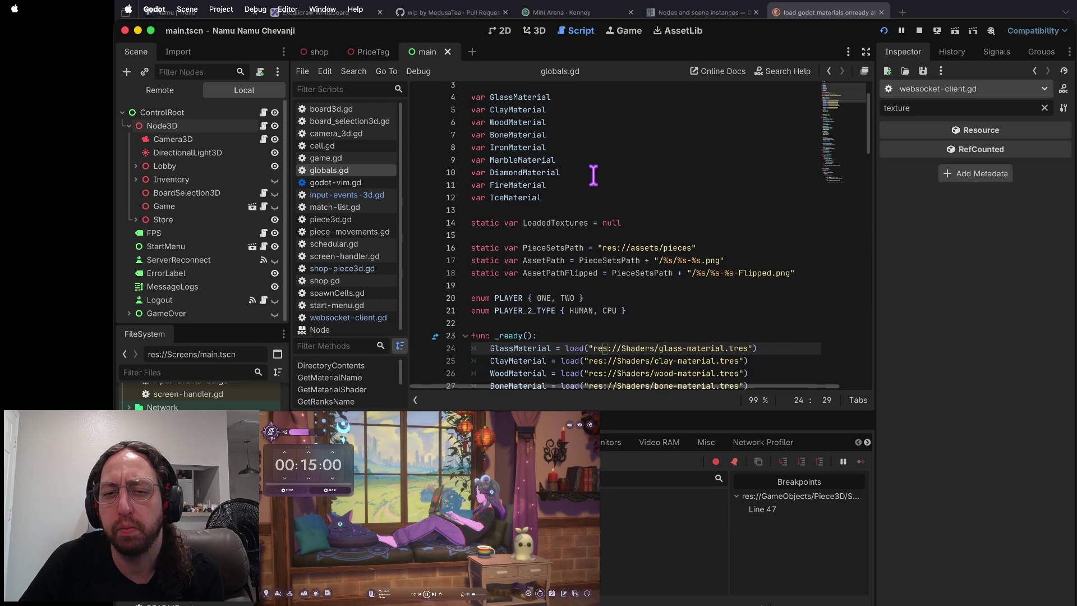
scroll(592, 183, "down", 2)
scroll(593, 184, "up", 3)
scroll(593, 183, "up", 1)
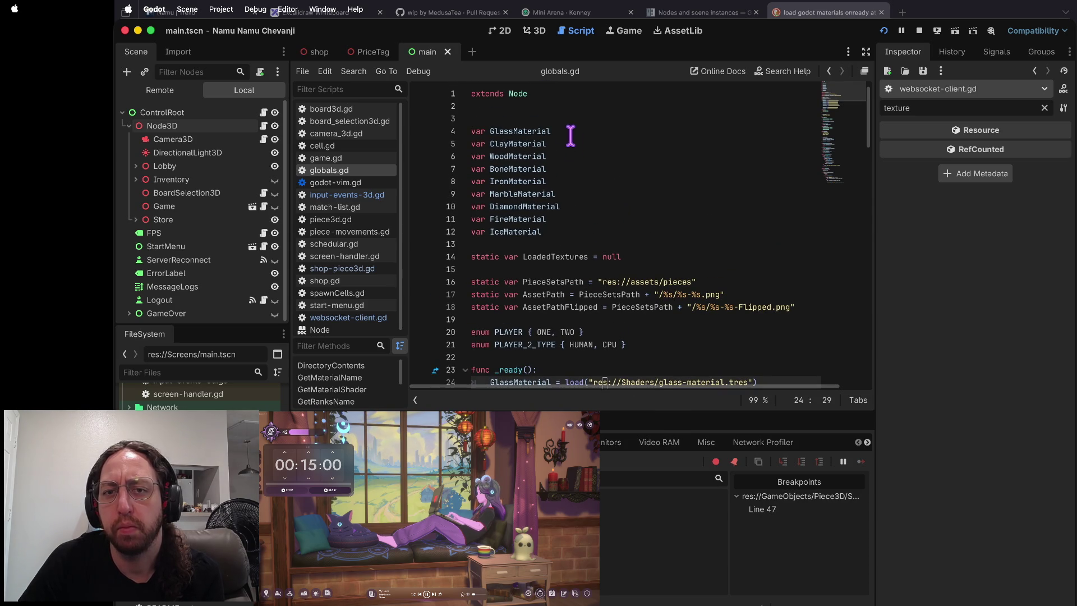
scroll(562, 116, "down", 1)
left_click(556, 108)
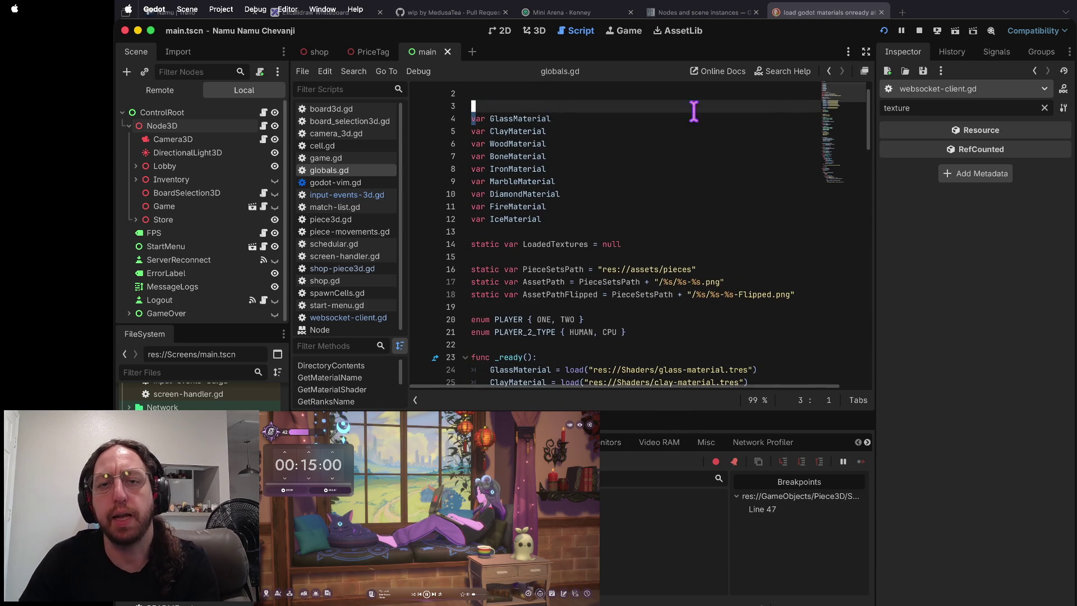
- Declare GlassMaterial as 'static var' on line 4 and save globals.gd
type("j")
type("static")
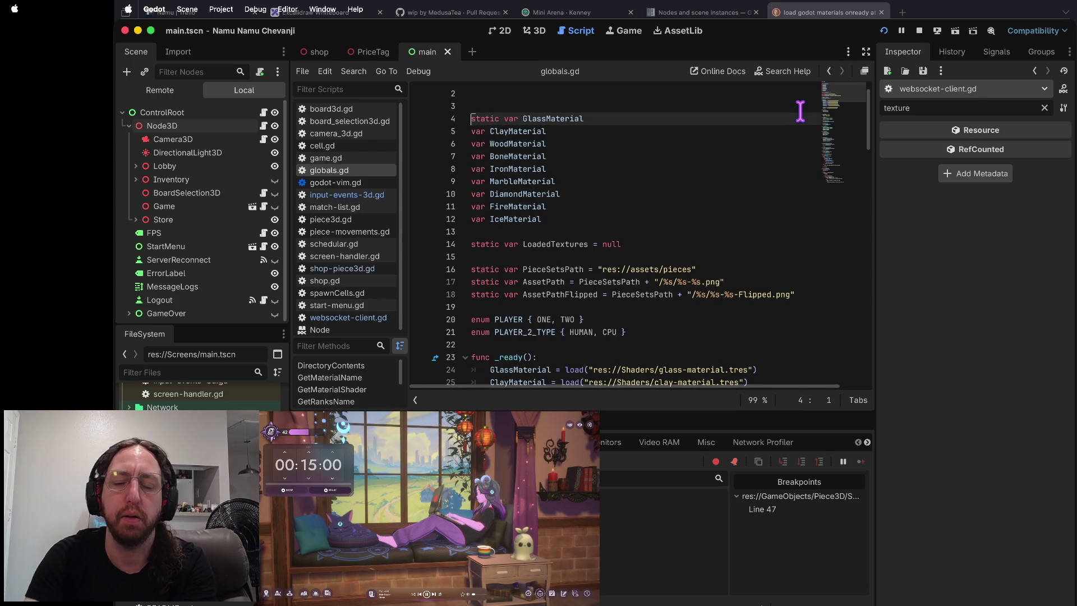
key("ctrl+s")
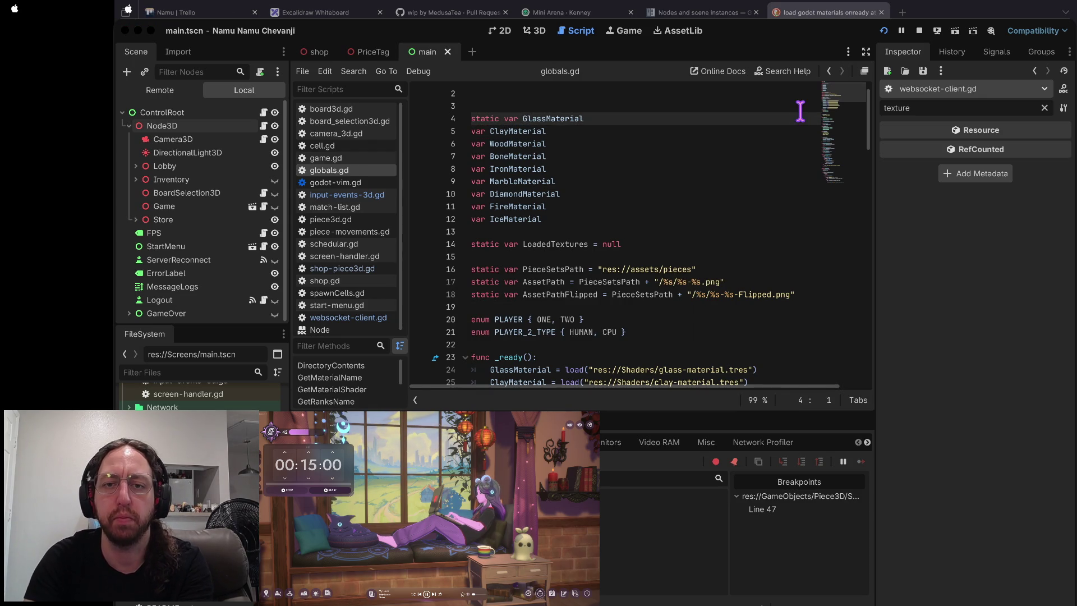
key("super+Tab")
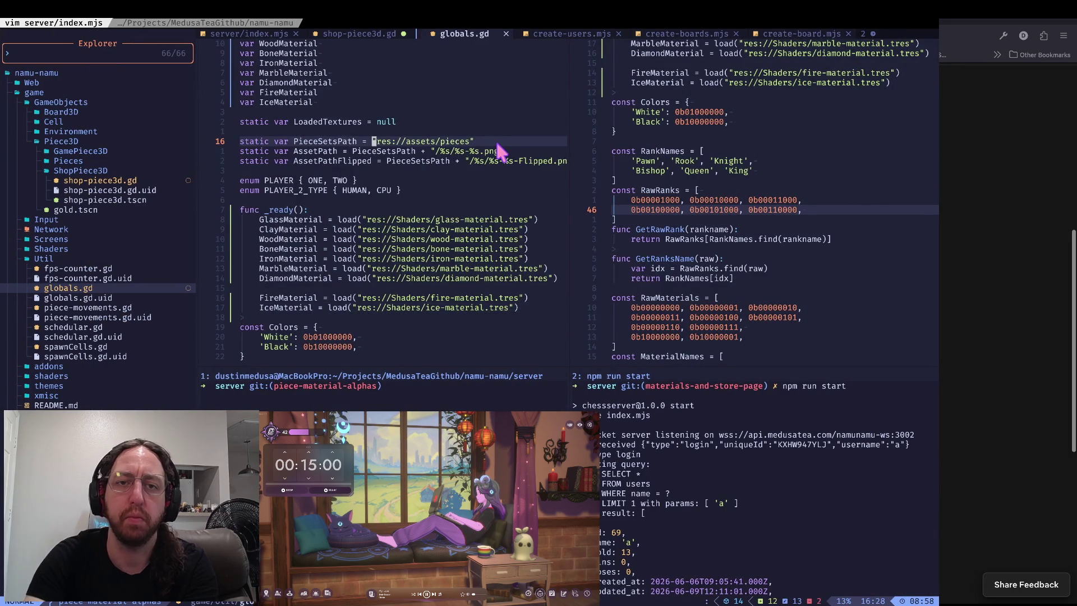
- Block-insert 'static' at the start of declaration lines 4–12, GlassMaterial through IceMaterial
key("g")
key("g")
key("j")
key("j")
key("0")
key("v")
key("e")
key("l")
key("ctrl+v")
key("j")
key("0")
key("j")
key("j")
key("j")
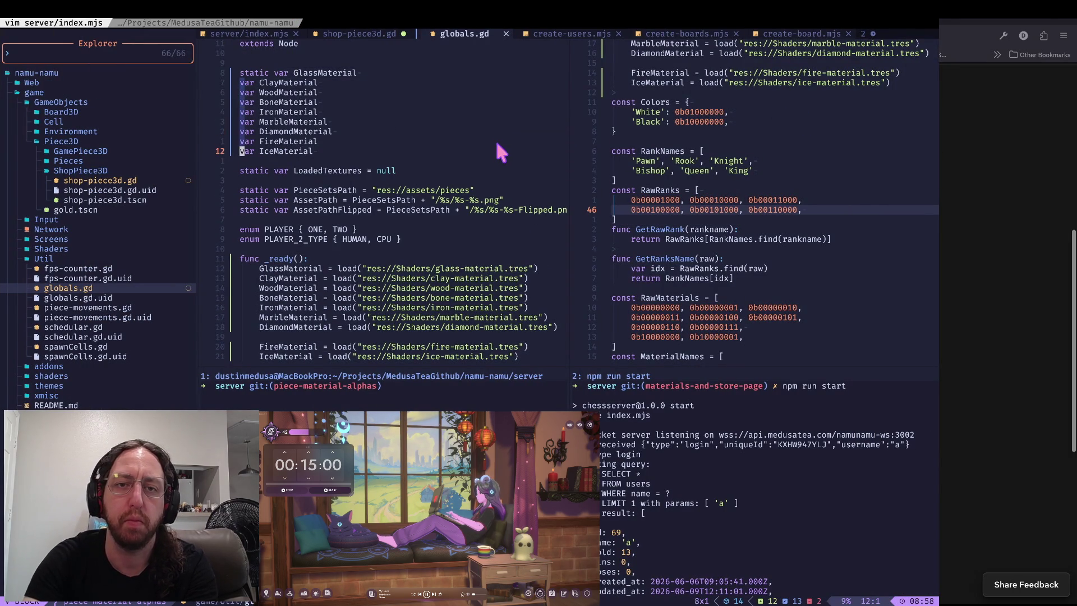
type("cstatic")
key("Escape")
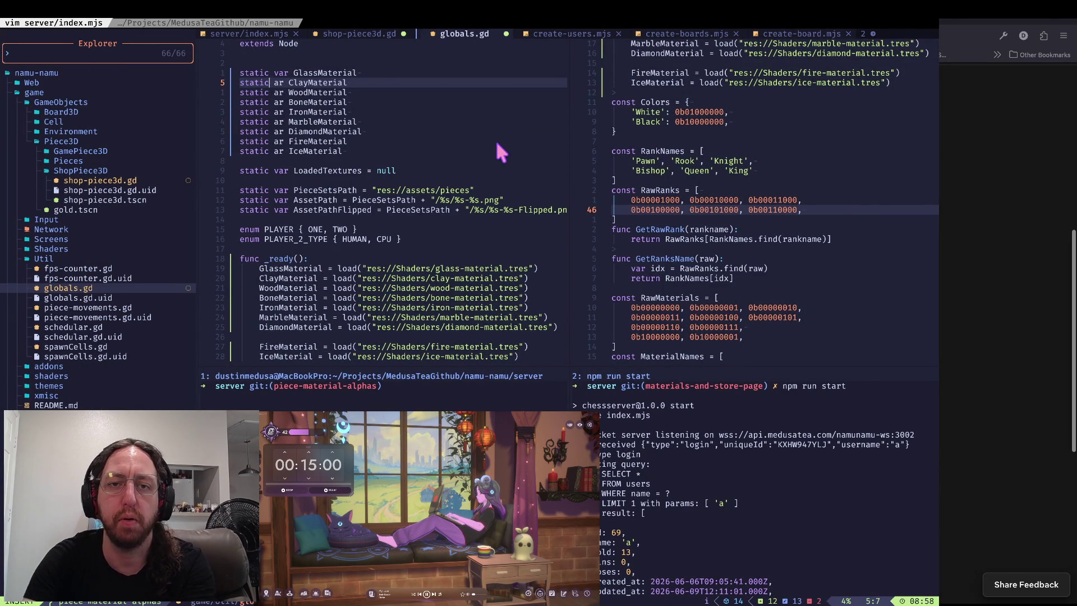
- Restore 'var' after 'static' on each declaration from ClayMaterial to IceMaterial and save with :w
type("av")
key("Escape")
key("j")
key("period")
key("j")
key("period")
key("j")
key("period")
key("j")
key("period")
key("j")
key("period")
key("j")
key("period")
key("j")
key("period")
type(":w")
key("Return")
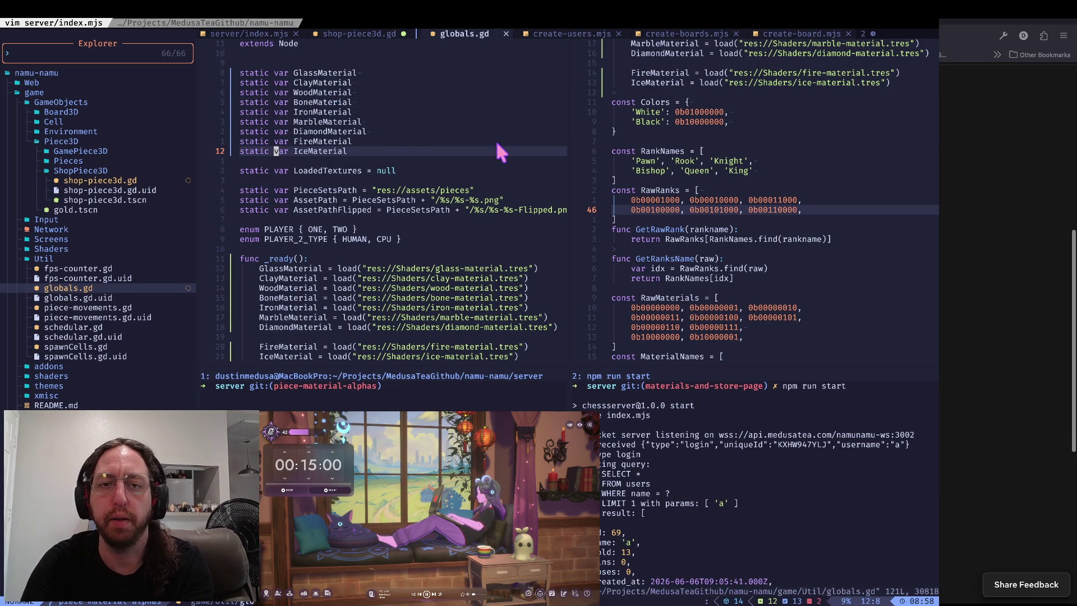
- Fix the IceMaterial line, save globals.gd again, and return to Godot
key("I")
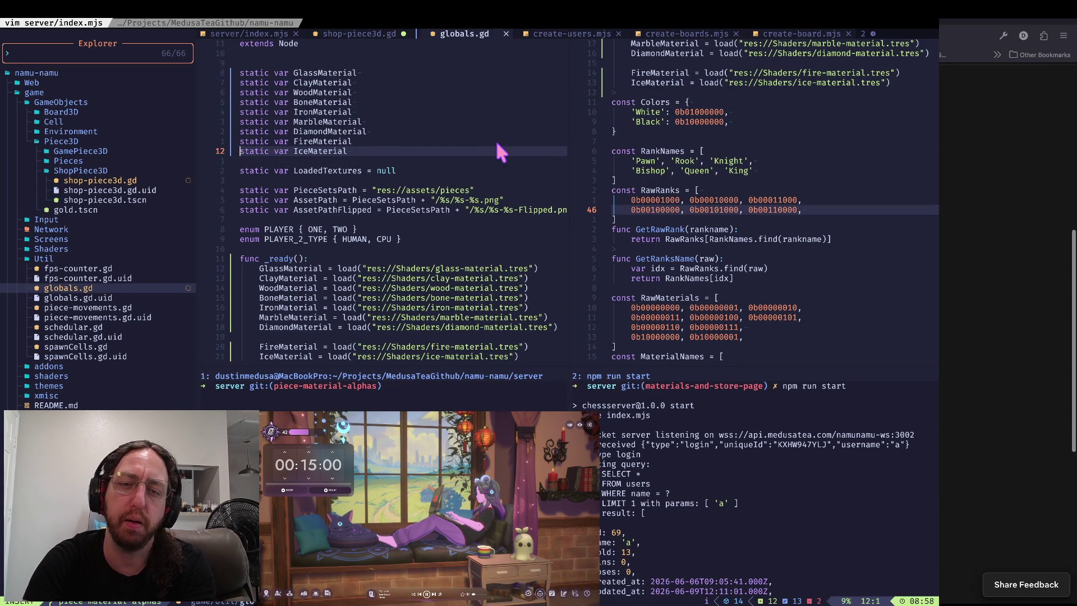
key("Escape")
type("j:w")
key("Return")
key("super+Tab")
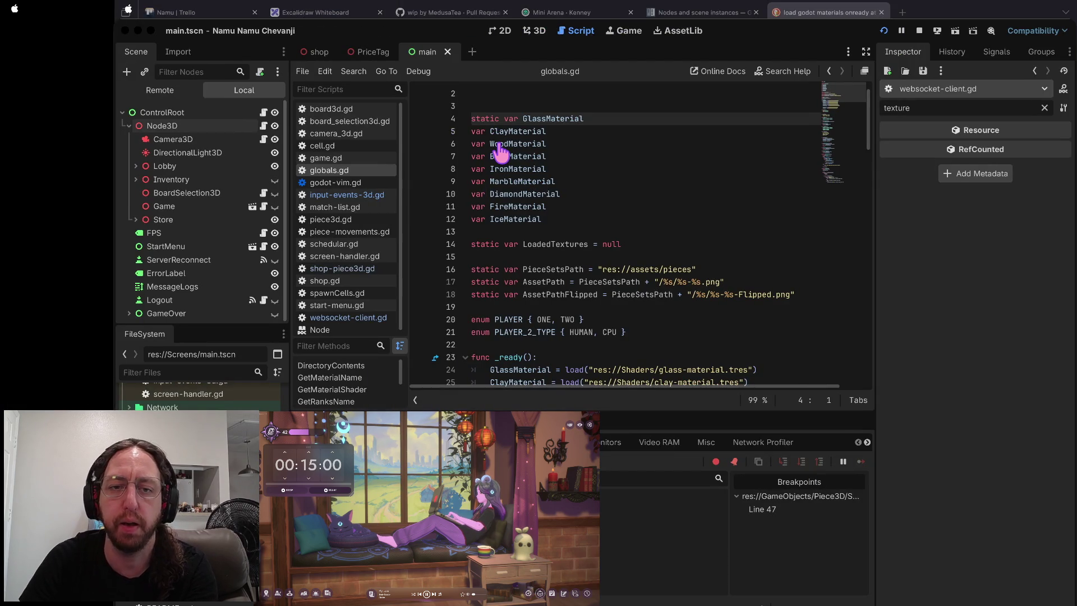
- Relaunch the game and press Play so execution halts at shop-piece3d.gd line 47
key("super+b")
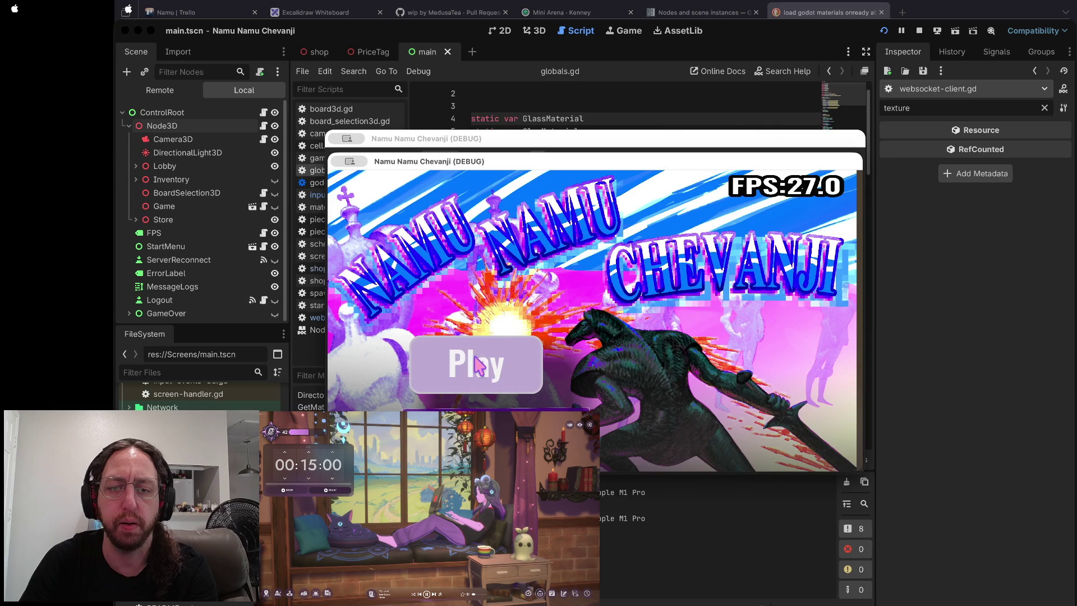
left_click(473, 362)
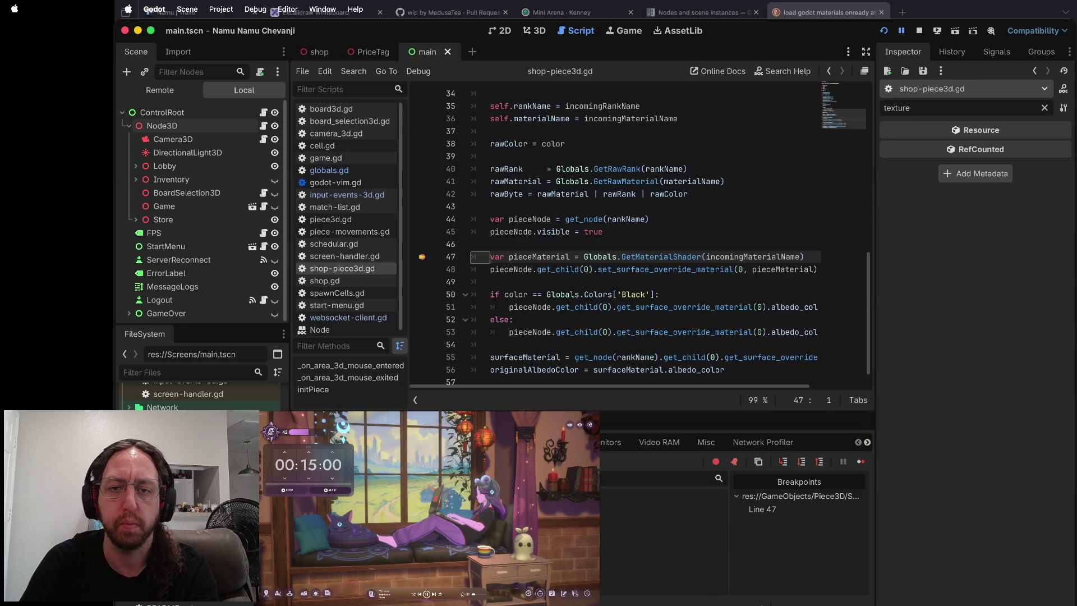
- Step over to line 48, inspect GetMaterialShader's tooltip, and stop the game
left_click(803, 461)
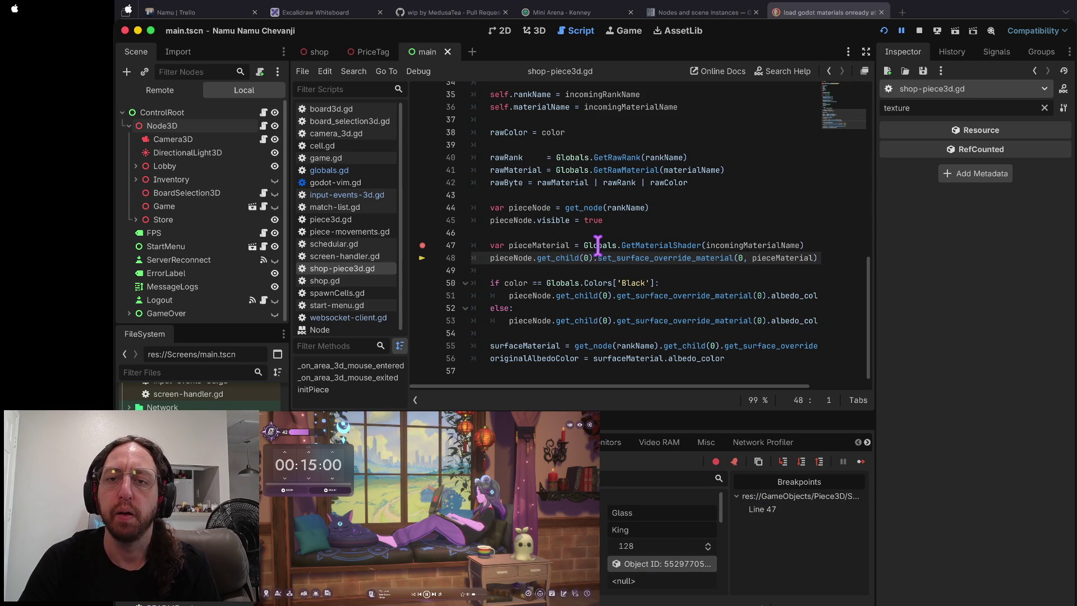
mouse_move(601, 245)
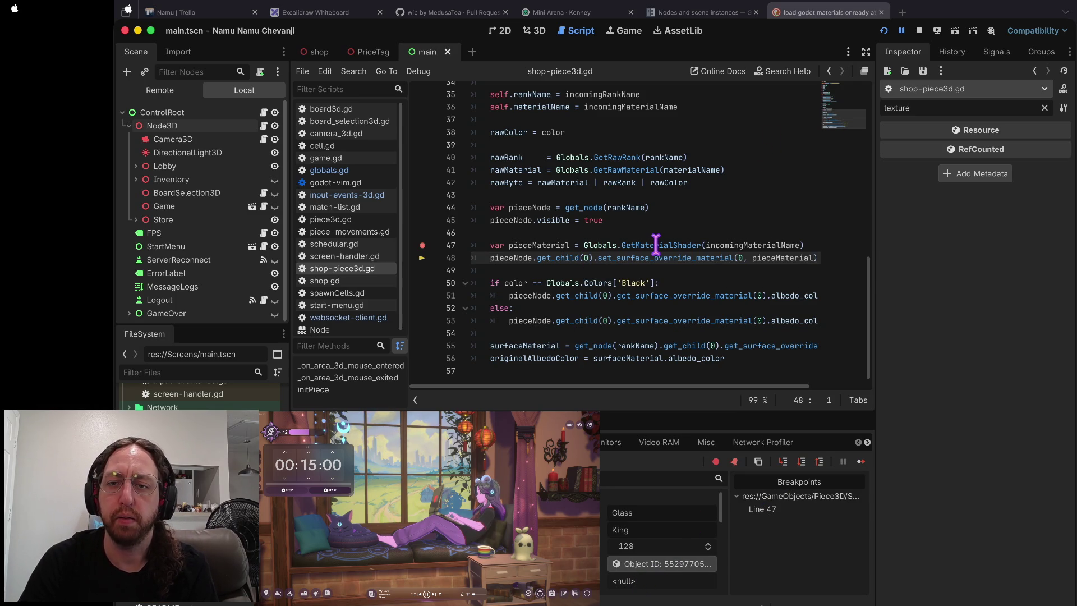
mouse_move(656, 241)
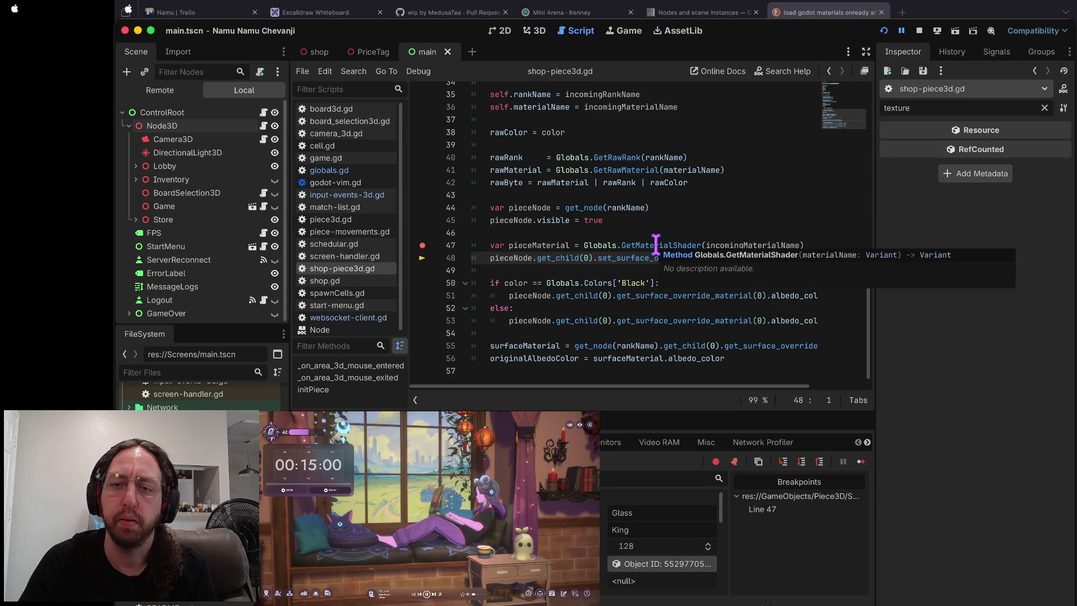
left_click(917, 30)
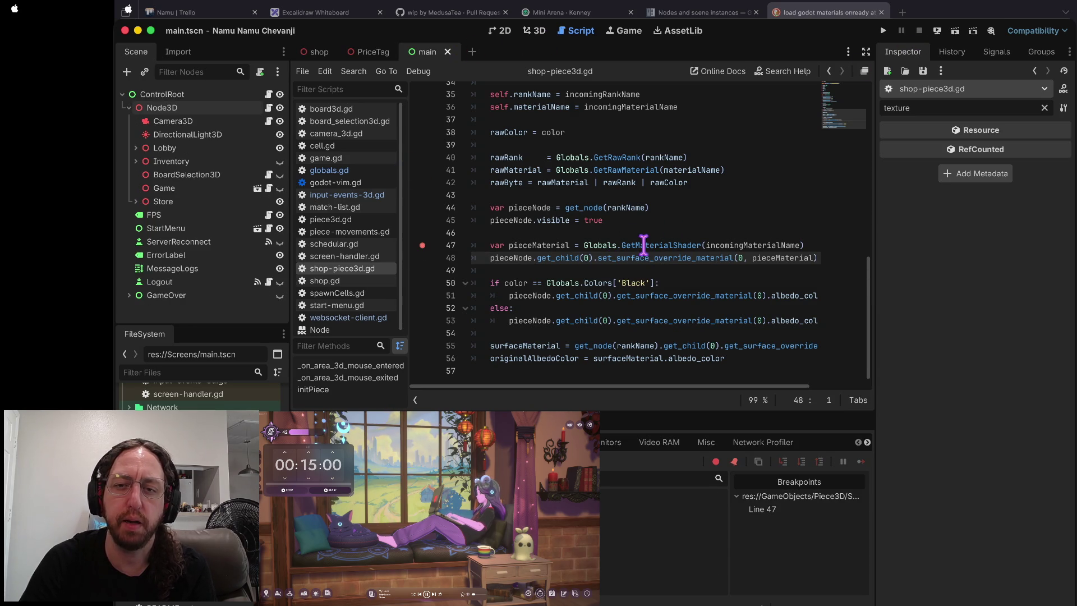
- Open globals.gd and scroll to the MaterialShaders declaration on line 68
left_click(345, 169)
scroll(670, 223, "down", 9)
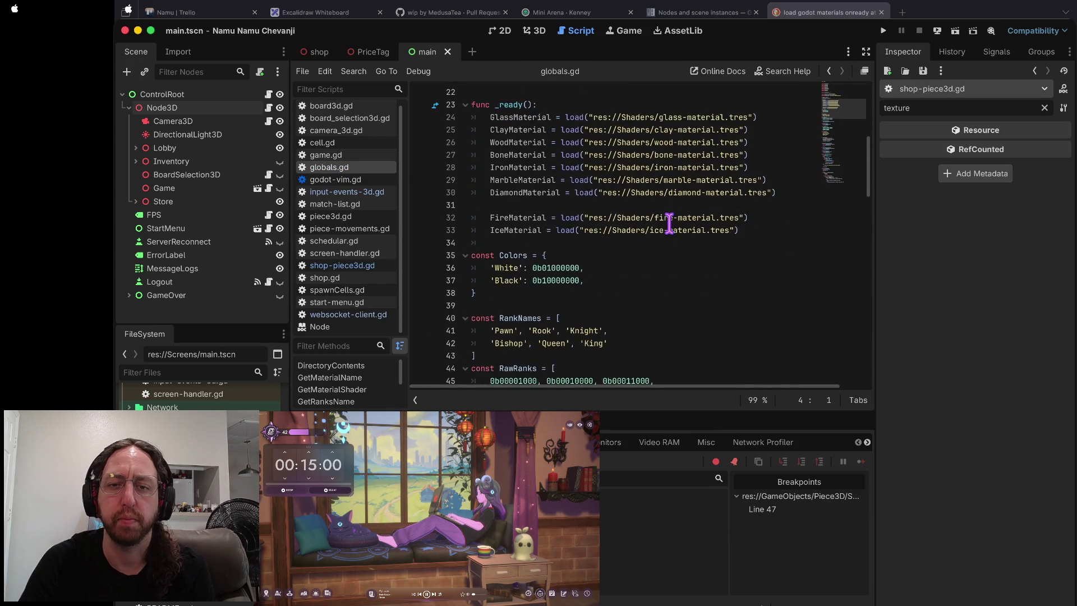
scroll(447, 284, "down", 3)
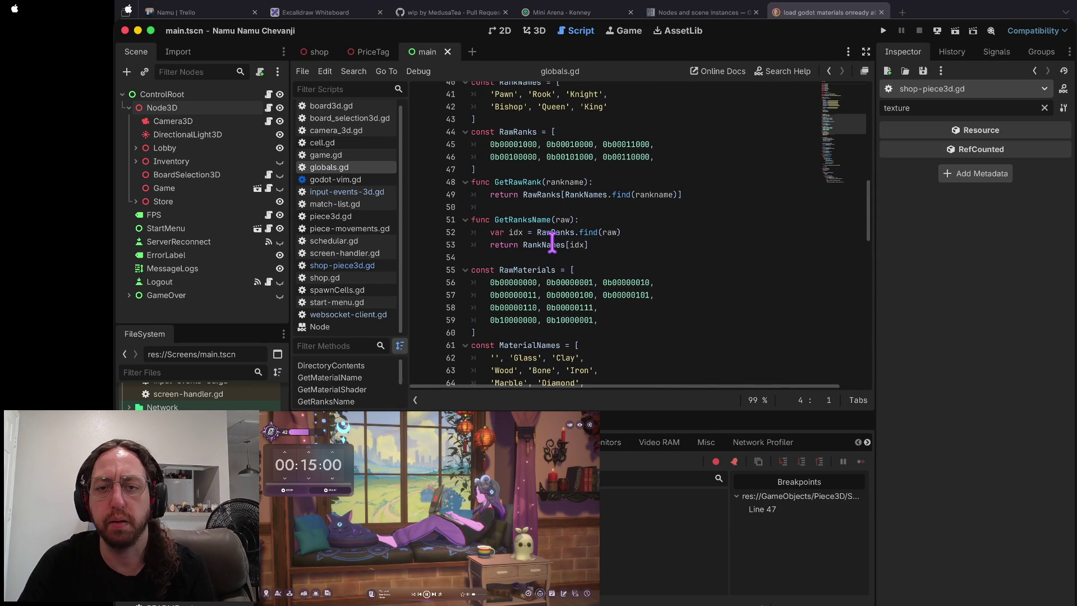
scroll(494, 160, "up", 1)
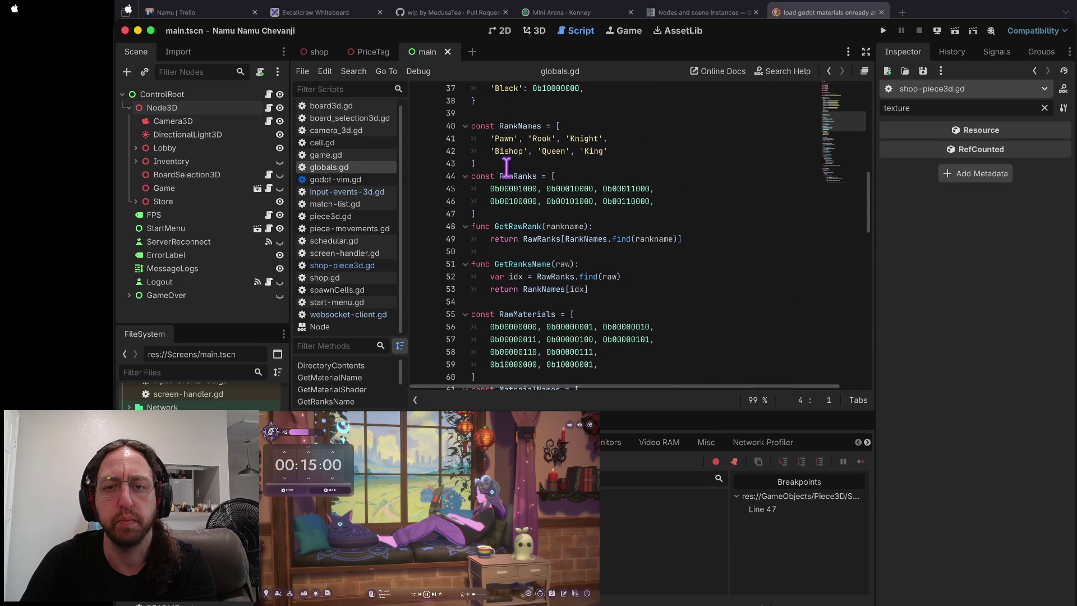
scroll(519, 278, "up", 12)
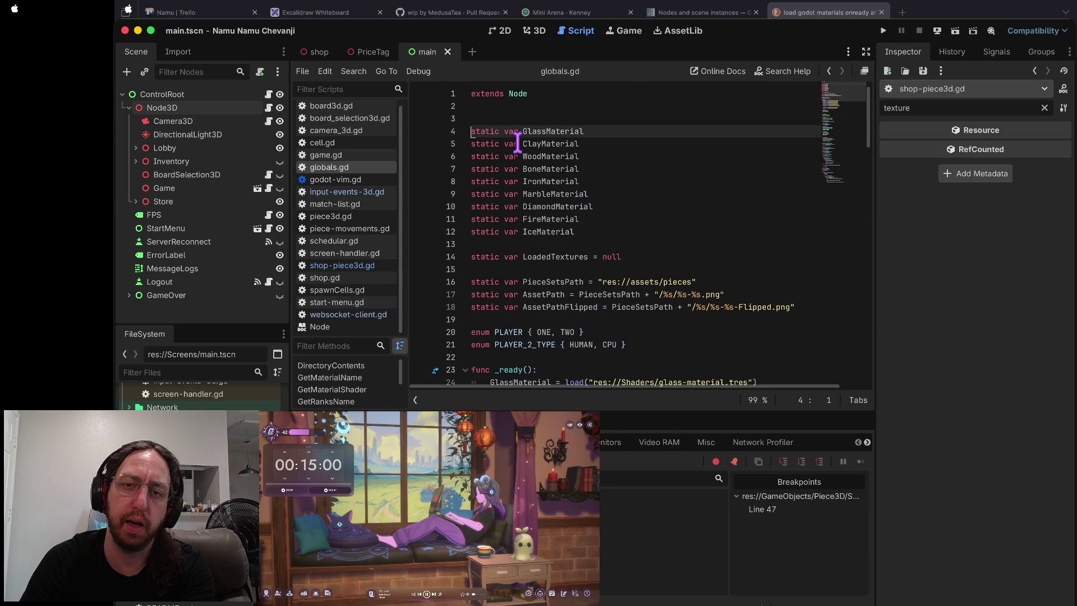
scroll(519, 276, "down", 4)
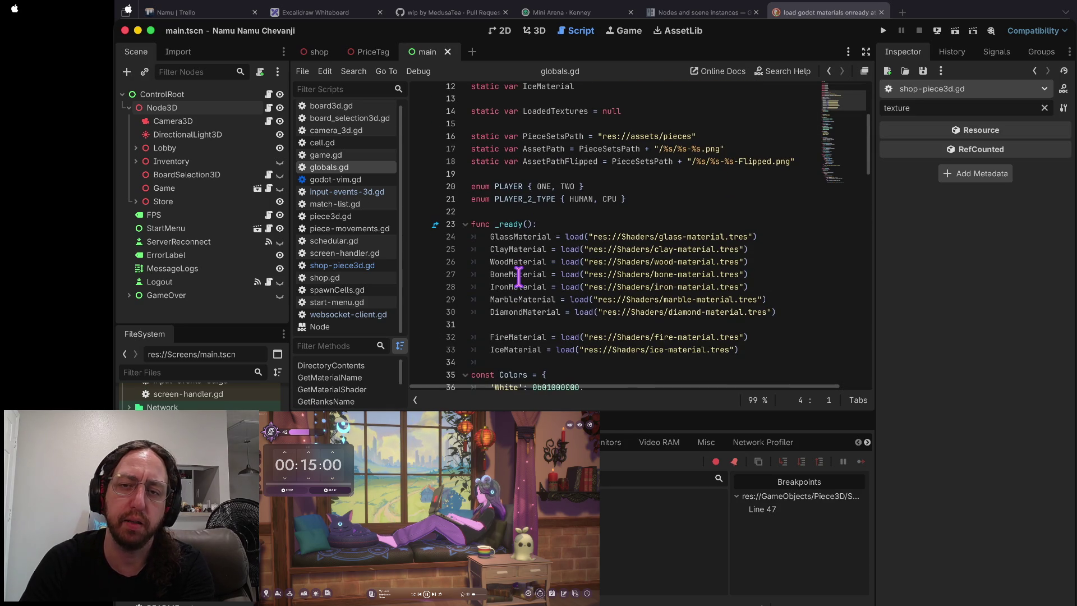
scroll(519, 277, "down", 11)
scroll(519, 277, "up", 2)
scroll(511, 264, "down", 2)
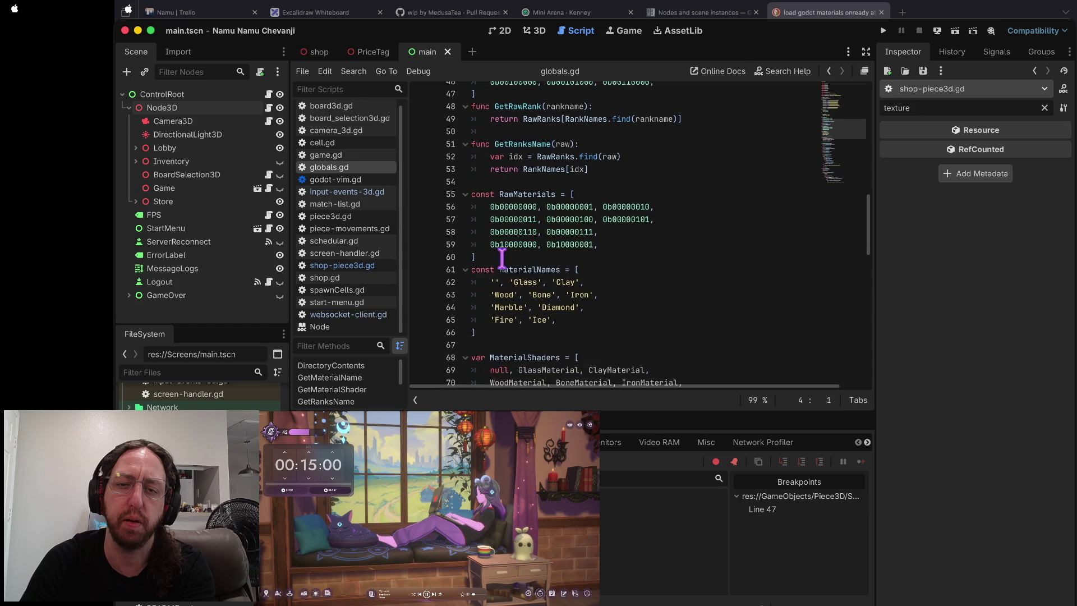
scroll(477, 264, "down", 2)
left_click(476, 268)
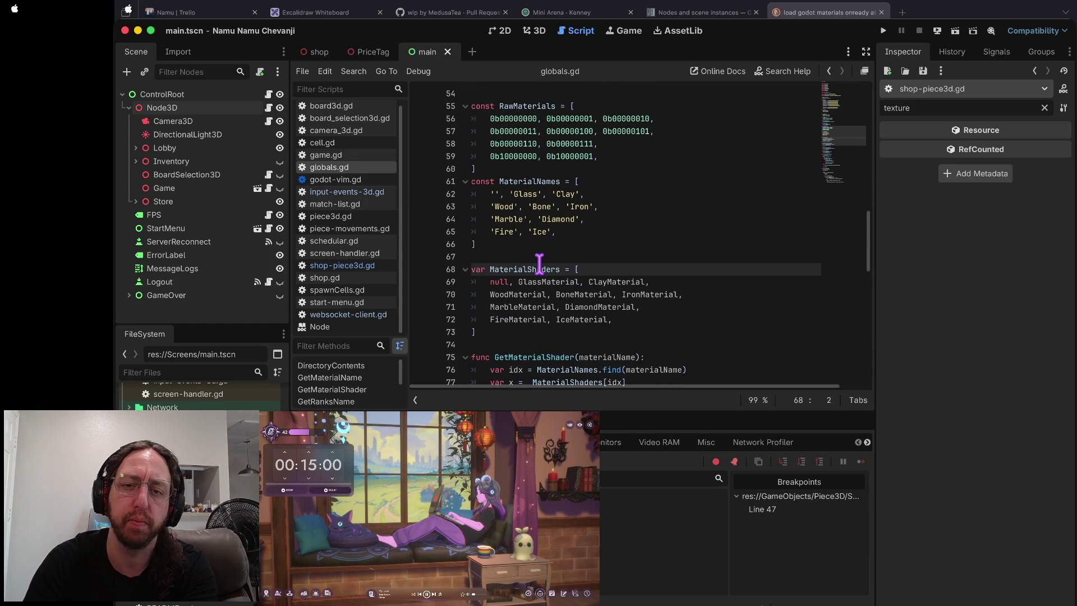
type("static")
key("Escape")
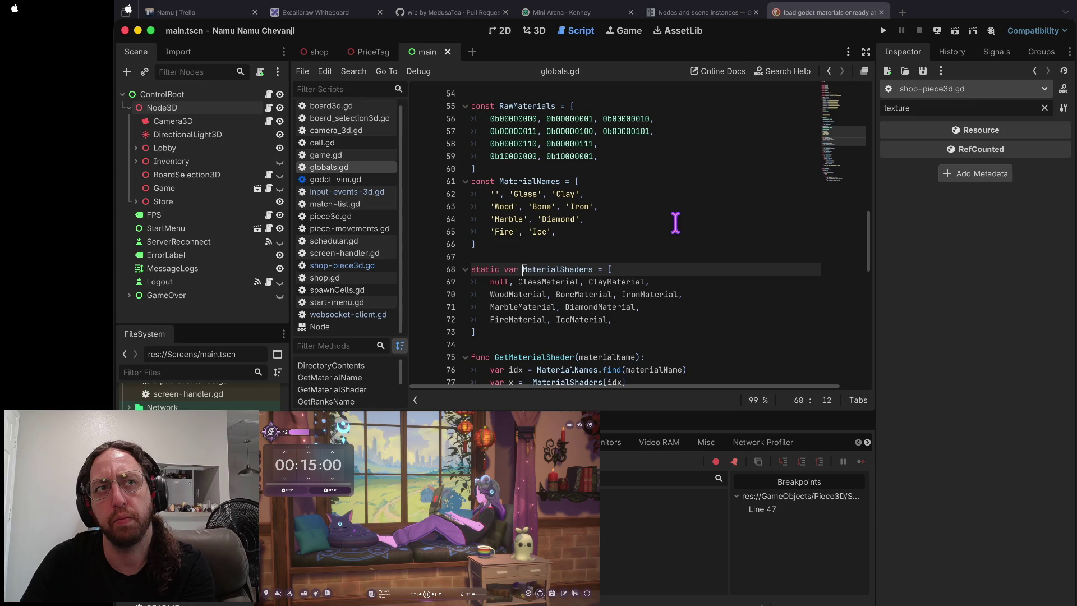
- Delete 'static ' before 'var MaterialShaders' on line 68 with Vim keys
left_click(512, 286)
left_click(547, 269)
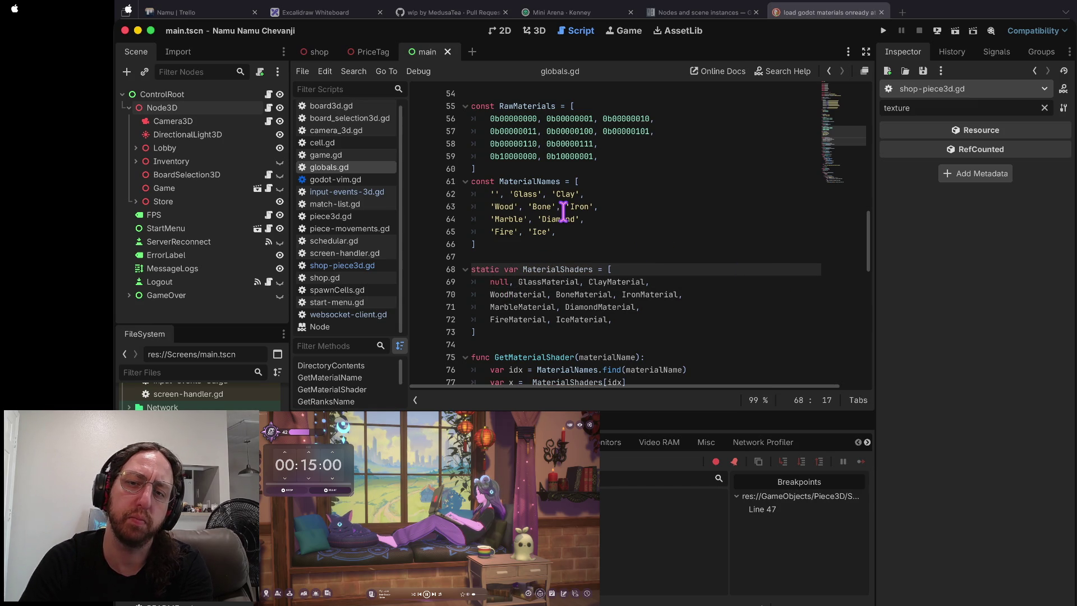
left_click(525, 281)
key("k")
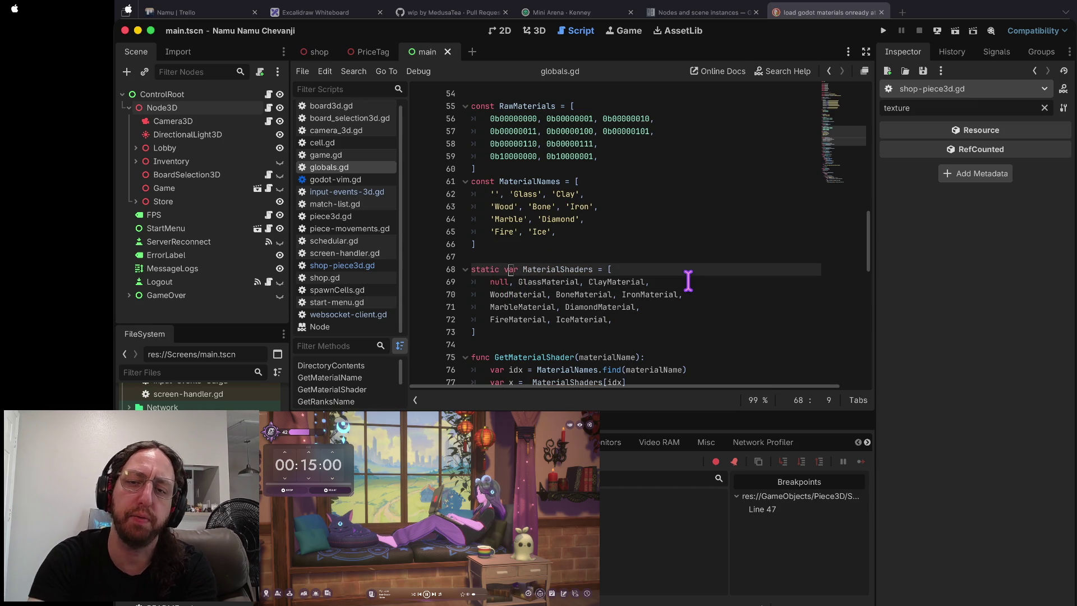
key("shift+v")
key("j")
key("j")
key("j")
key("j")
key("j")
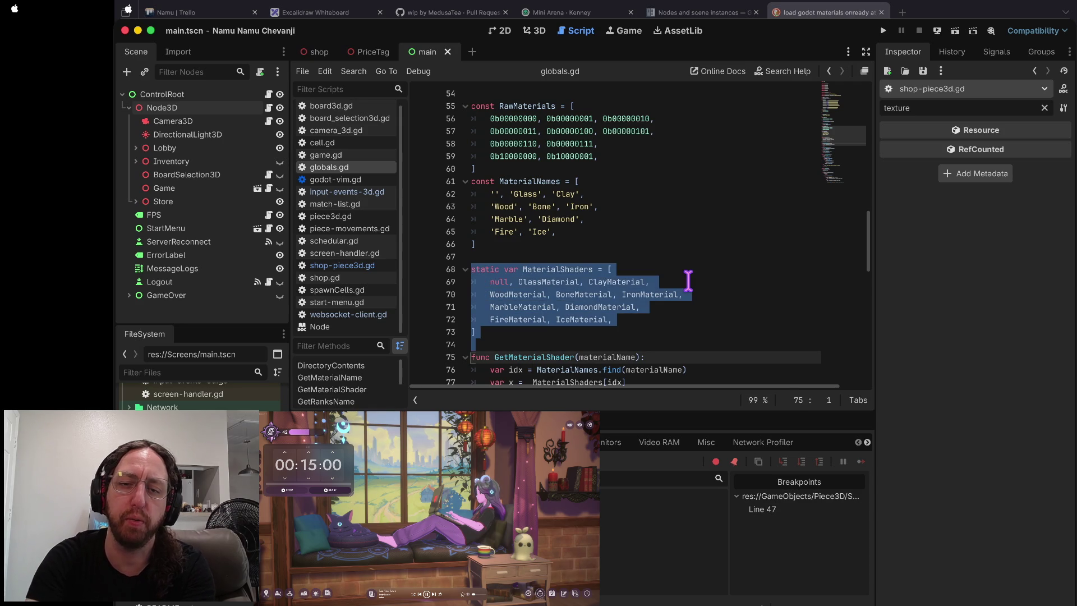
key("Escape")
key("k")
key("k")
key("k")
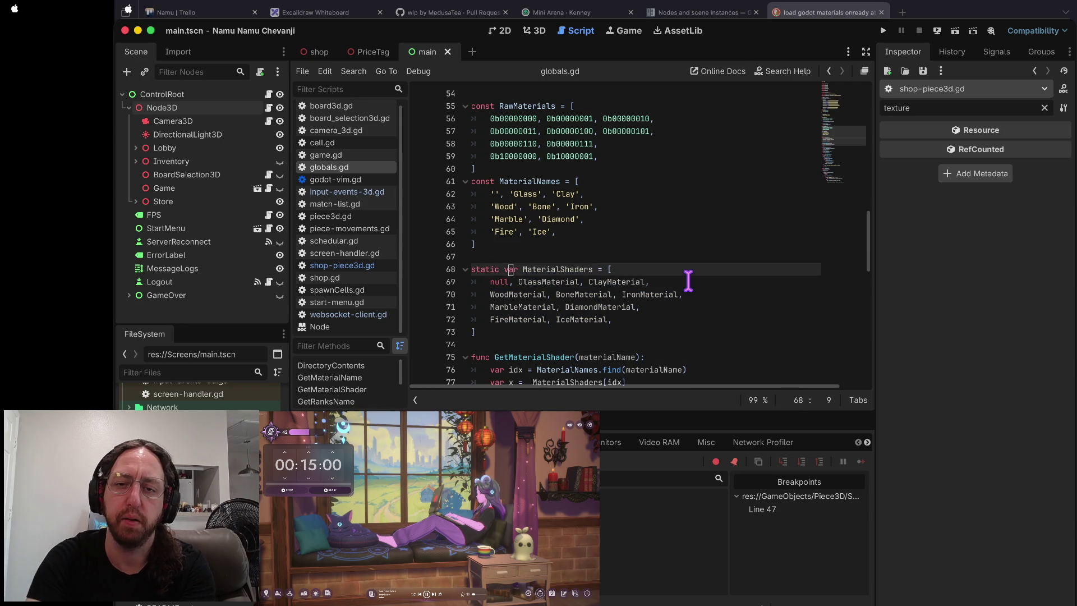
key("d")
key("0")
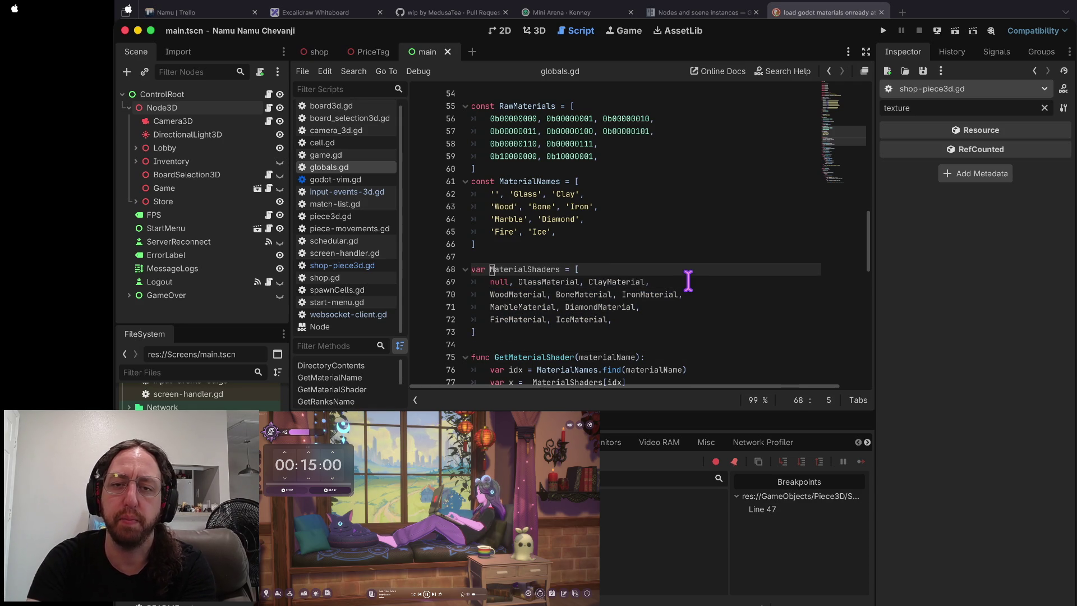
- Review where the material variables such as WoodMaterial are loaded in globals.gd
key("j")
key("w")
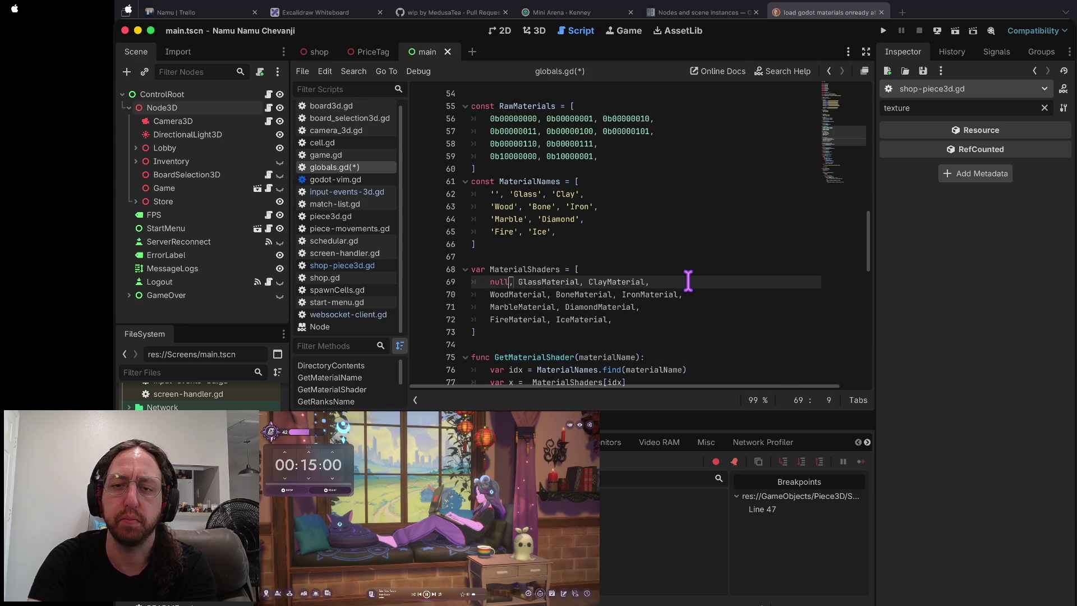
key("g")
key("g")
key("j")
key("j")
key("j")
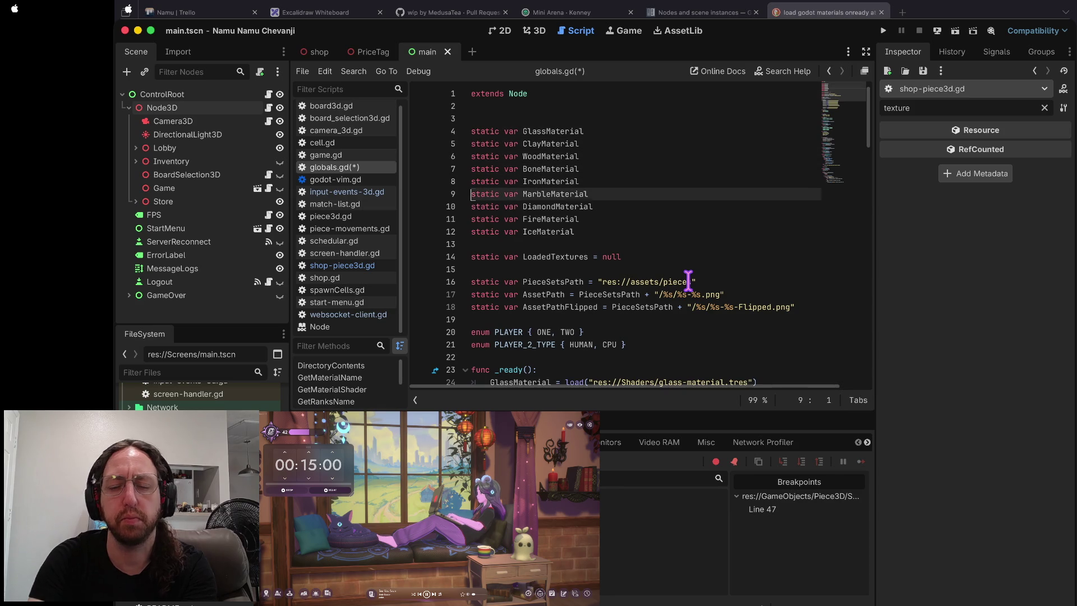
key("j")
key("j")
key("j")
key("ctrl+d")
key("ctrl+d")
key("ctrl+d")
key("ctrl+d")
key("k")
key("k")
key("k")
key("w")
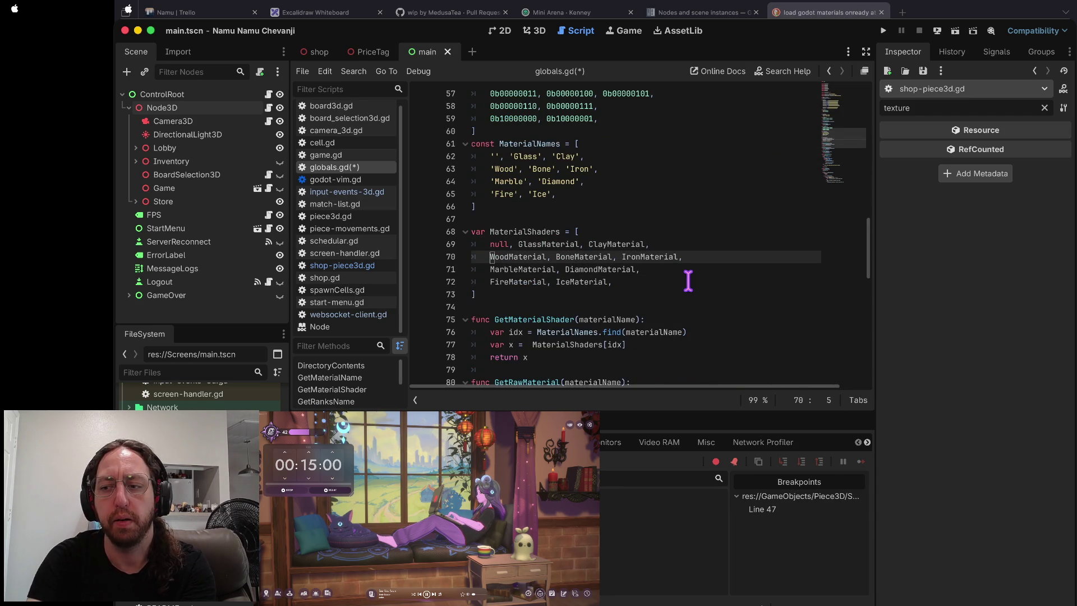
key("numbersign")
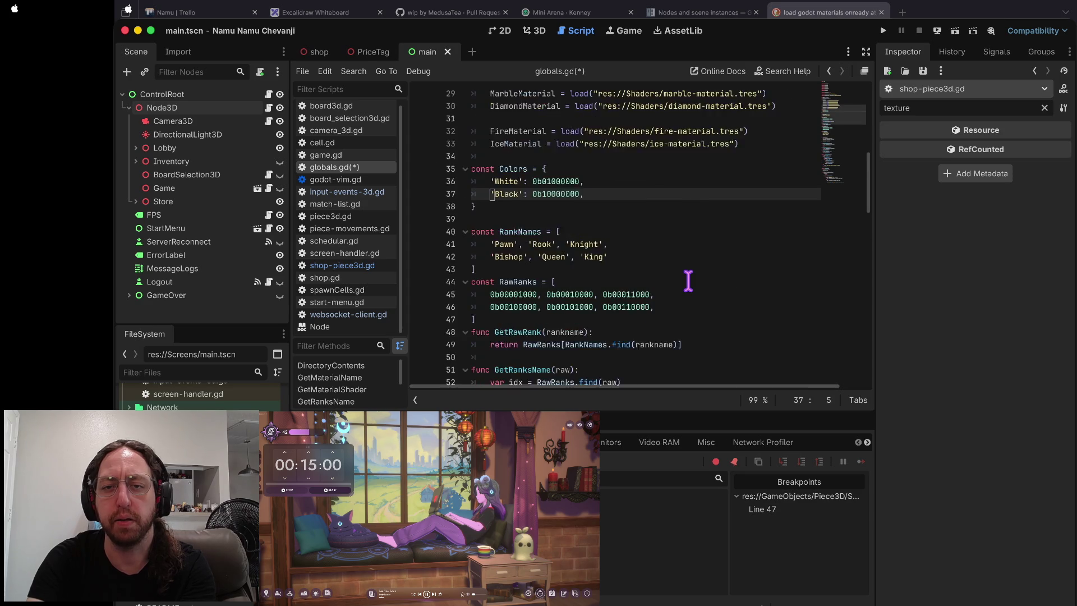
key("4")
key("shift+g")
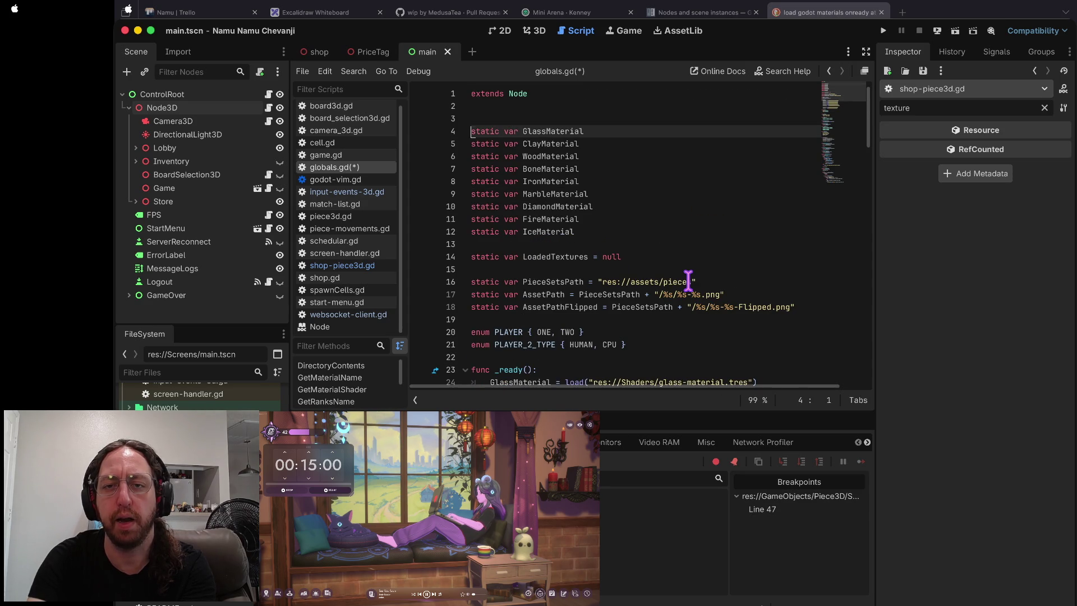
- Return to the MaterialShaders list and start selecting its entries and closing bracket
key("6")
key("6")
key("j")
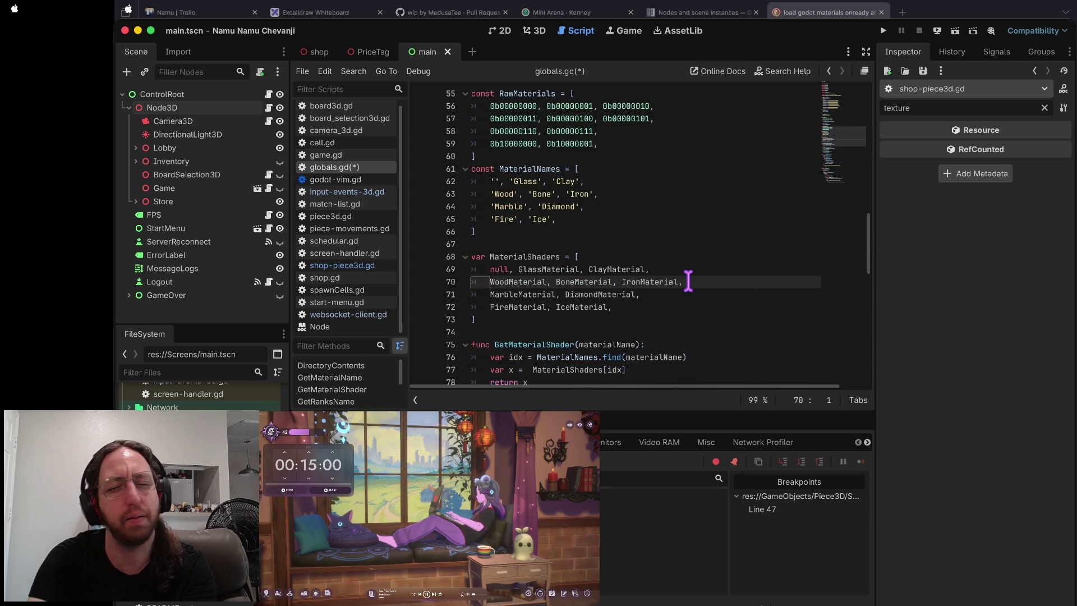
key("z")
key("t")
key("k")
key("e")
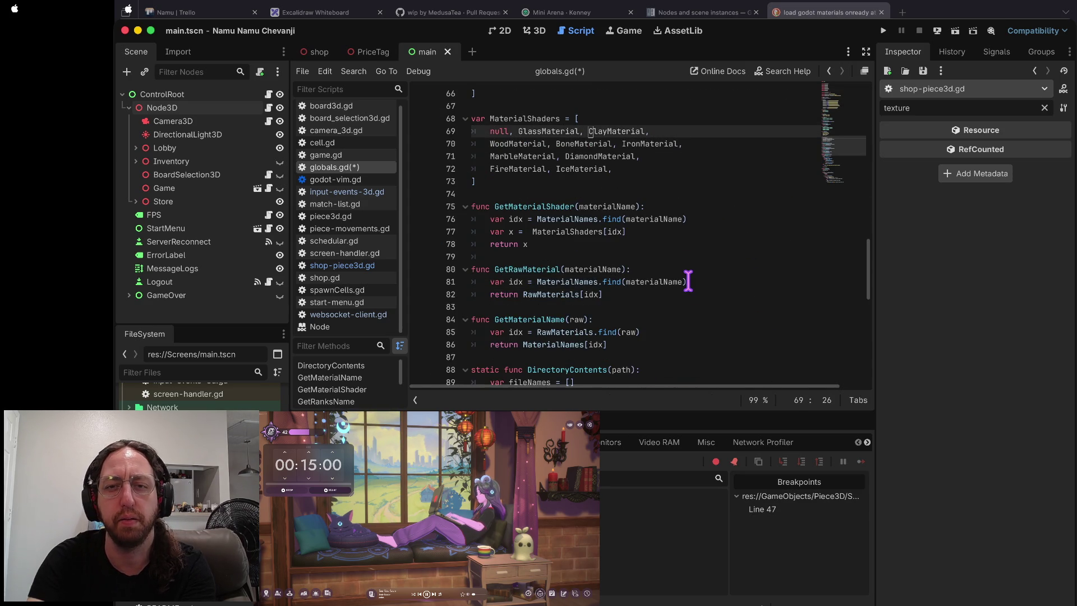
key("j")
key("j")
key("j")
key("k")
key("k")
key("k")
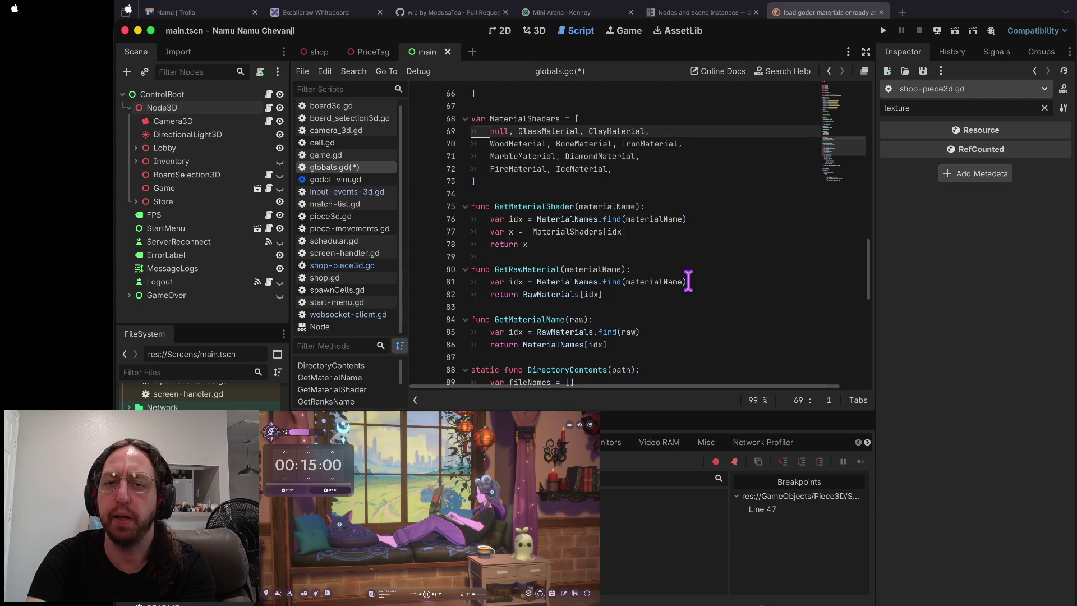
key("shift+v")
- Cut the material list entries and paste them after the material loads in _ready
key("j")
key("j")
key("j")
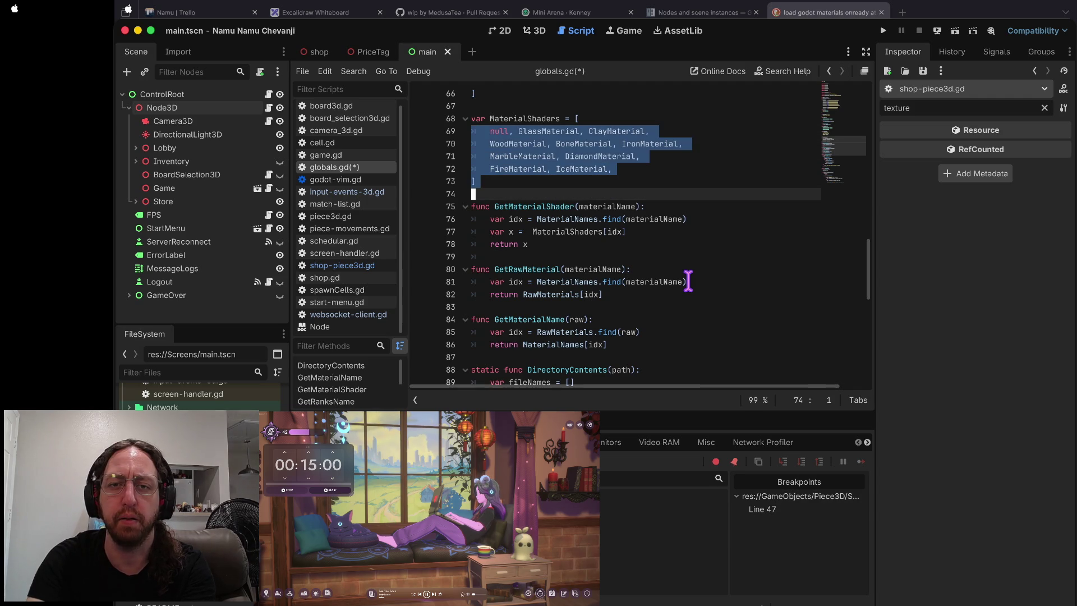
key("d")
key("k")
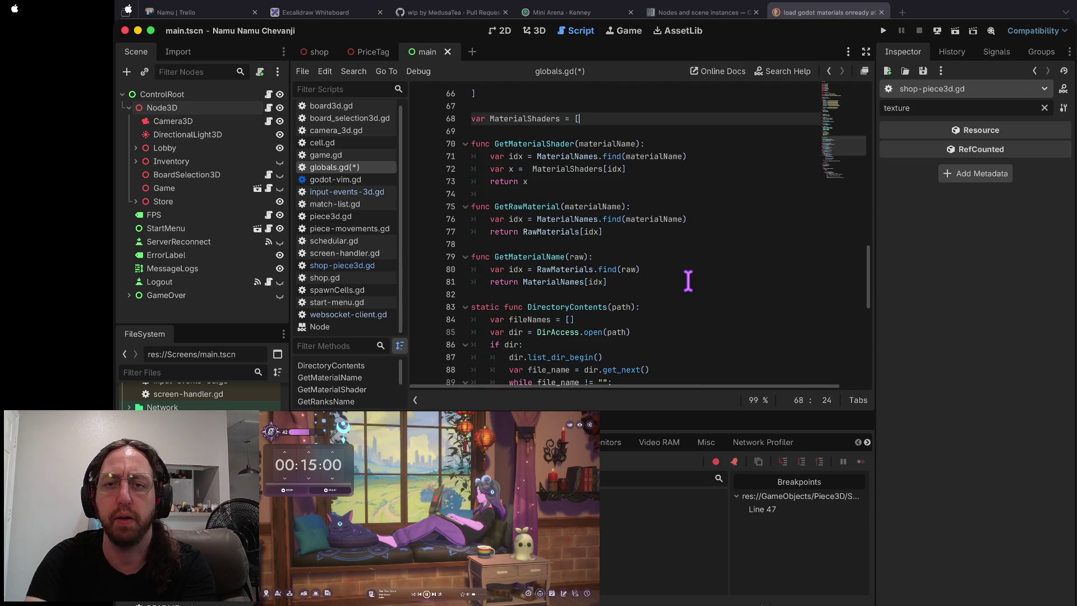
type("]")
key("k")
key("k")
key("k")
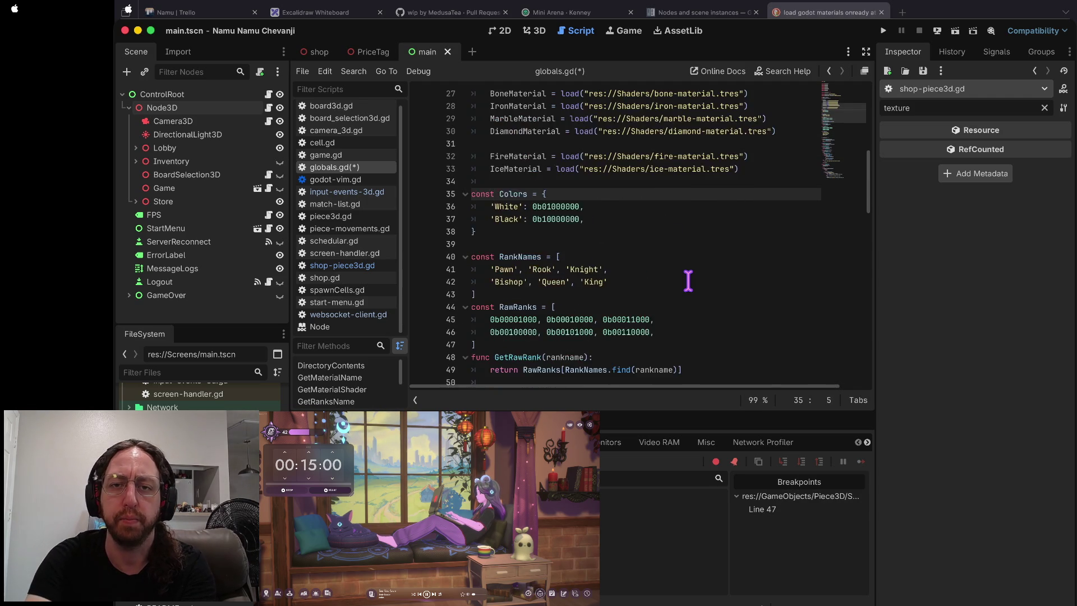
key("j")
key("j")
key("j")
key("j")
key("j")
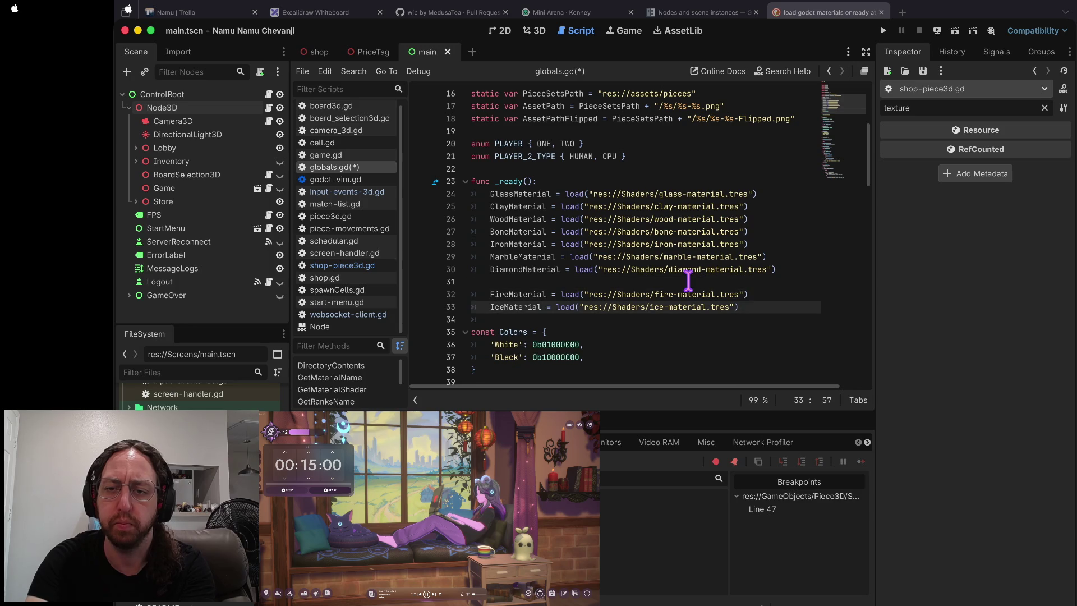
key("p")
key("k")
- Add a 'MaterialShaders = [' line above the pasted list and a line after it
key("shift+v")
key("k")
key("k")
key("k")
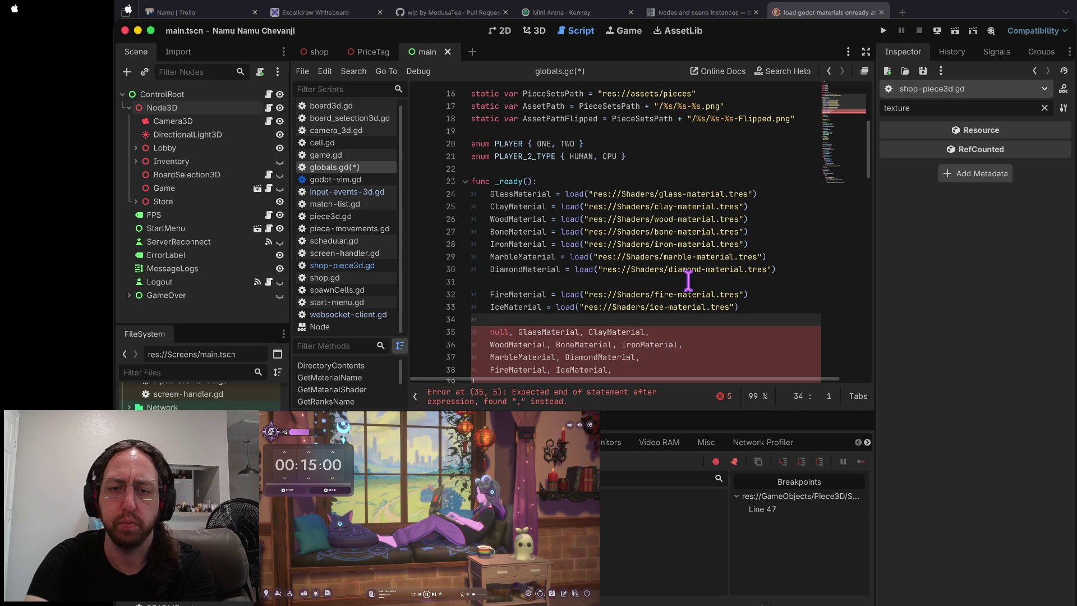
key("Escape")
type("omat")
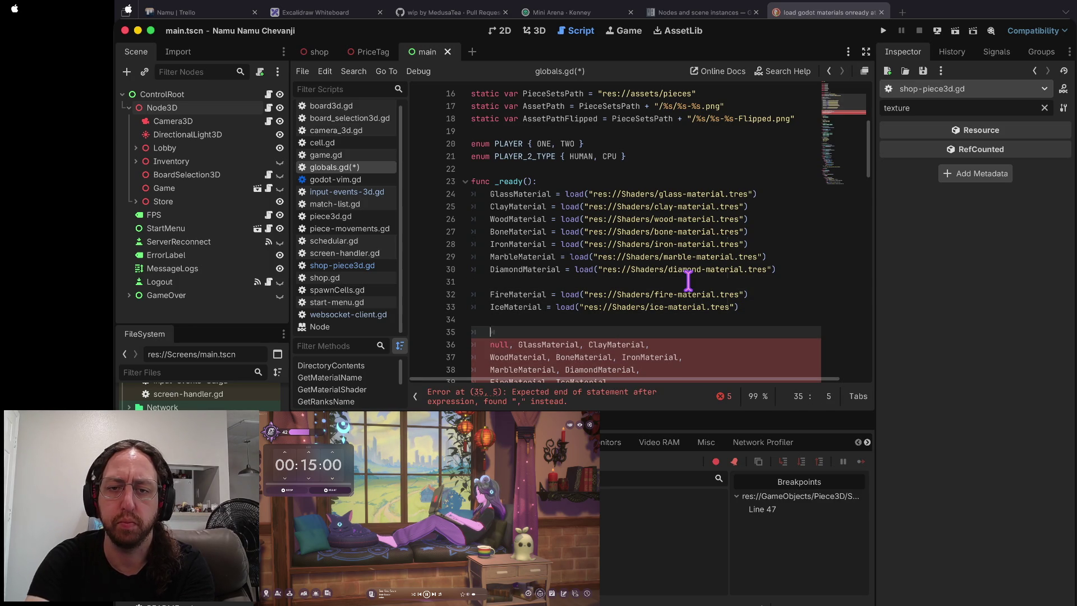
type("ls")
key("Return")
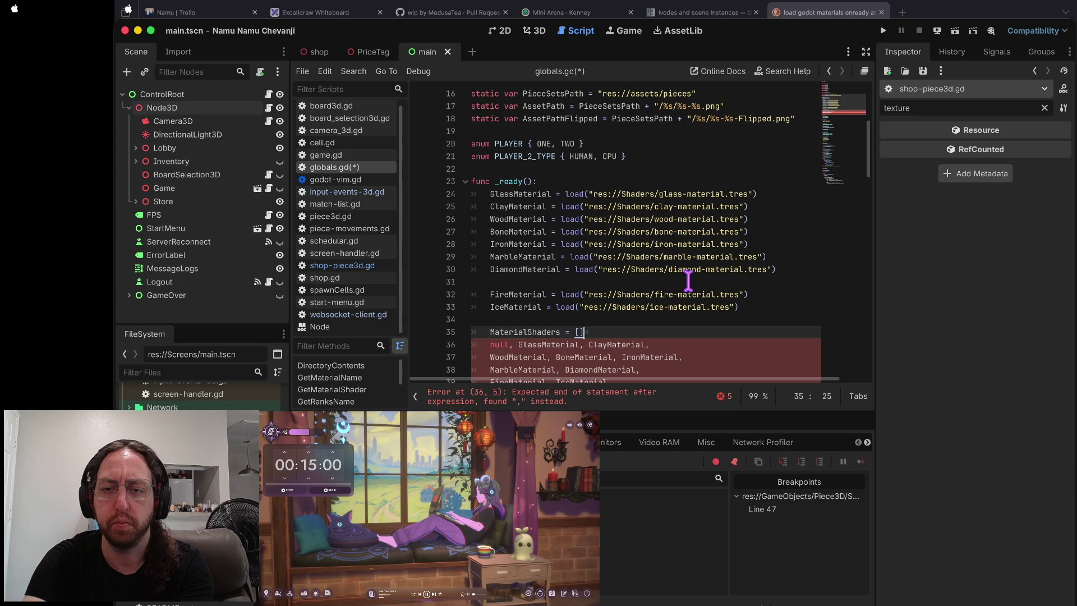
key("Escape")
key("j")
key("j")
key("j")
key("o")
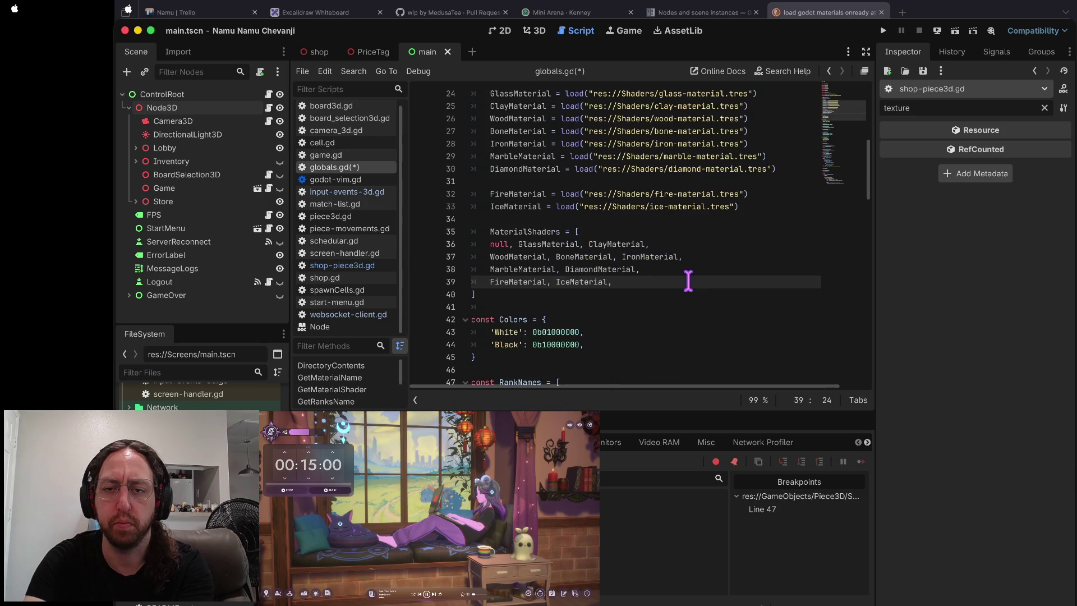
type("]")
key("Escape")
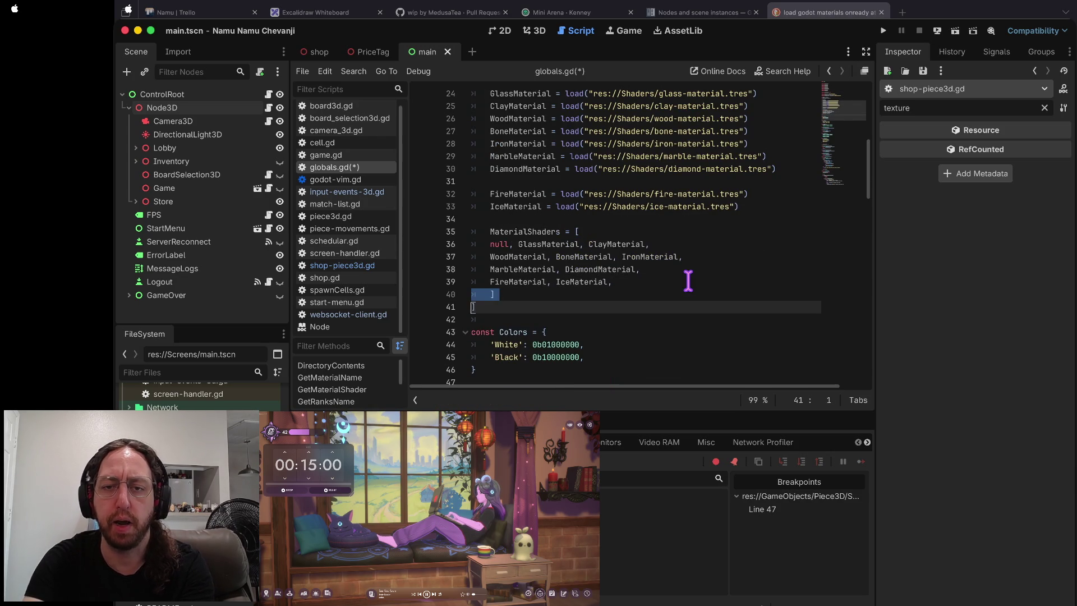
key("k")
key("k")
key("k")
- Indent the MaterialShaders assignment into _ready and the Marble and Fire lines further
key("V")
key("braceright")
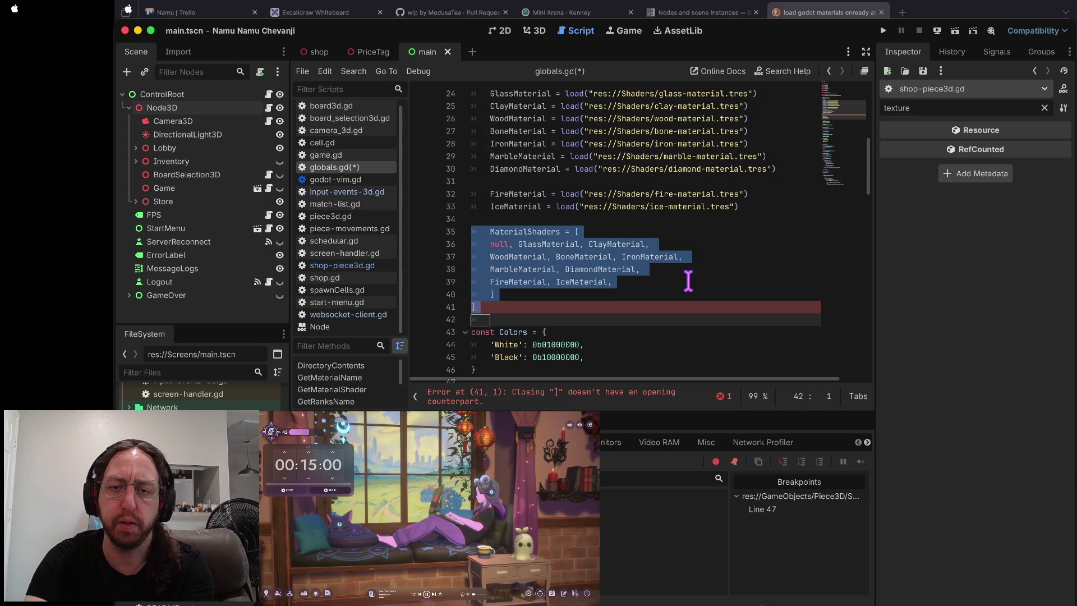
key("k")
key("k")
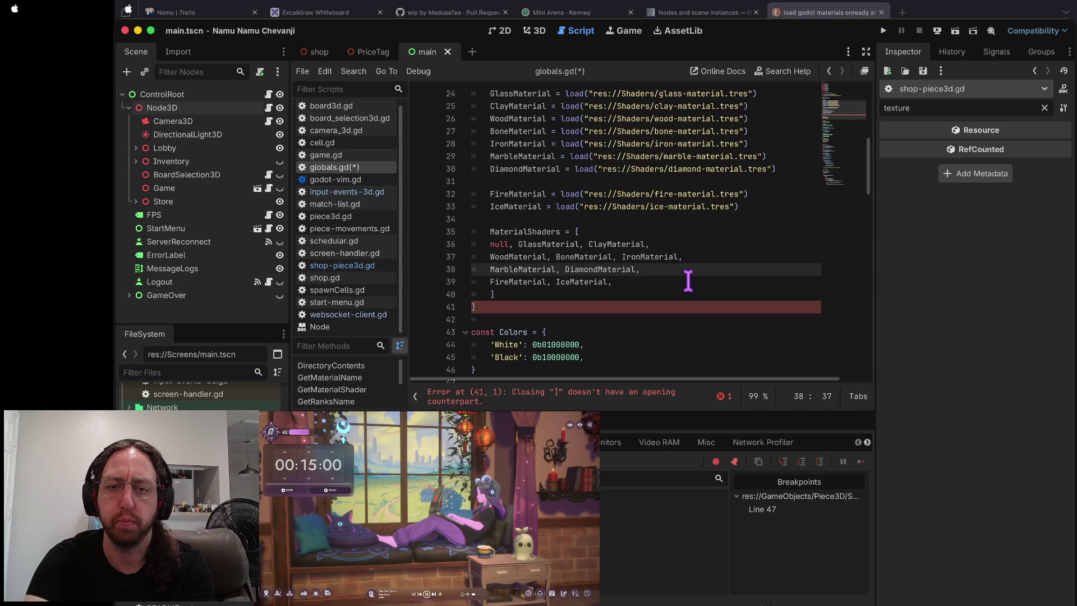
key("j")
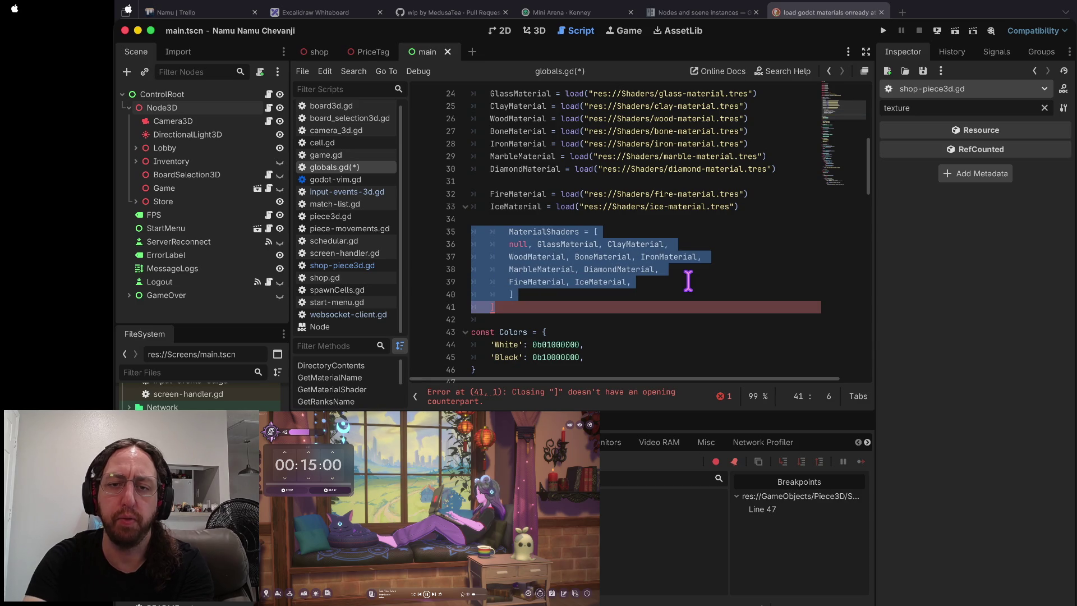
key("greater")
key("Escape")
key("k")
key("k")
key("k")
key("V")
key("j")
key("greater")
- Indent the null and Wood lines, then outdent the whole MaterialShaders block one level
key("k")
key("greater")
key("greater")
key("k")
key("greater")
key("greater")
key("j")
key("j")
key("j")
key("k")
key("k")
key("k")
key("V")
key("j")
key("j")
key("j")
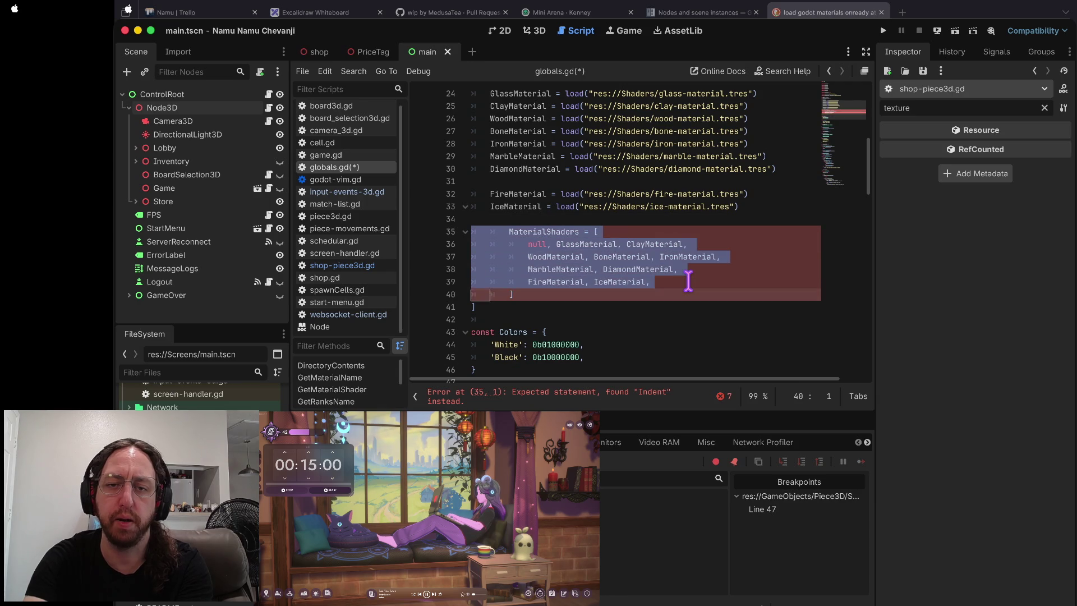
key("less")
key("Escape")
key("k")
key("j")
key("j")
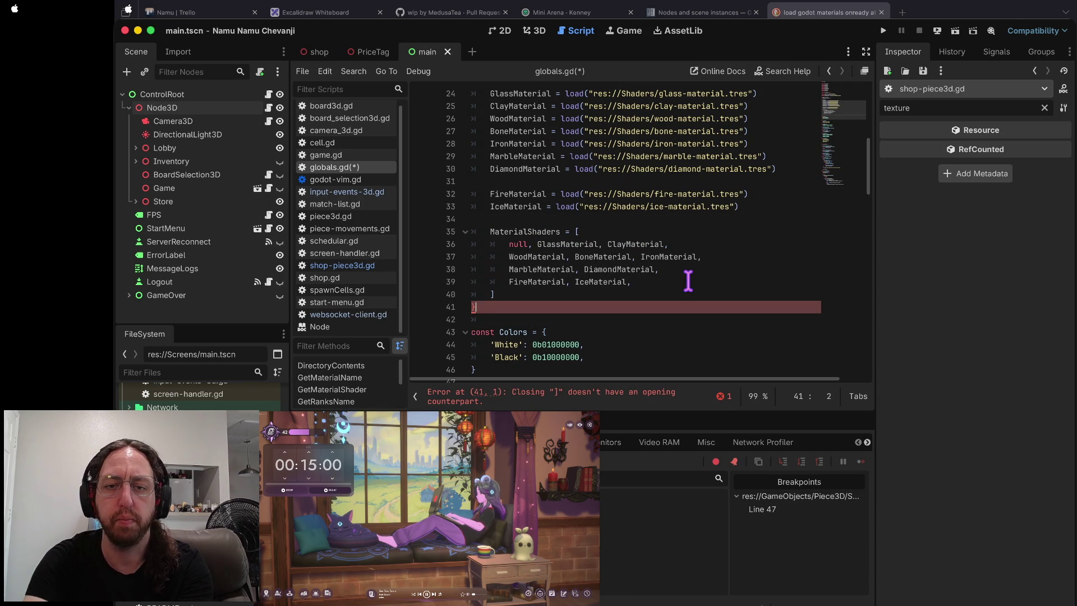
- Delete the stray closing bracket, save globals.gd, and relaunch the project
key("k")
key("ctrl+u")
key("ctrl+d")
key("j")
key("d")
key("d")
key("k")
key("k")
key("k")
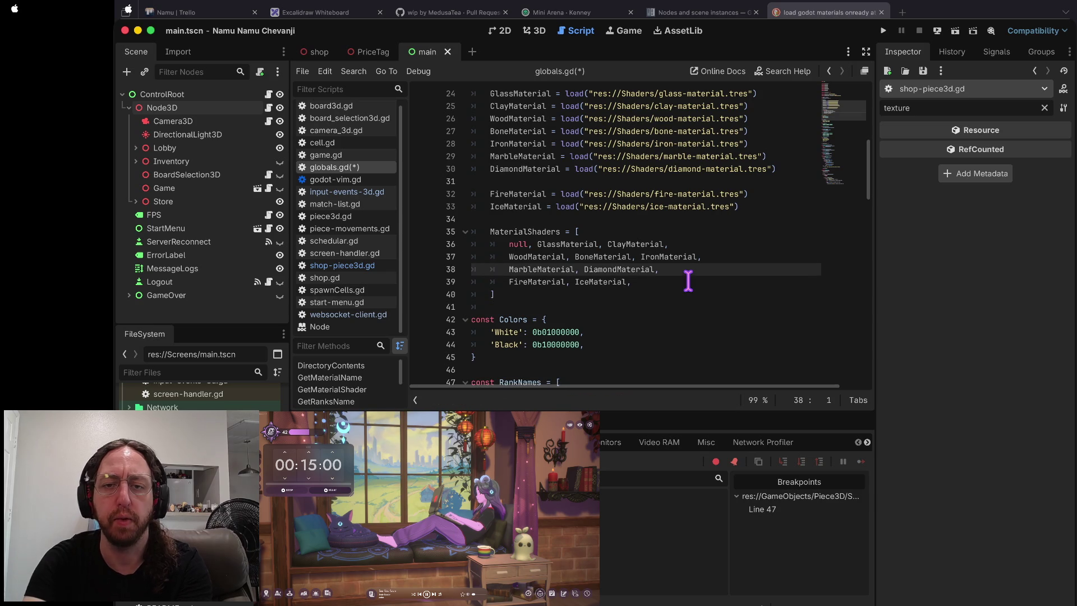
key("ctrl+u")
key("ctrl+s")
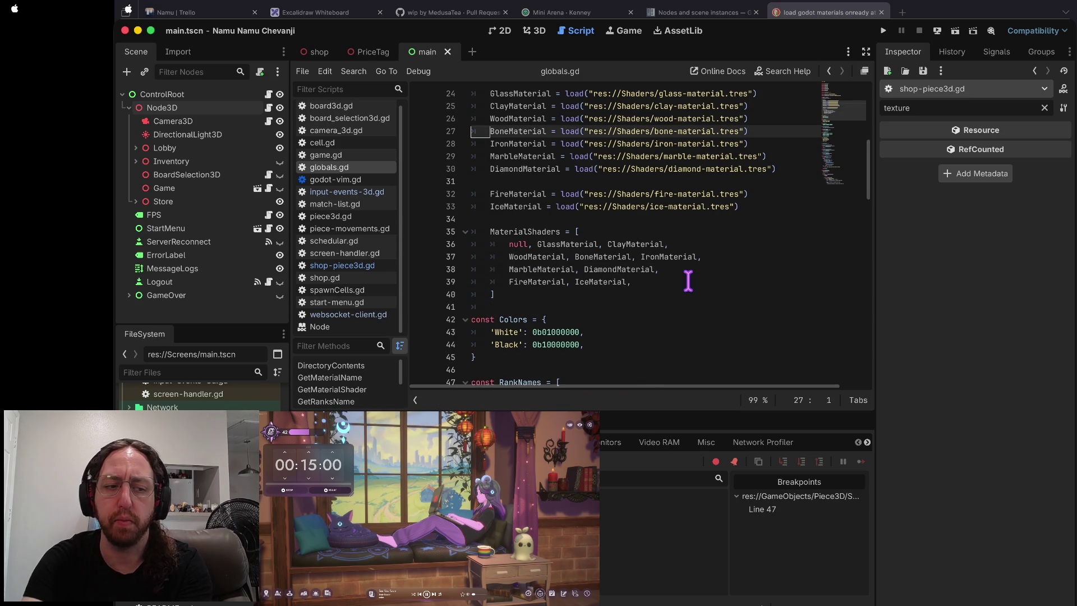
key("super+b")
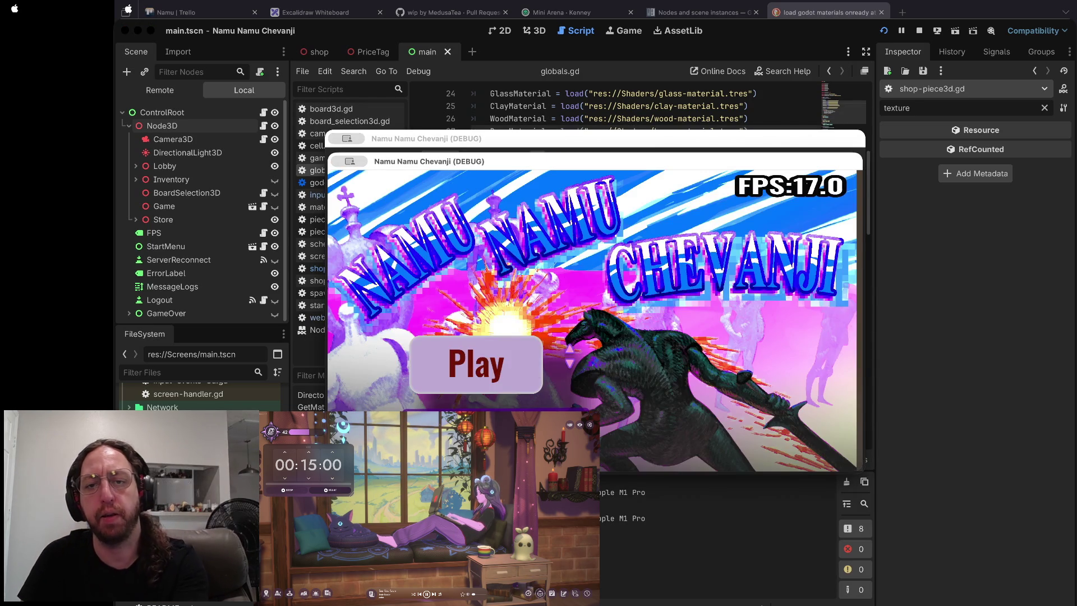
- Play into a board to hit the shop-piece3d.gd line 47 breakpoint, then refocus the game window
left_click(476, 365)
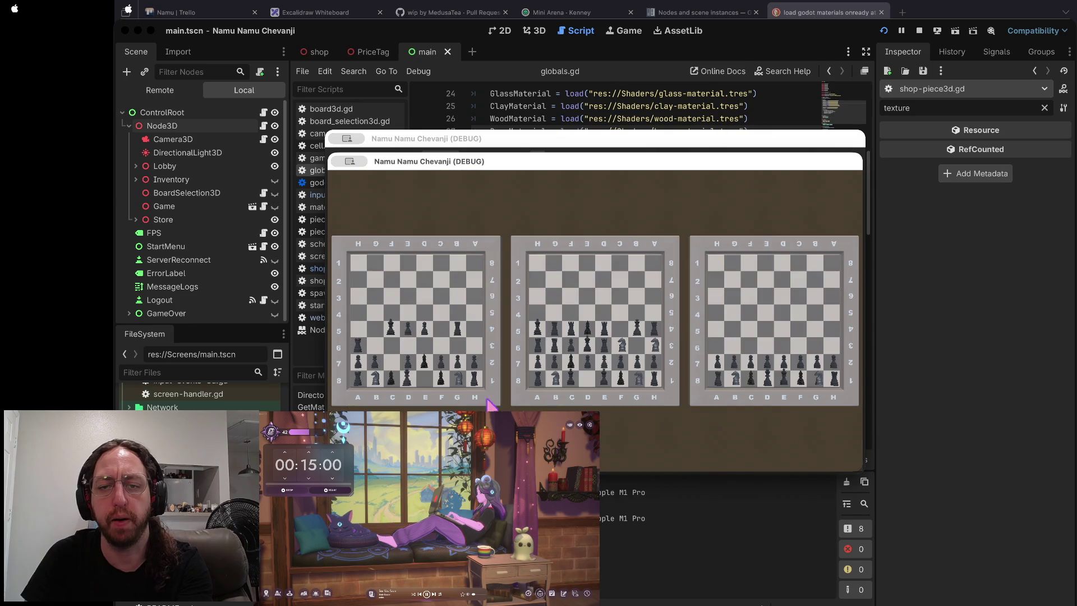
left_click(508, 291)
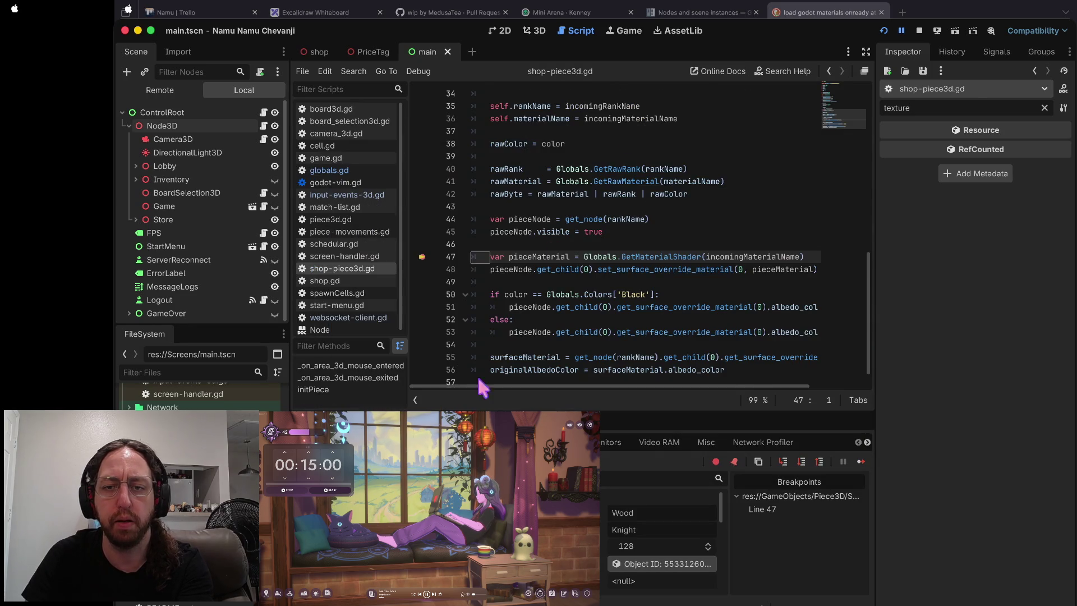
left_click(801, 461)
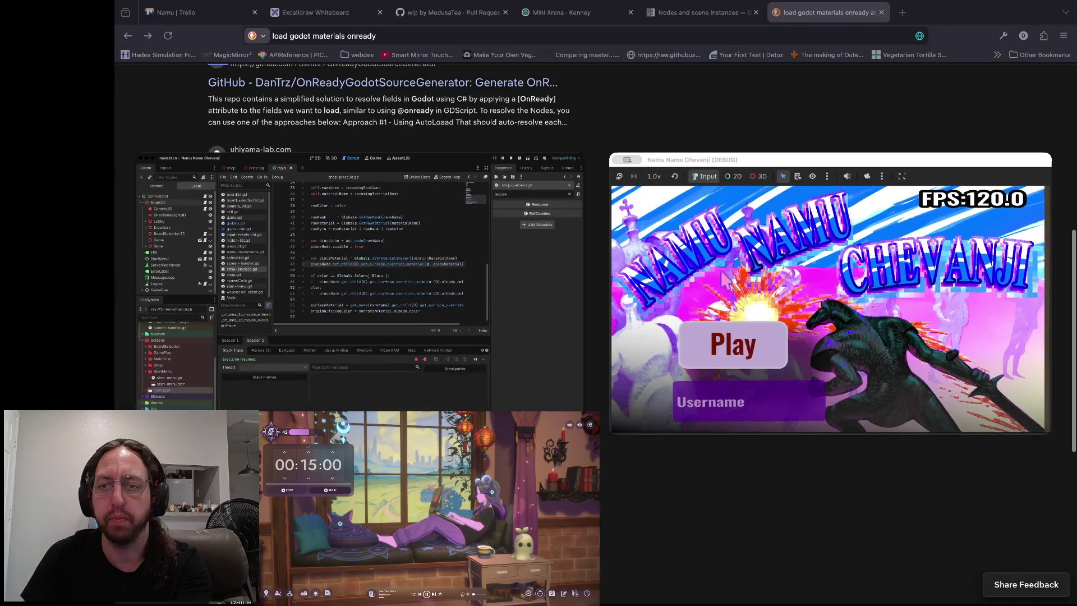
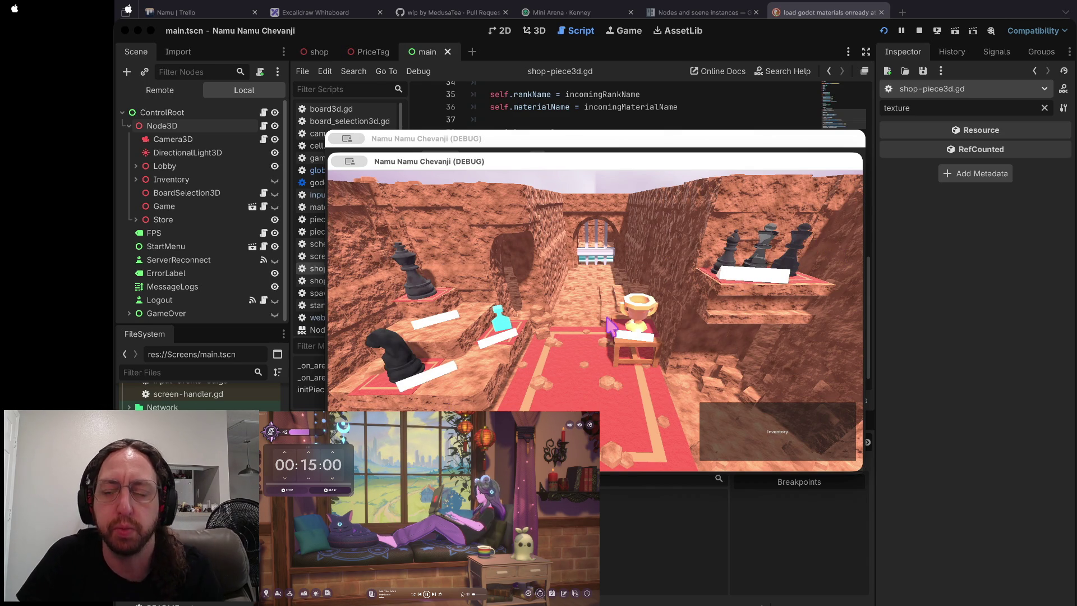
- Stop the running game and scroll through the piece-colouring code in shop-piece3d.gd
left_click(621, 119)
left_click(919, 30)
left_click(548, 309)
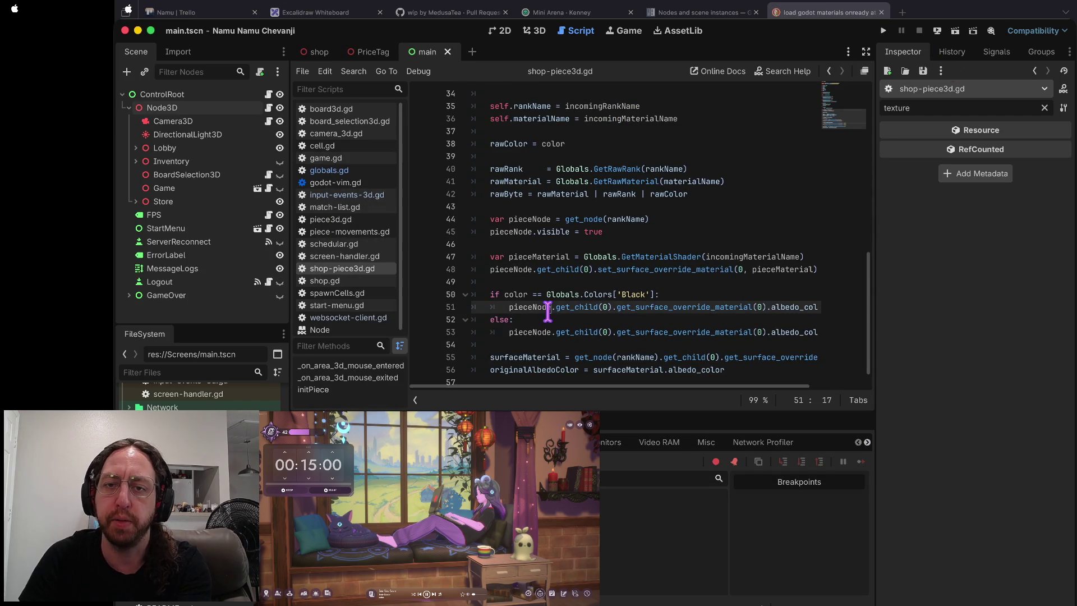
scroll(741, 227, "down", 1)
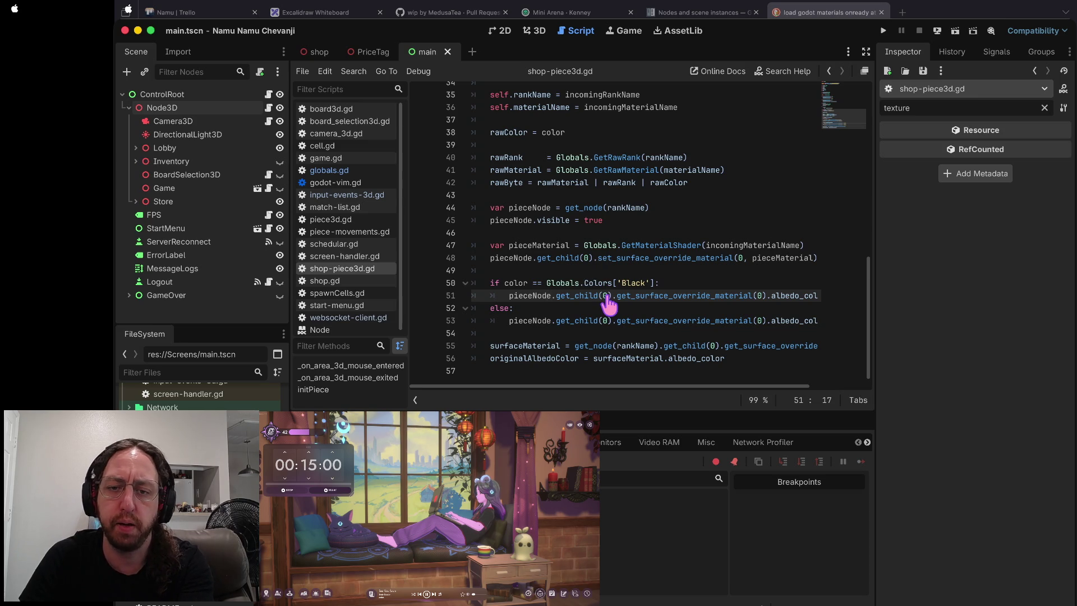
- In the terminal, run the 'a' and 's' git aliases to check the repository status
key("super+Tab")
type("a")
key("Return")
type("s")
key("Return")
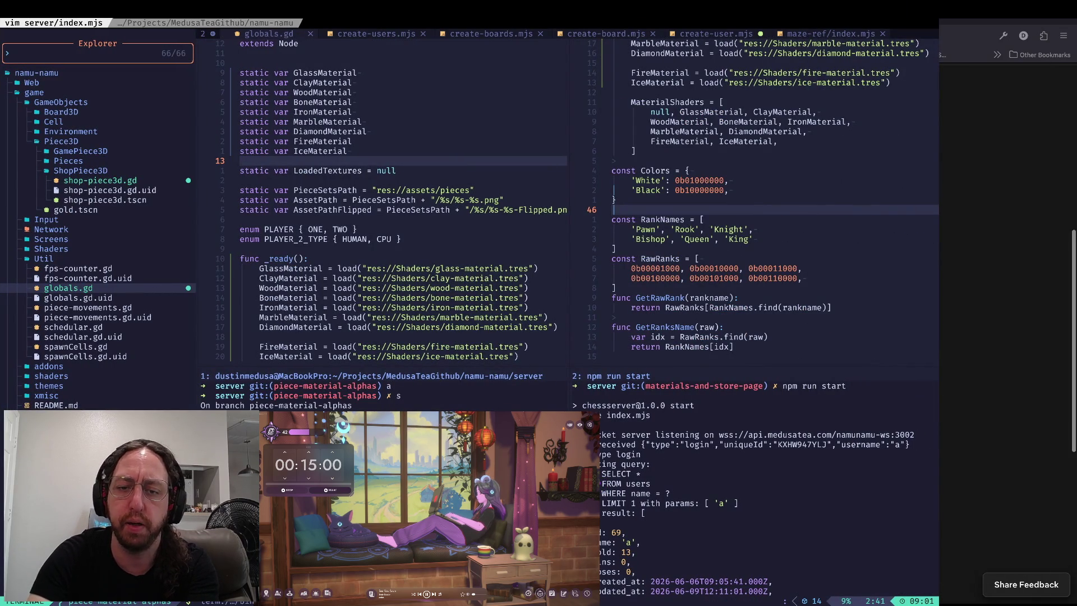
- Push piece-material-alphas with the 'p' alias, clear the pane, and return to Godot
type("p")
key("Return")
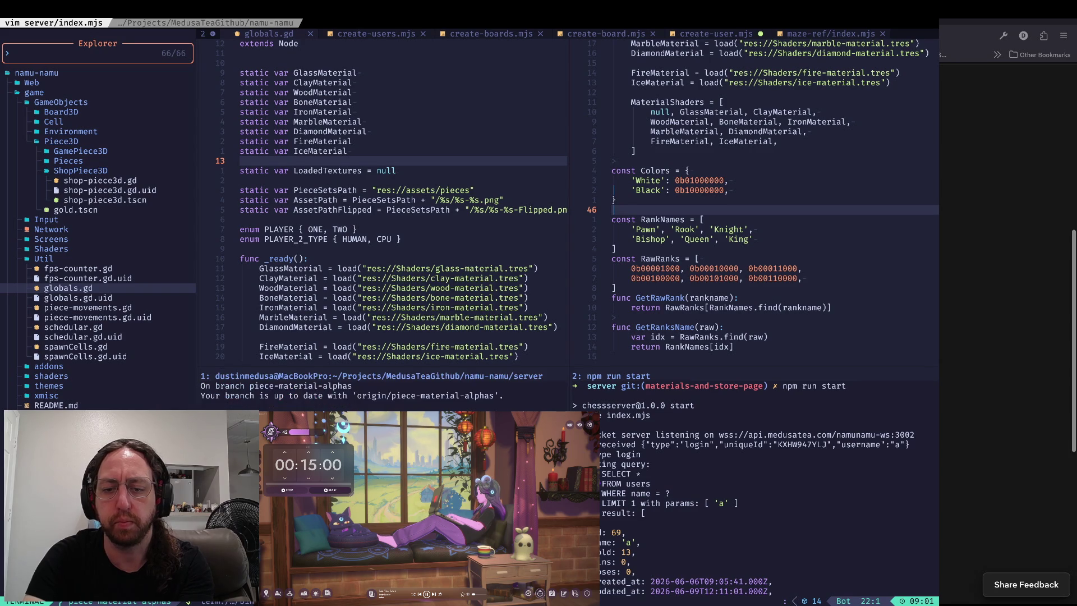
key("ctrl+l")
key("super+Tab")
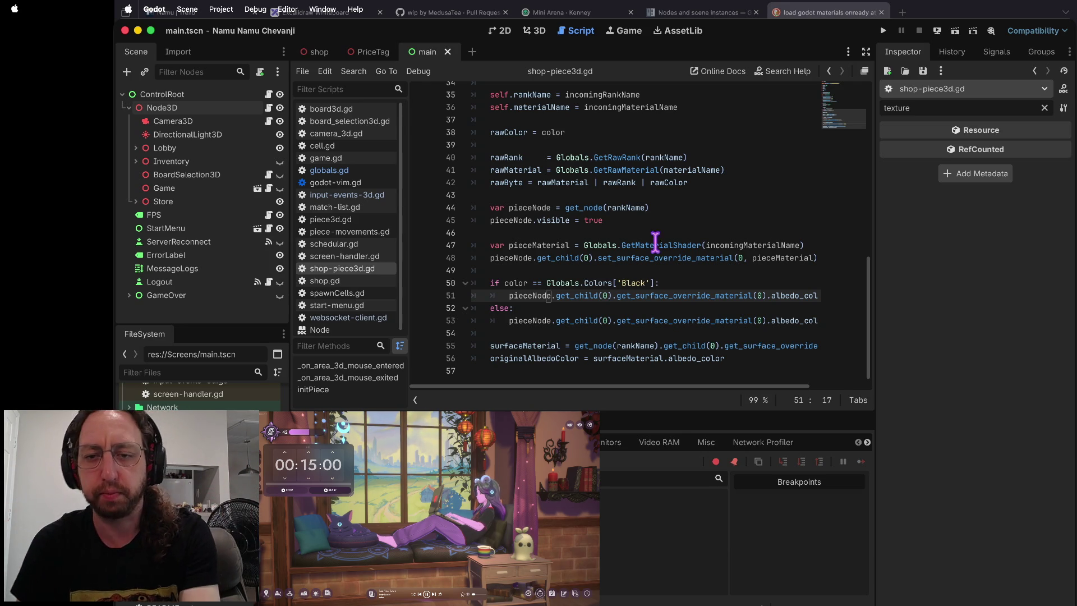
- Comment out the black/white tint if/else on lines 50–53 of shop-piece3d.gd, save, and run the game
left_click_drag(615, 273, 609, 269)
scroll(610, 269, "up", 1)
key("Escape")
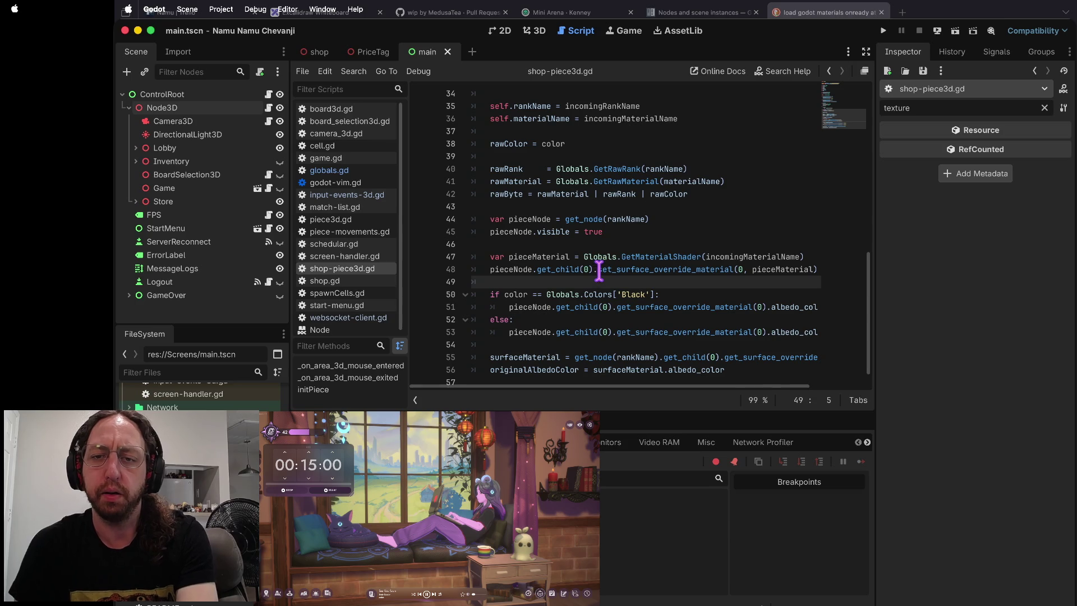
left_click_drag(651, 219, 655, 201)
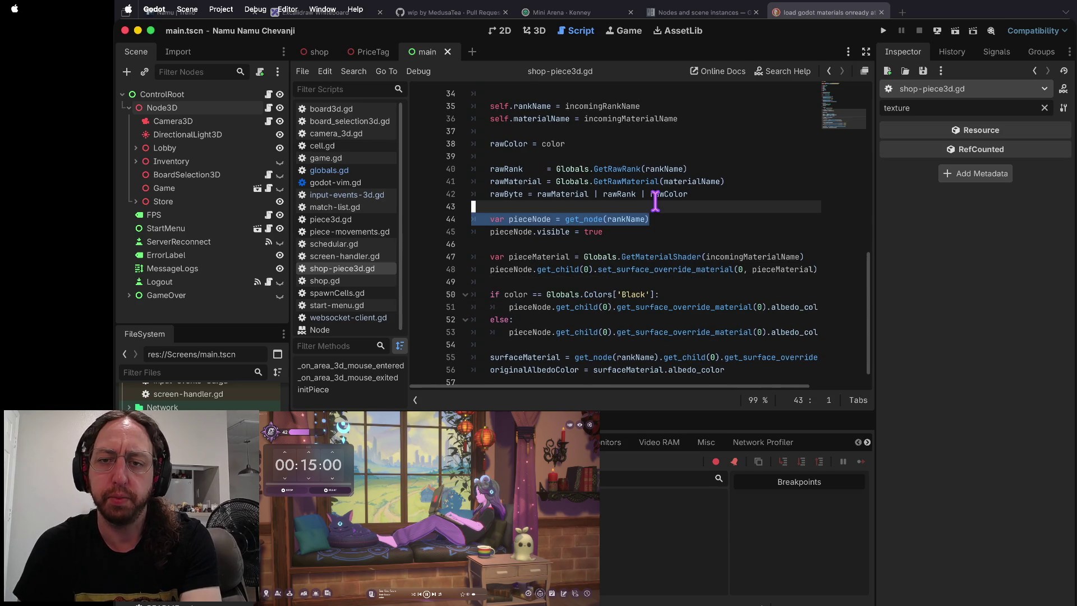
left_click(504, 307)
type("#")
key("Down")
key("Down")
type("#")
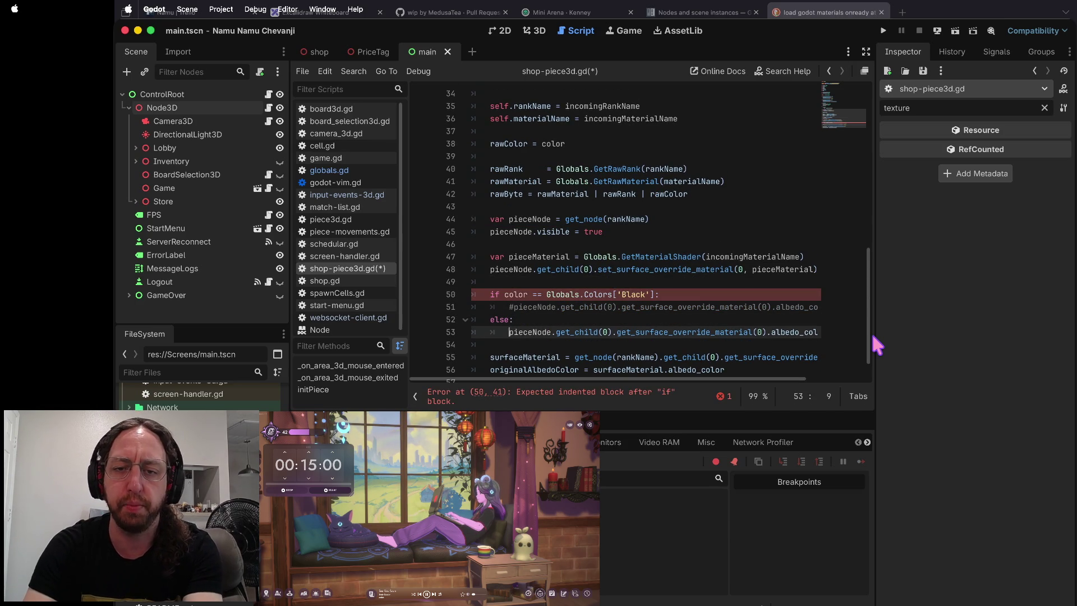
key("Up")
type("#")
key("Up")
key("Up")
type("#")
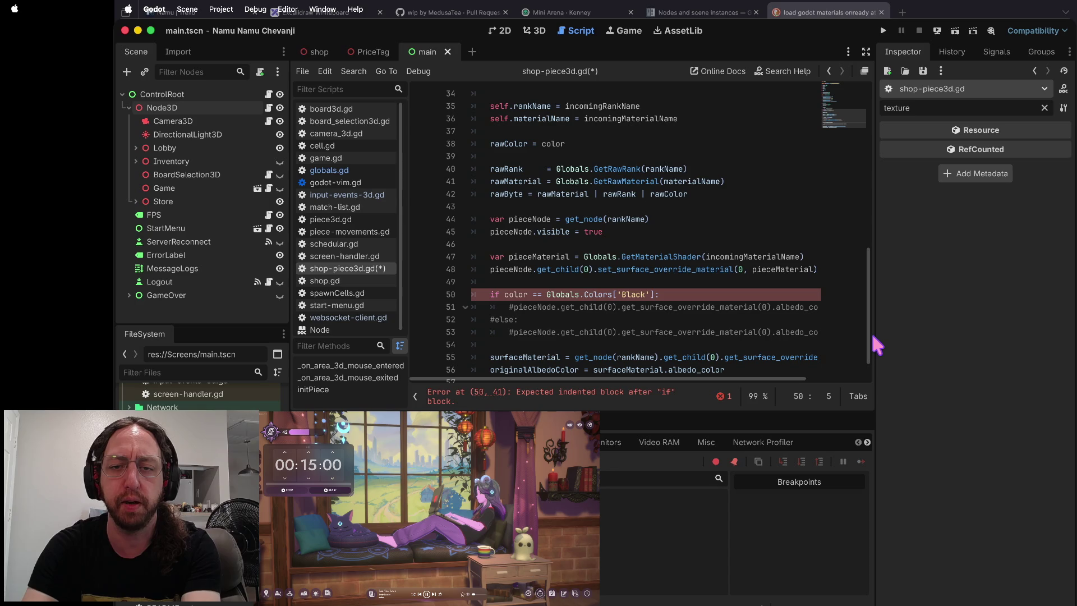
key("super+s")
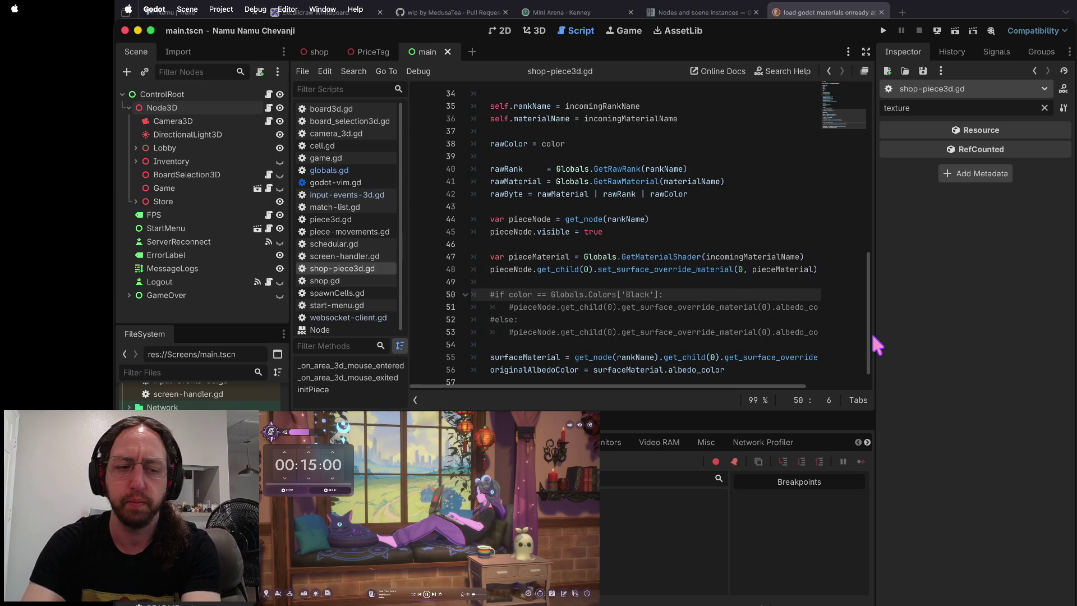
key("super+b")
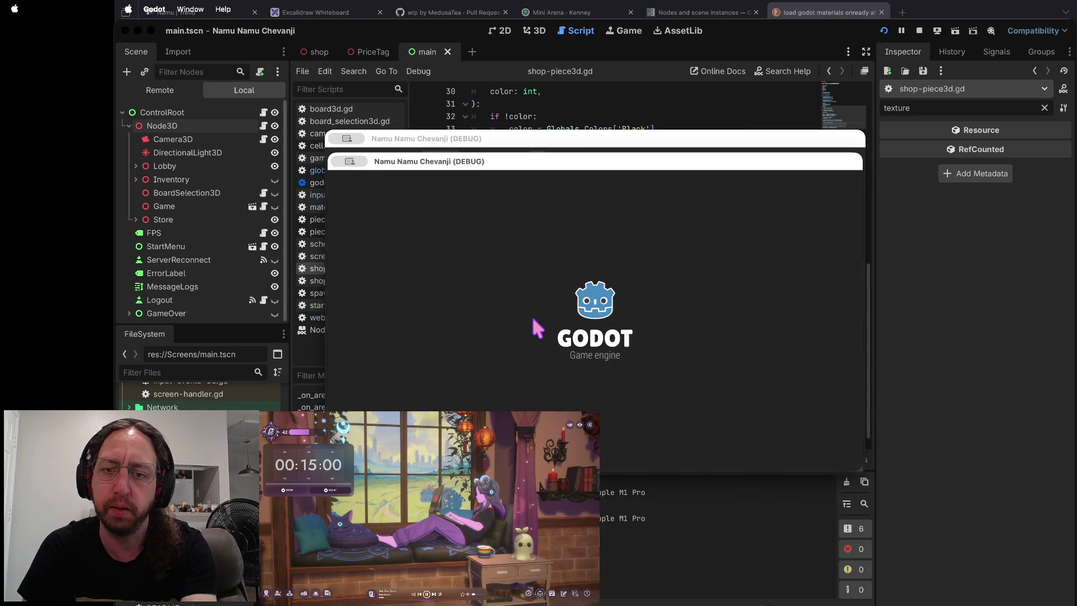
- Start play from the title screen and choose one of the three chess boards
left_click(477, 364)
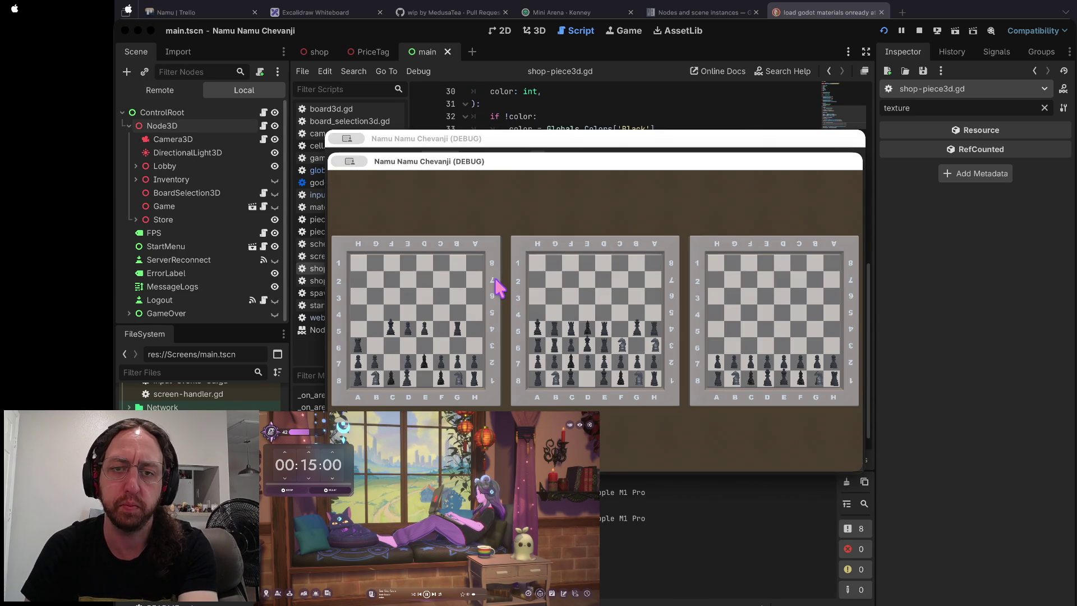
left_click(497, 289)
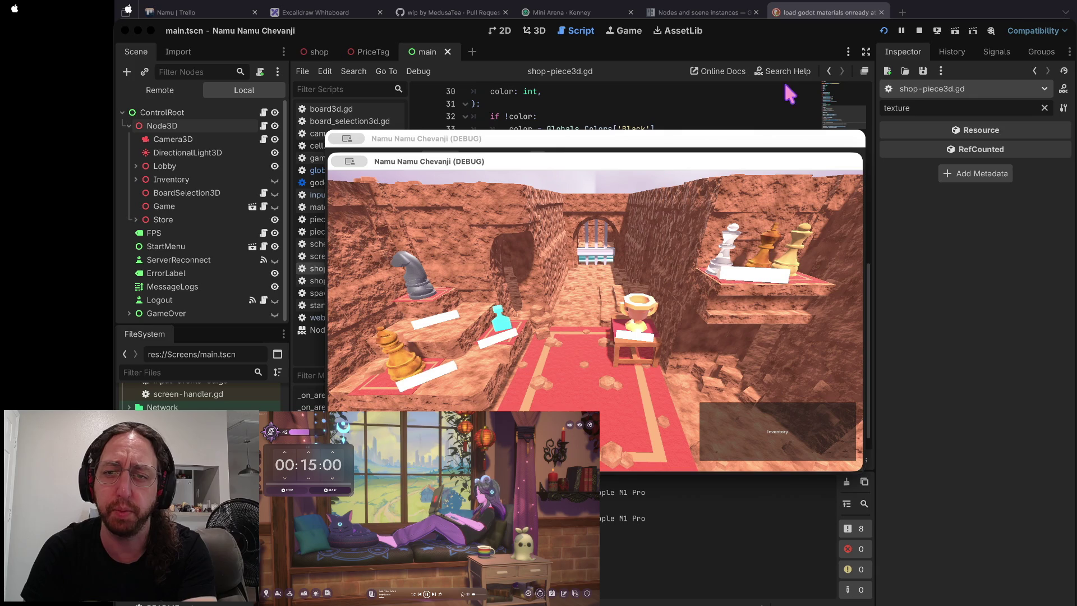
- Expand ControlRoot and Node3D in the Remote scene tree to reveal DirectionalLight3D
left_click(160, 91)
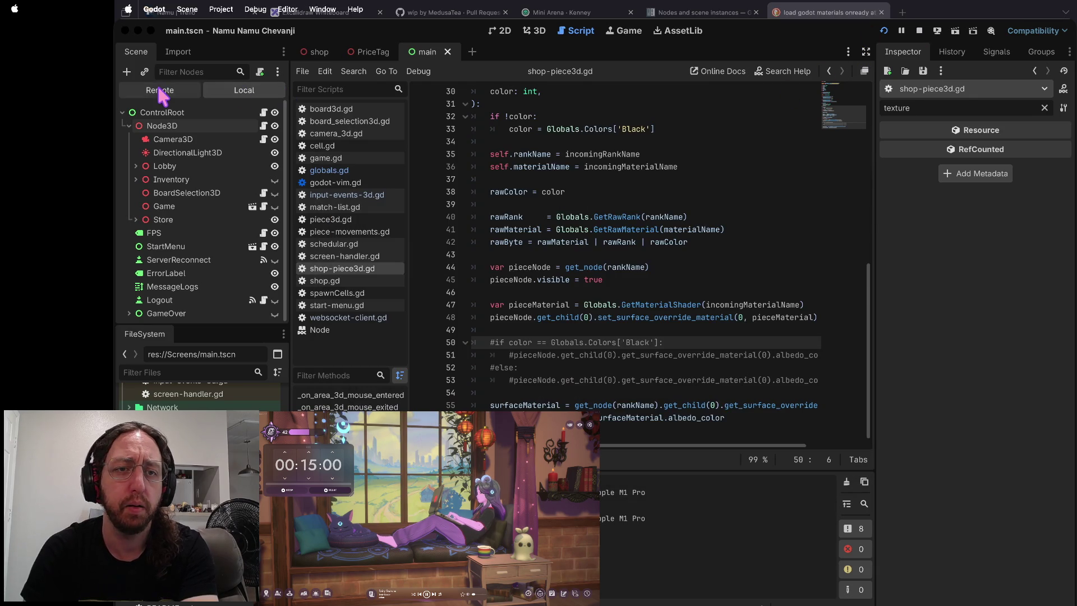
left_click(129, 166)
left_click(135, 180)
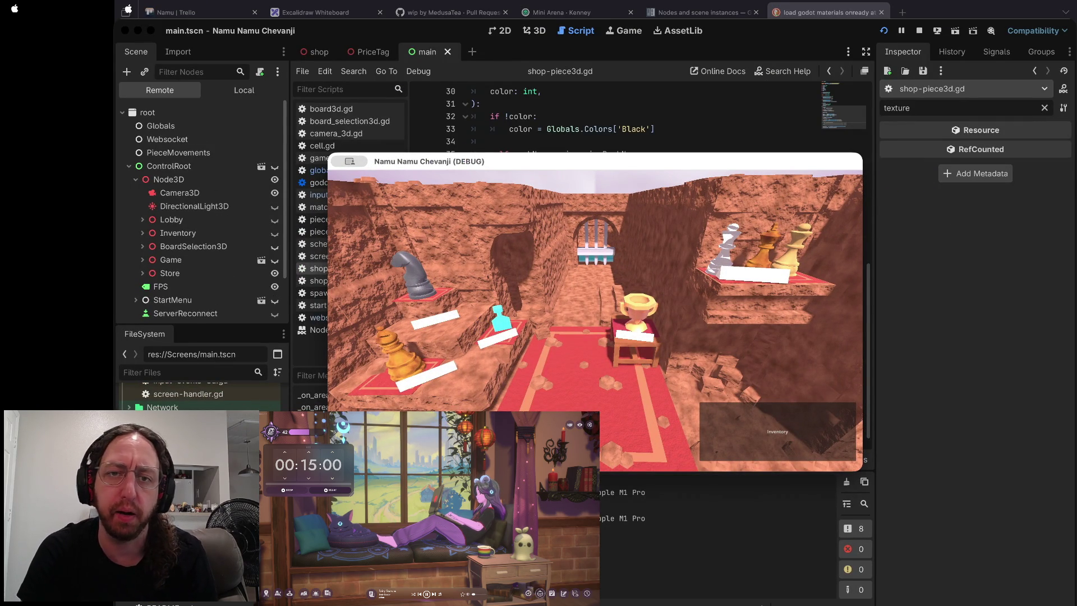
- Stop the running game and save the main scene
left_click(273, 208)
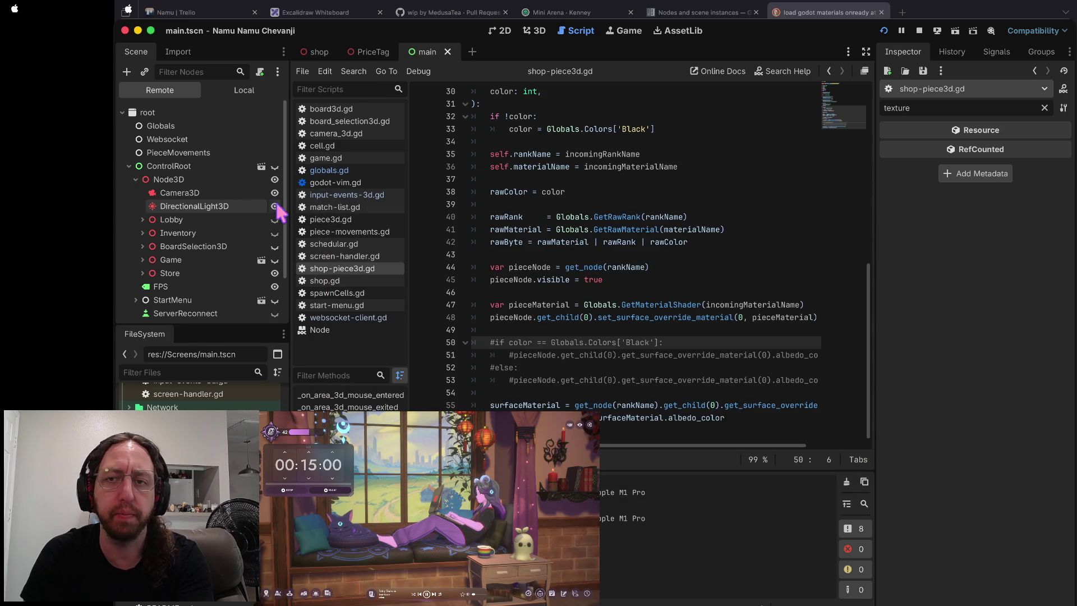
left_click(919, 31)
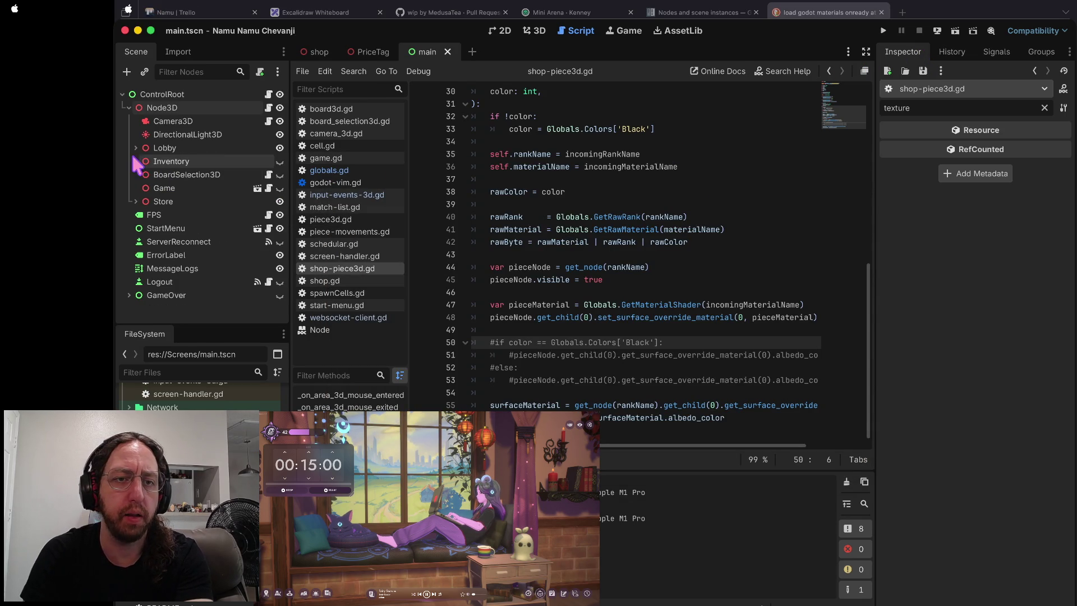
left_click(567, 179)
key("ctrl+s")
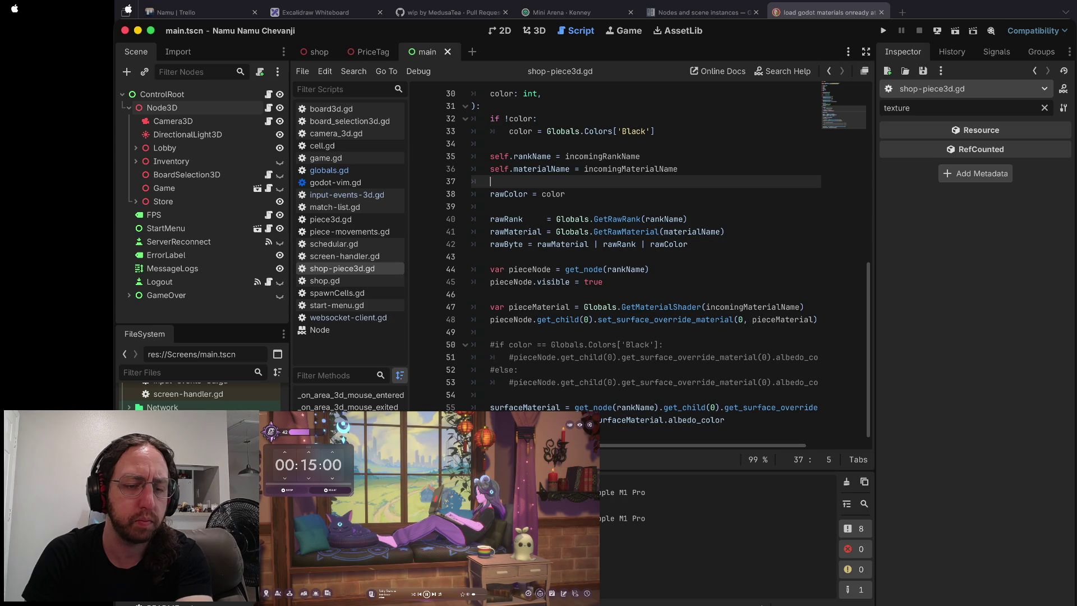
- Copy the DirectionalLight3D node name onto empty line 14 of screen-handler.gd
left_click(175, 137)
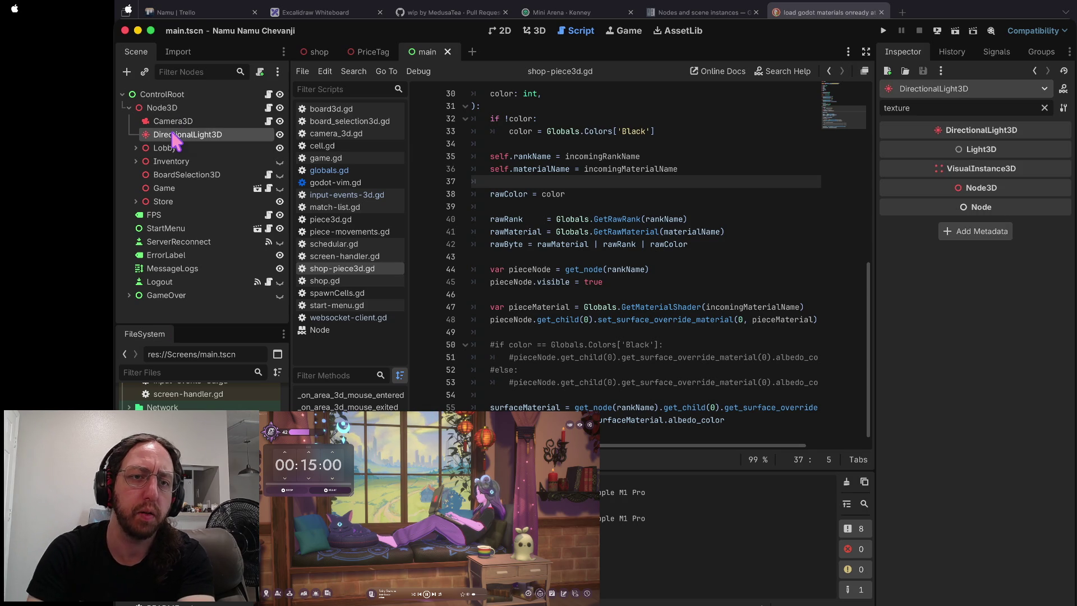
left_click(503, 140)
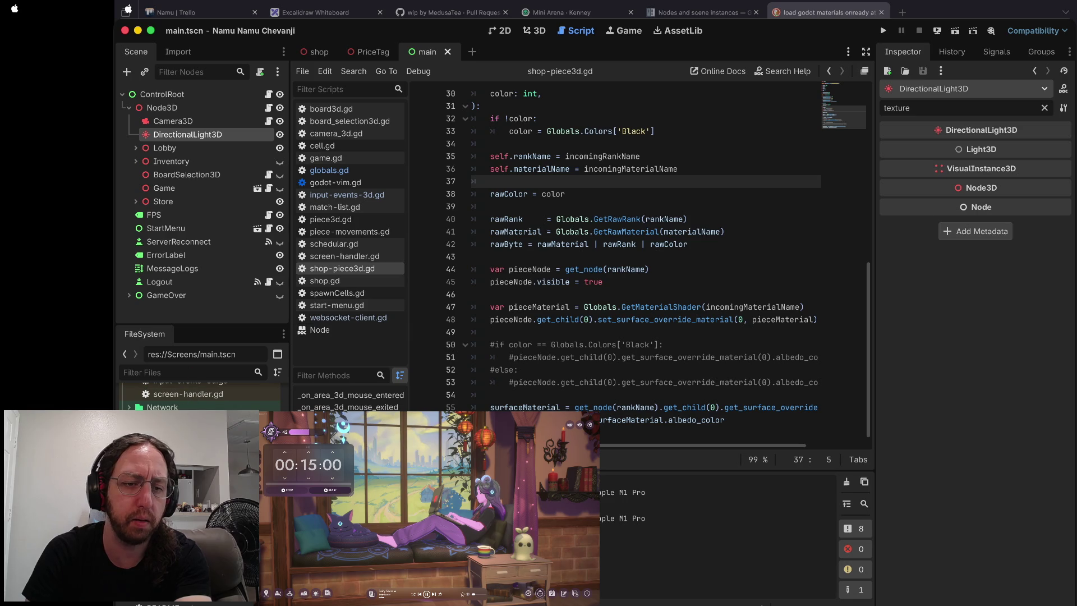
scroll(200, 396, "up", 10)
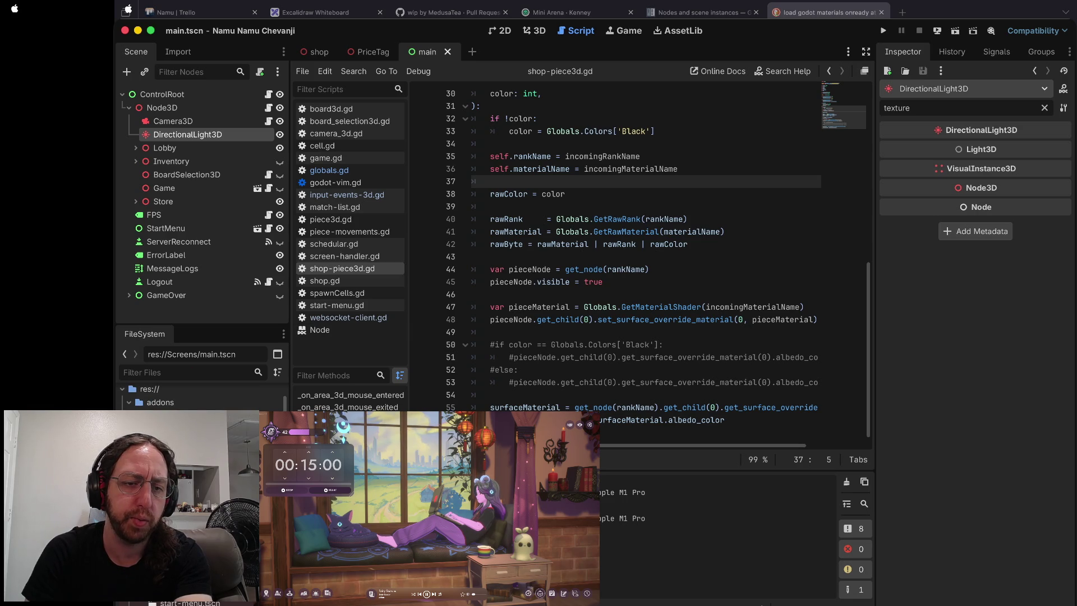
left_click(344, 255)
scroll(563, 262, "up", 5)
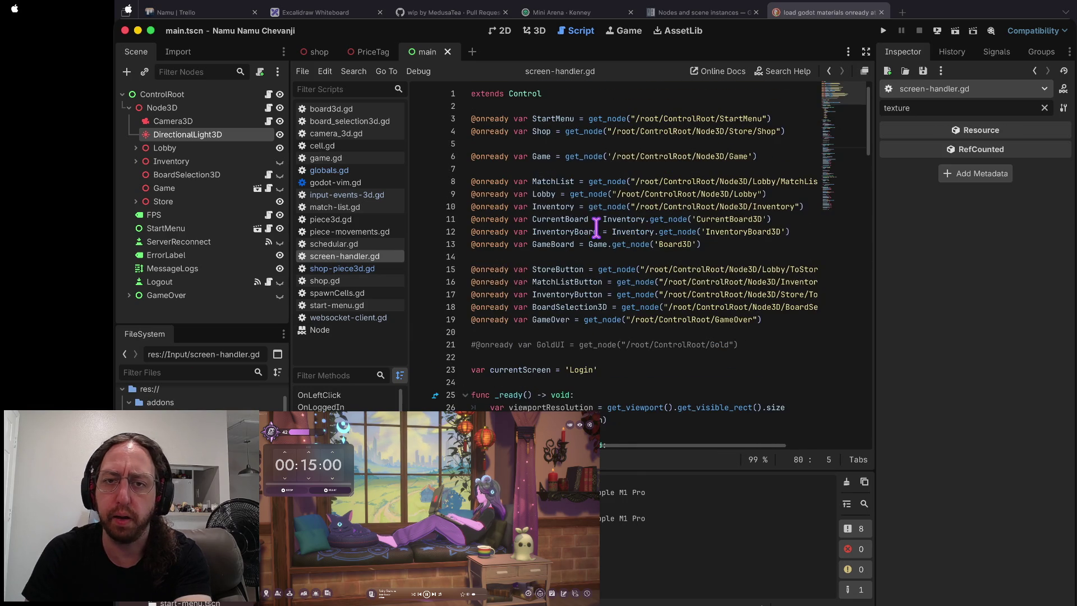
left_click(492, 254)
type("DirectionalLight3D")
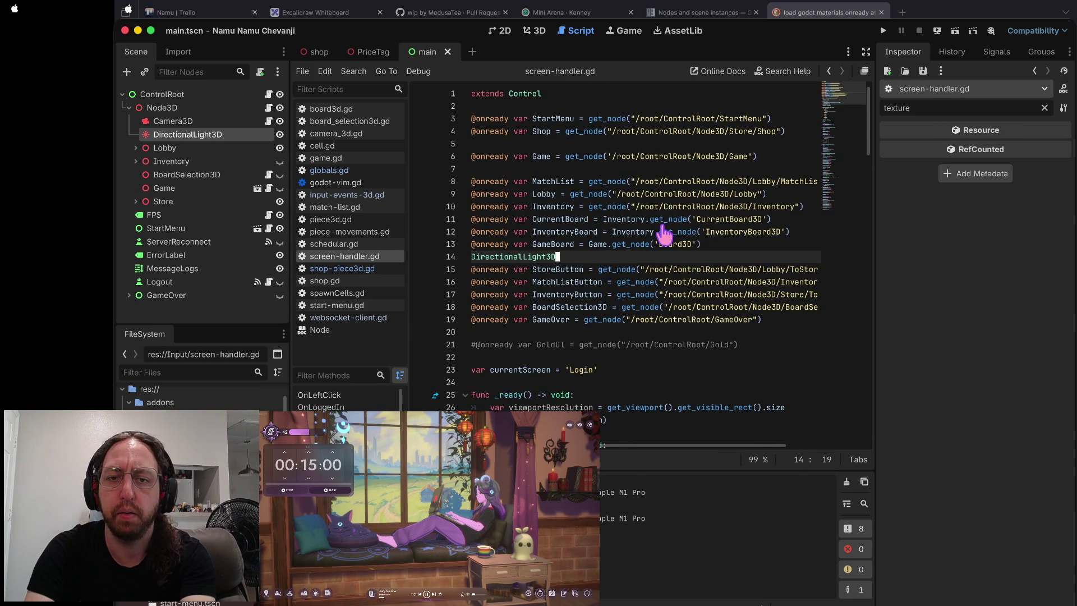
type("@onready var")
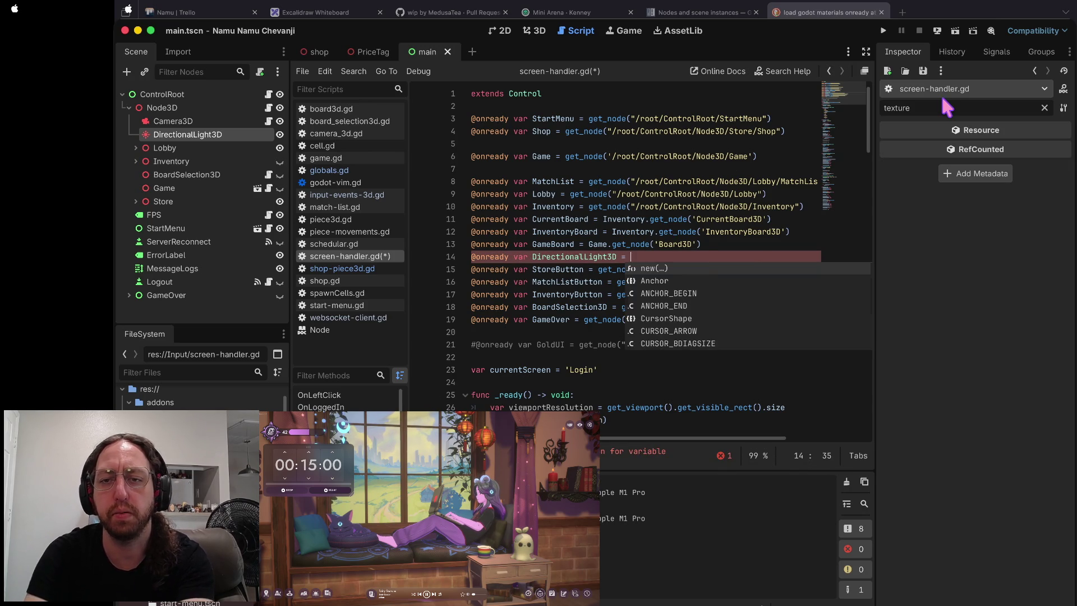
key("Escape")
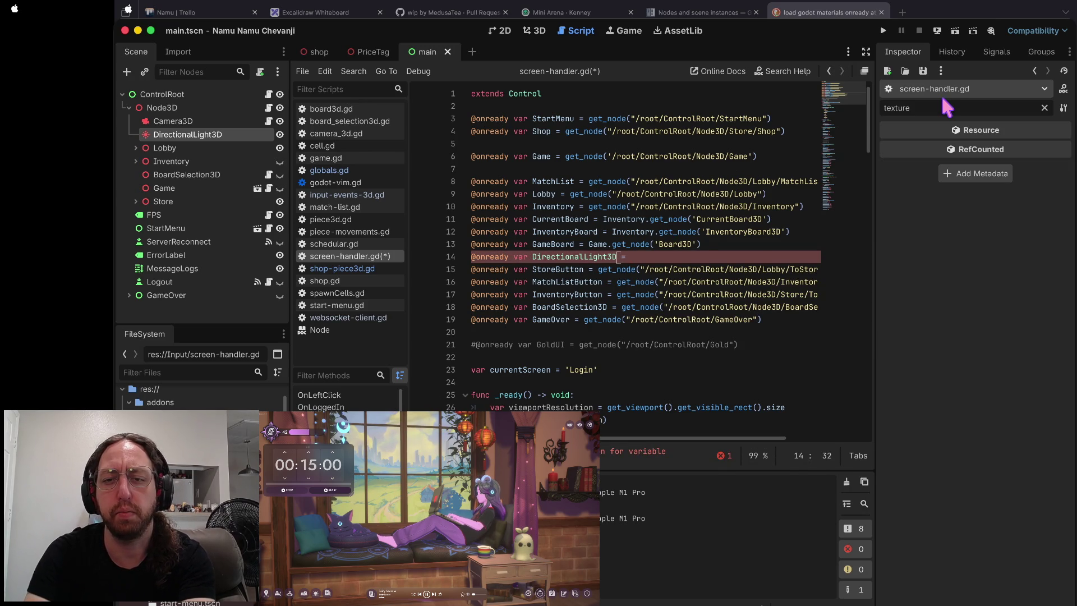
key("BackSpace")
key("BackSpace")
key("BackSpace")
type("MainLight = ")
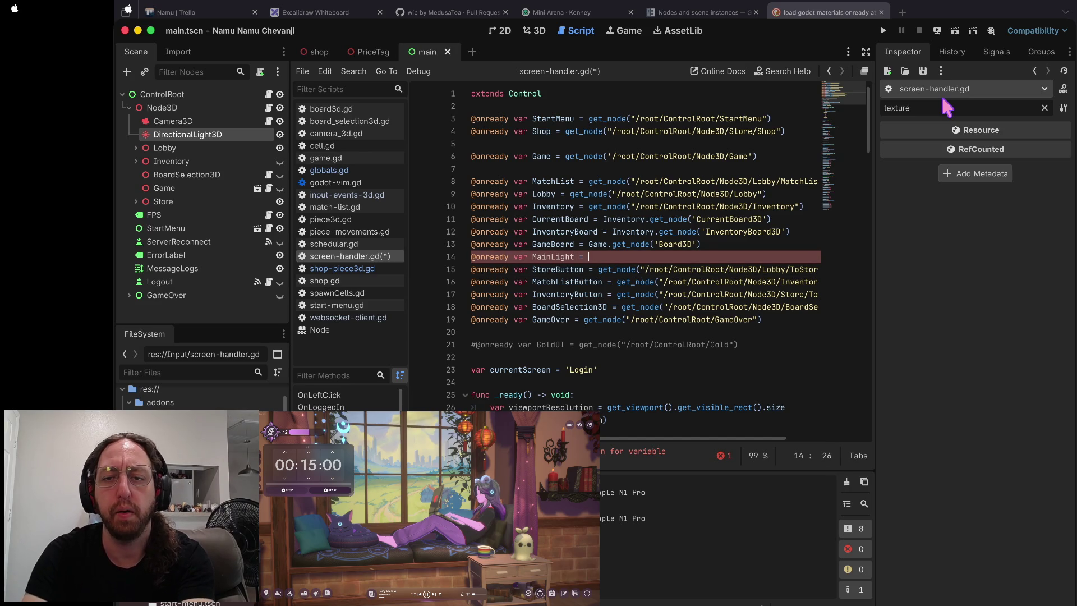
type("Directional")
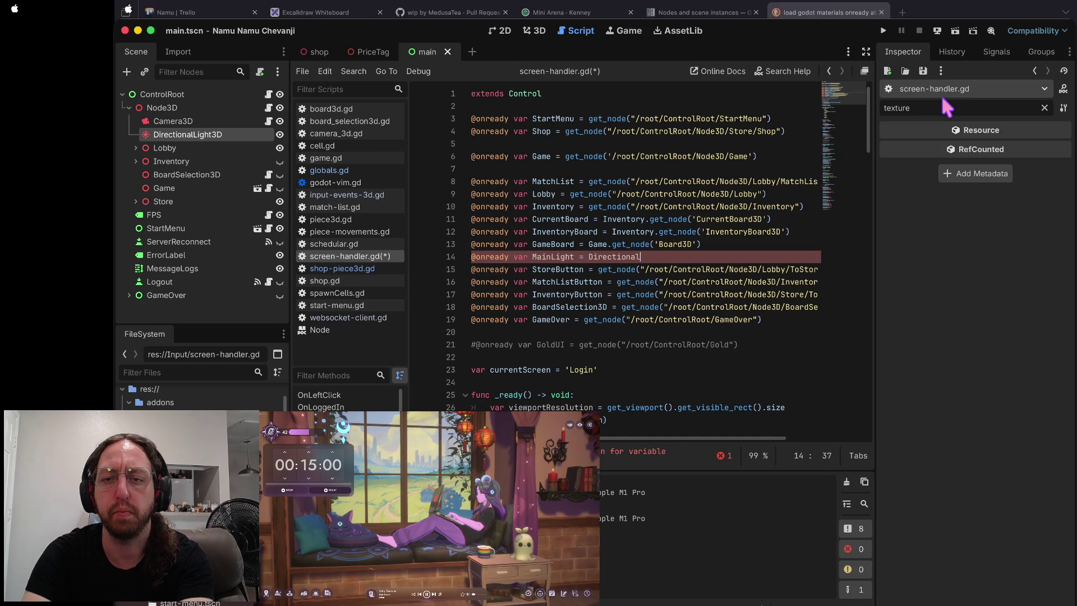
key("BackSpace")
key("BackSpace")
key("BackSpace")
type("get_node")
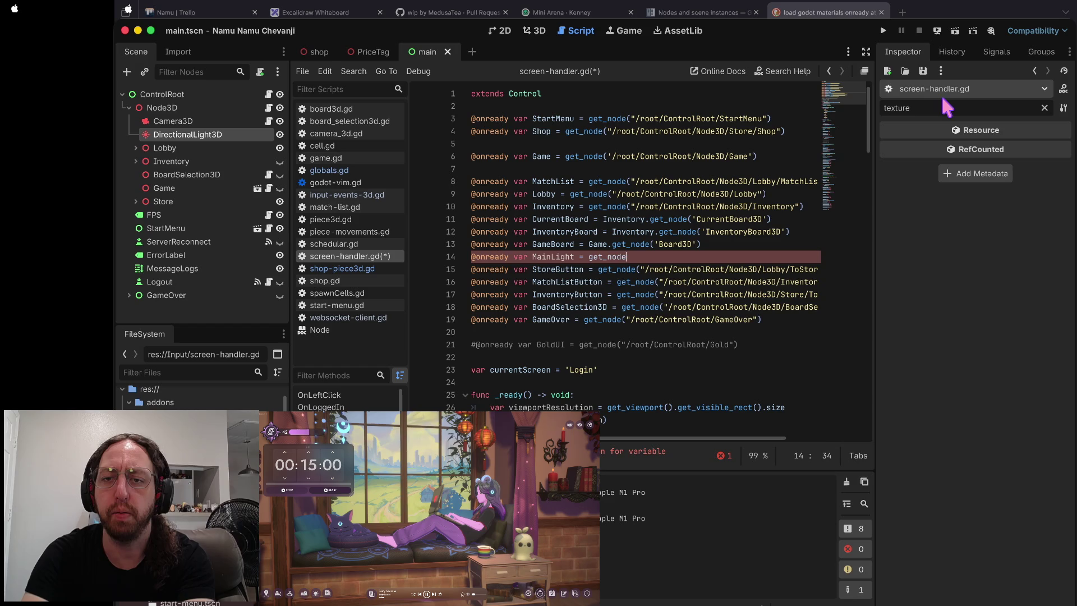
type("(\"/root")
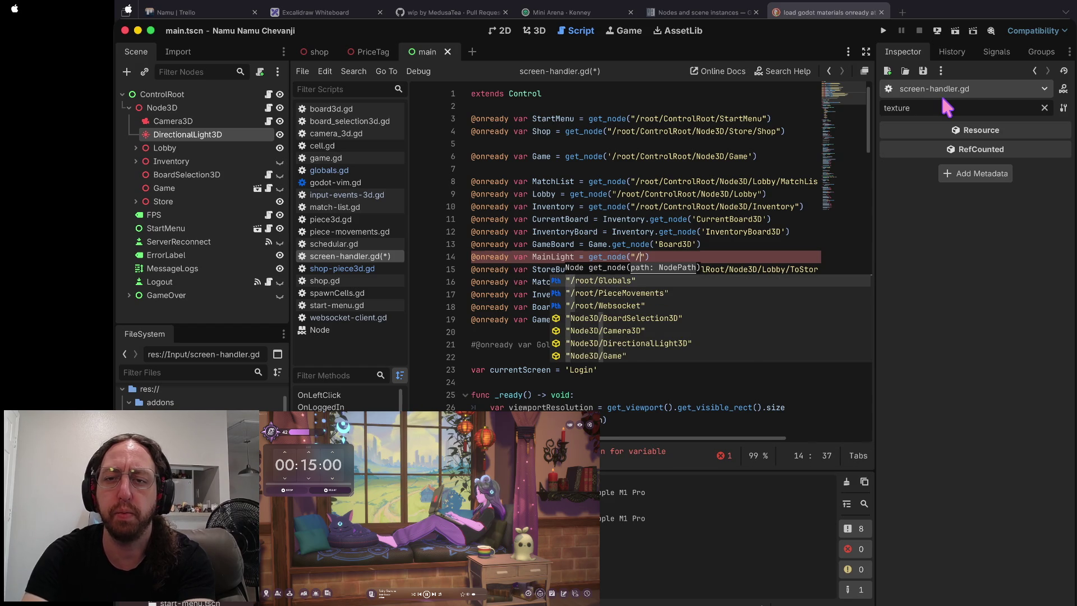
type("/ControlRoot/Node3D/")
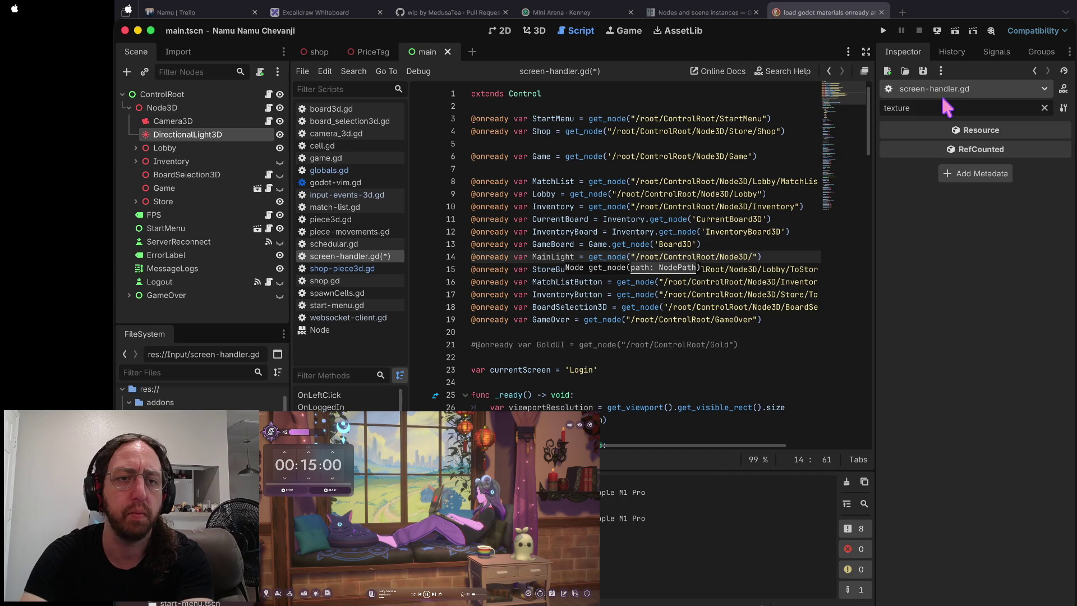
type("Light3d")
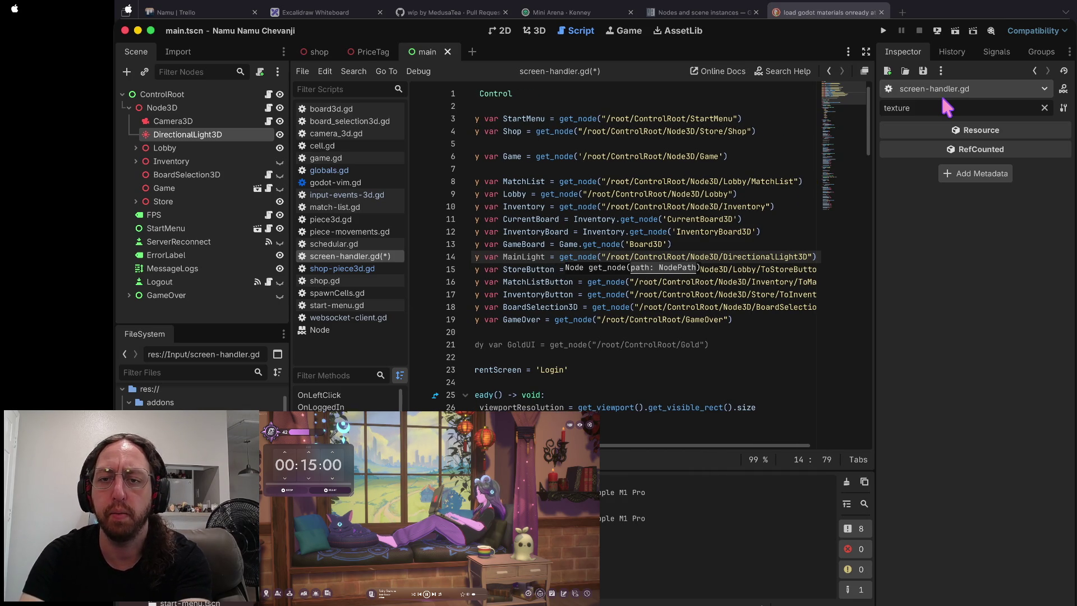
key("Return")
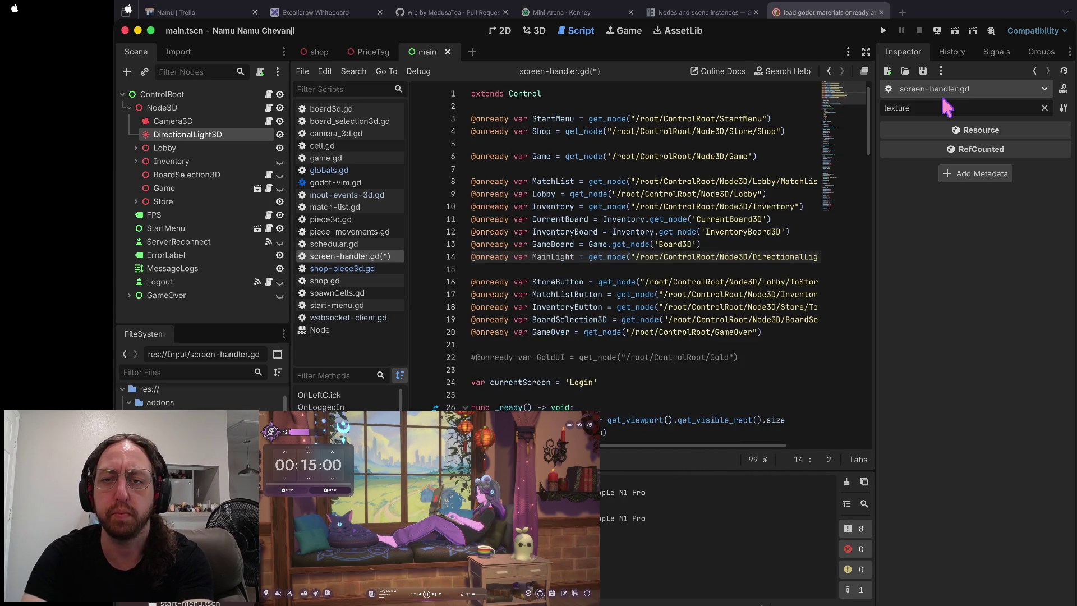
- Move the MainLight declaration to just below the Game declaration
key("ctrl+x")
key("Up")
key("Up")
key("Up")
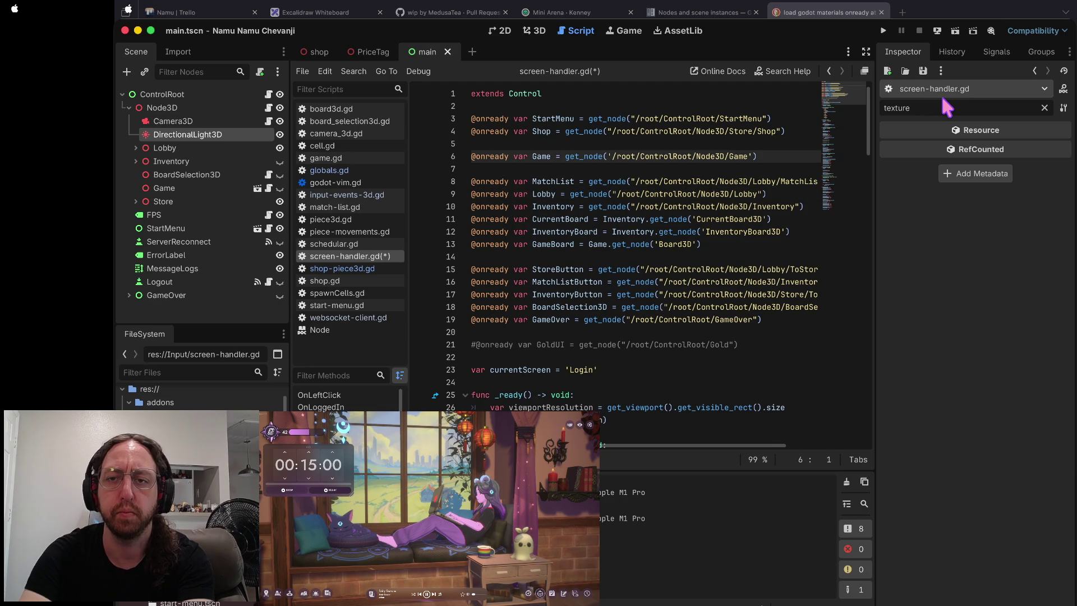
key("Down")
key("ctrl+v")
key("Up")
key("Up")
- Check where Game and GameBoard are used in the script, then save it
key("End")
key("Left")
key("Left")
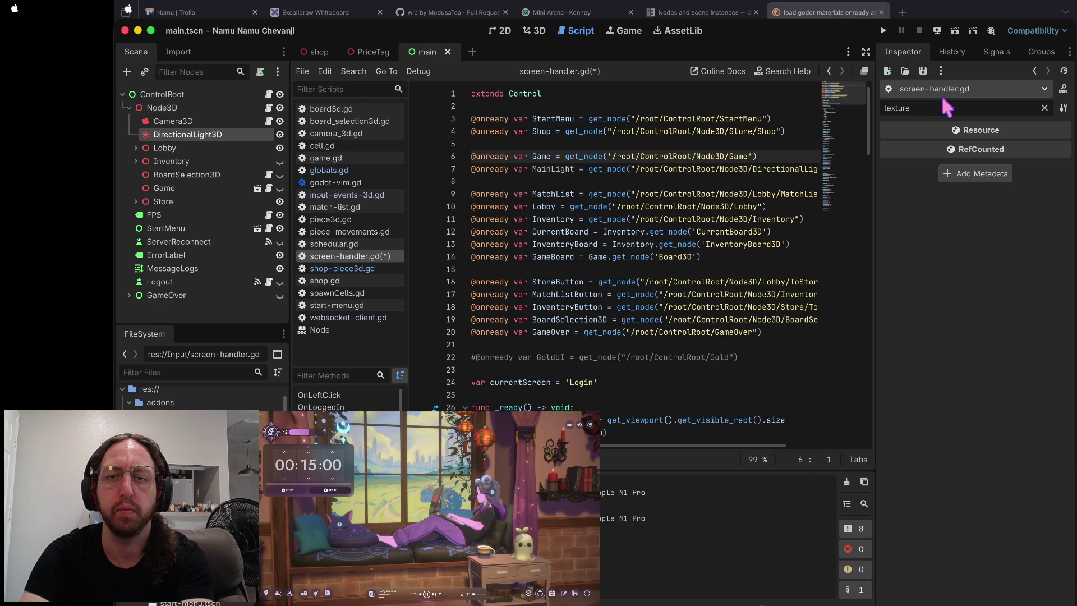
key("ctrl+shift+Left")
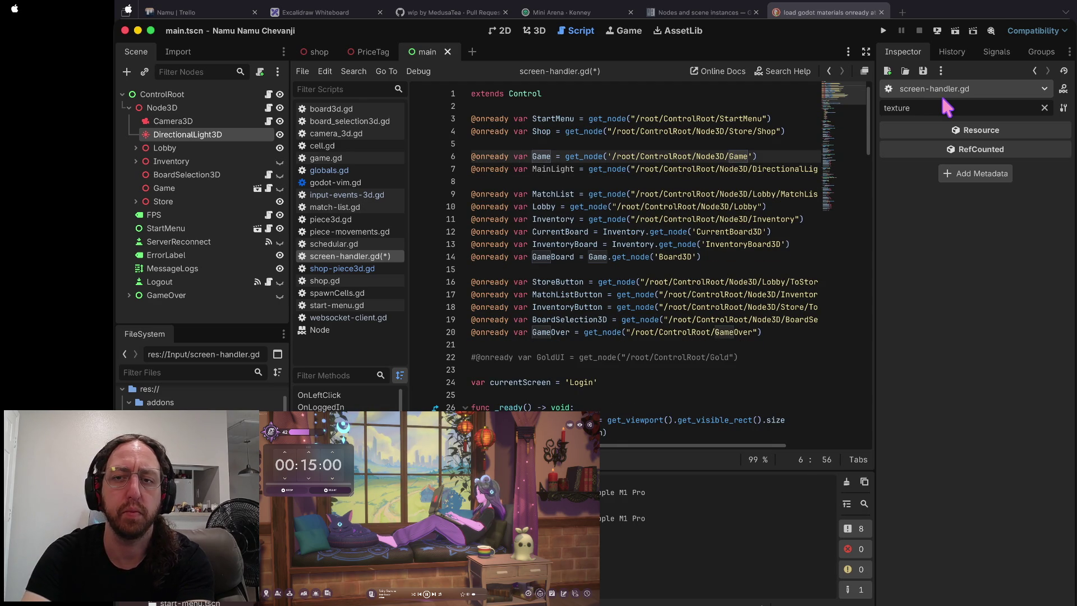
key("asterisk")
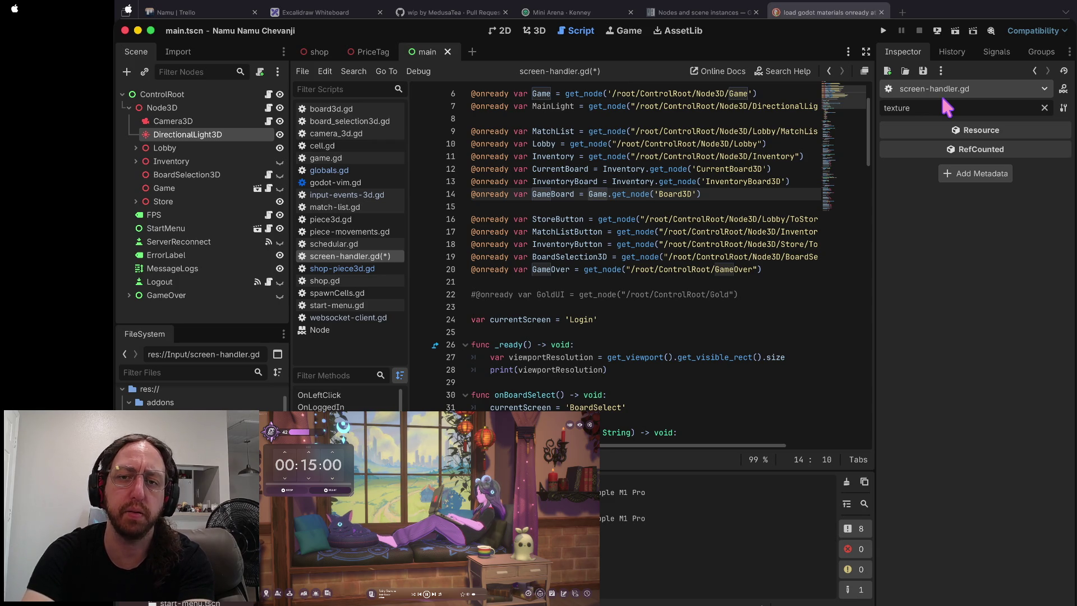
key("n")
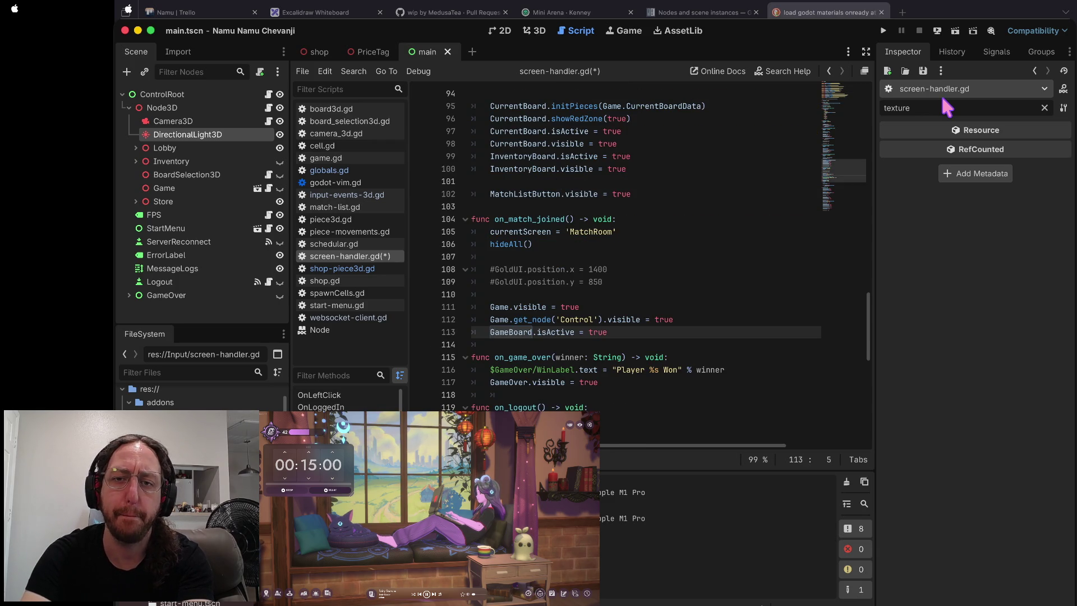
key("n")
key("n")
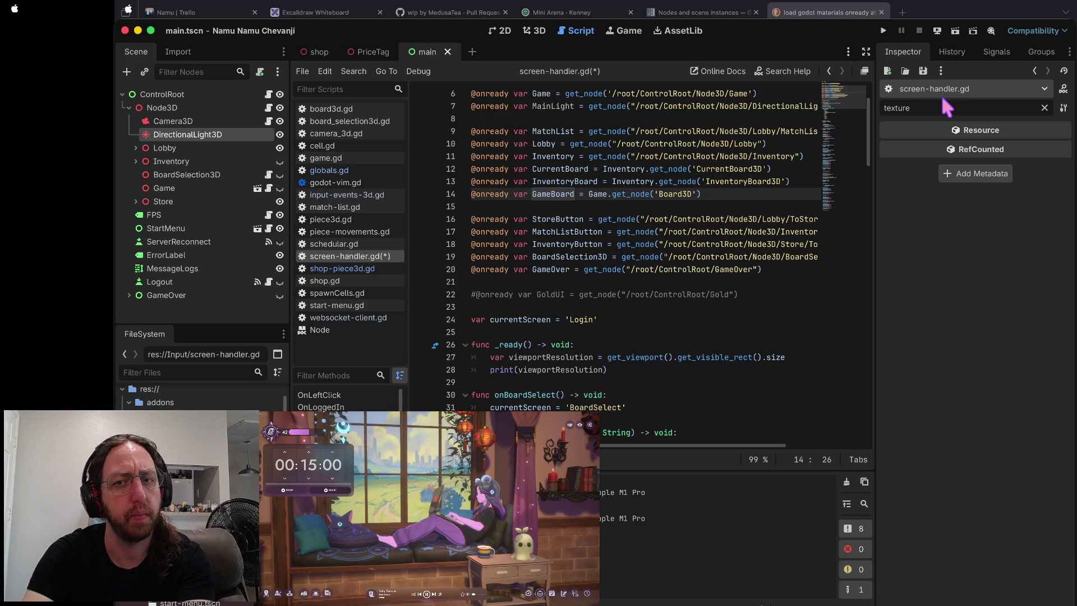
key("k")
key("k")
key("k")
key("j")
key("j")
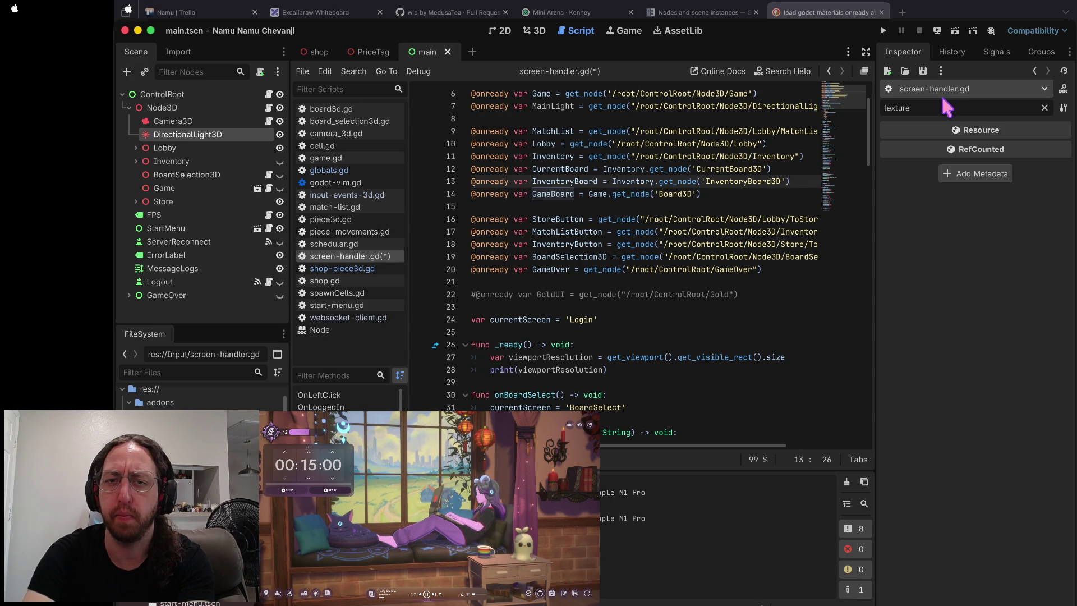
key("k")
key("k")
key("k")
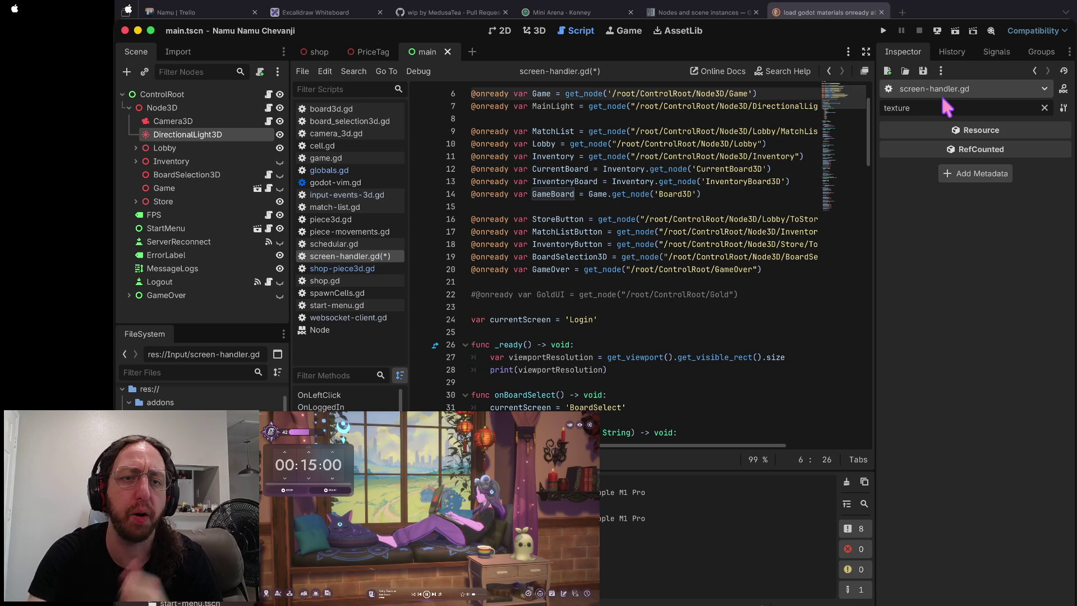
key("ctrl+s")
- Review the match list and board selection handlers, then run the game to test the lighting
scroll(642, 112, "up", 2)
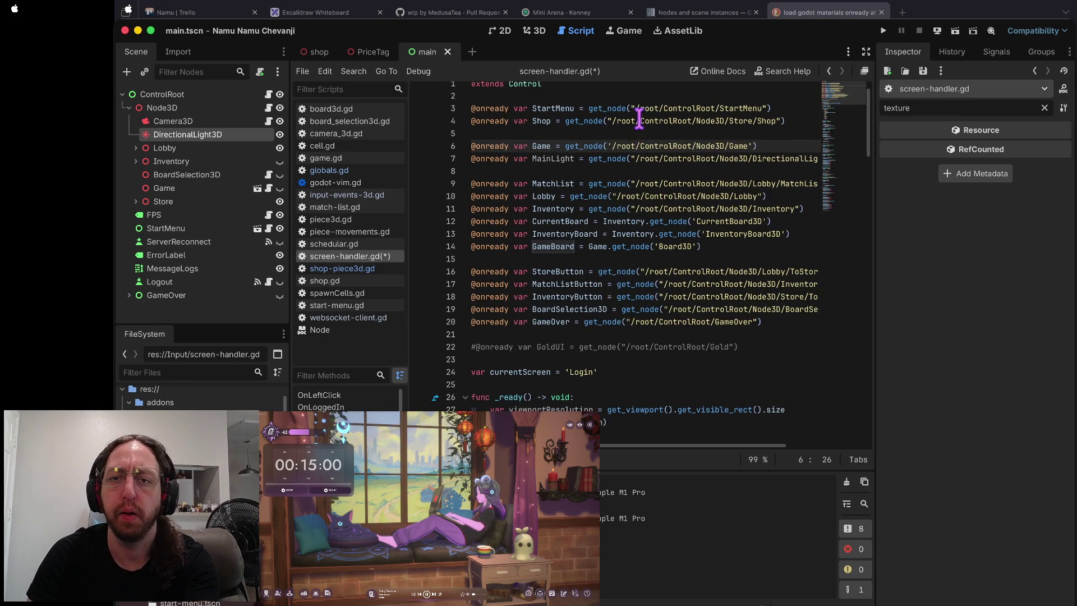
scroll(636, 196, "right", 5)
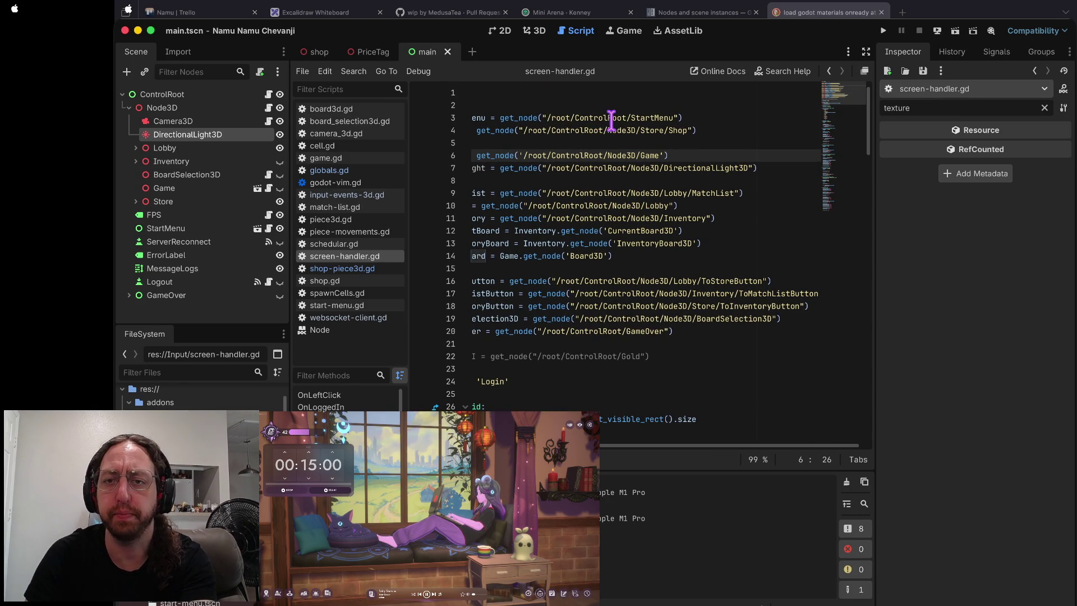
left_click(640, 168)
scroll(729, 179, "left", 5)
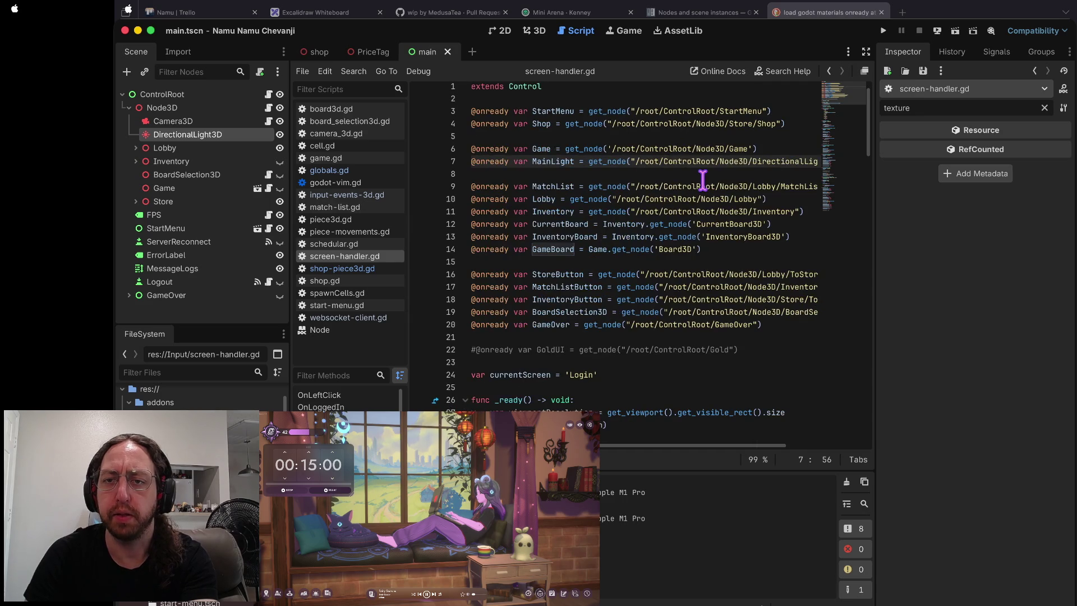
scroll(678, 223, "down", 5)
left_click(592, 165)
scroll(593, 166, "down", 10)
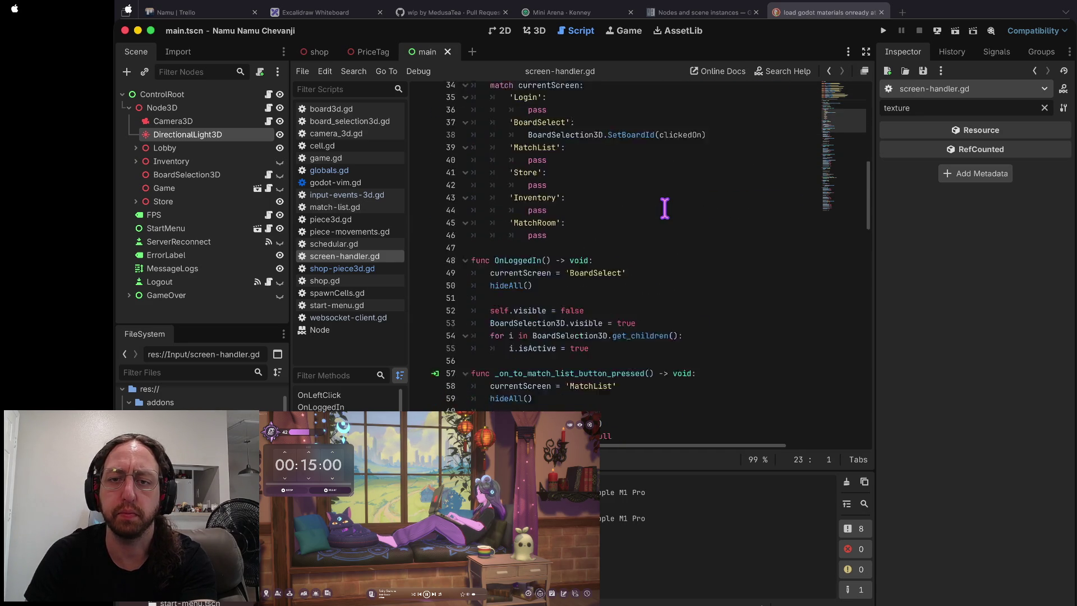
scroll(663, 209, "down", 1)
left_click(617, 215)
scroll(623, 224, "down", 3)
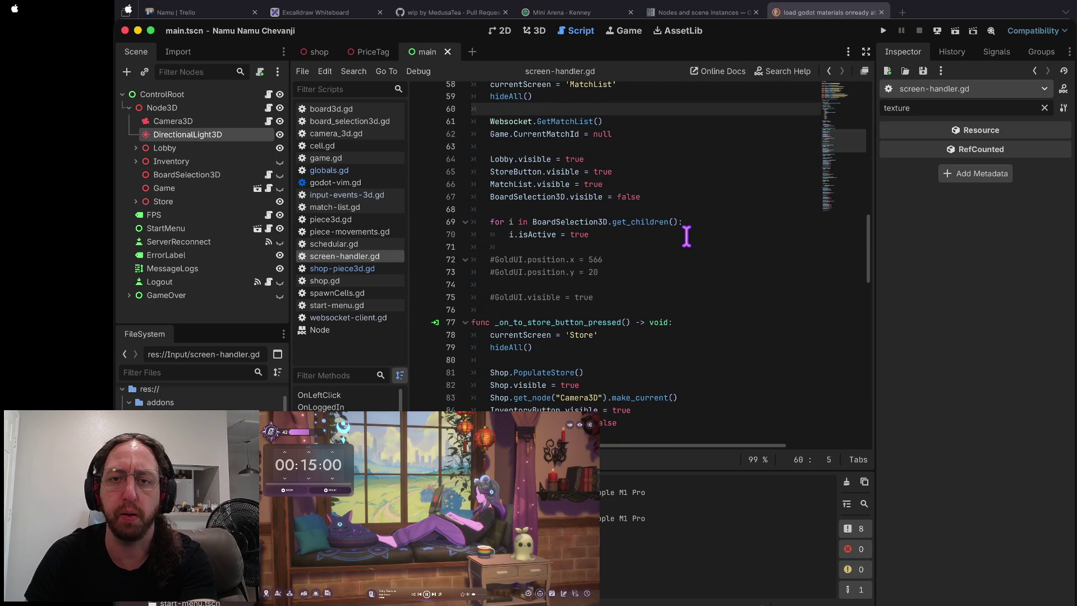
left_click(757, 236)
scroll(754, 239, "down", 7)
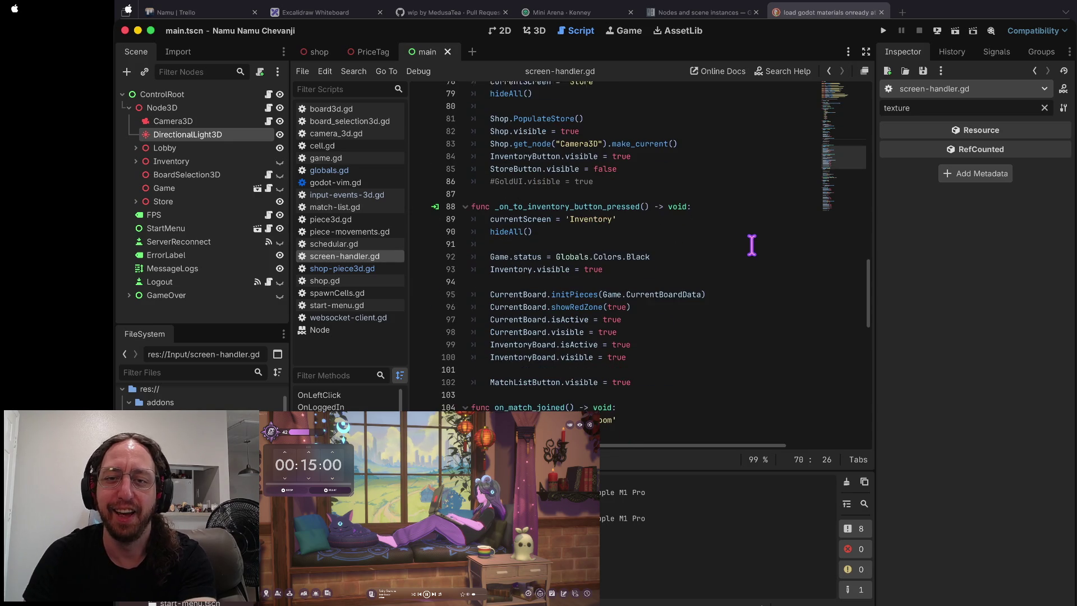
key("super+b")
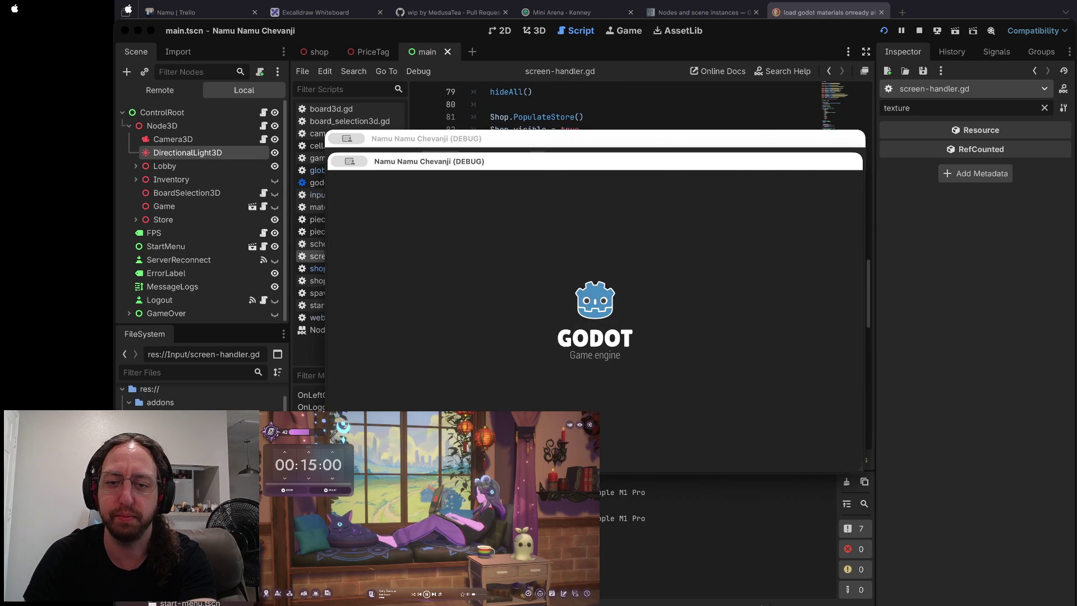
left_click(496, 374)
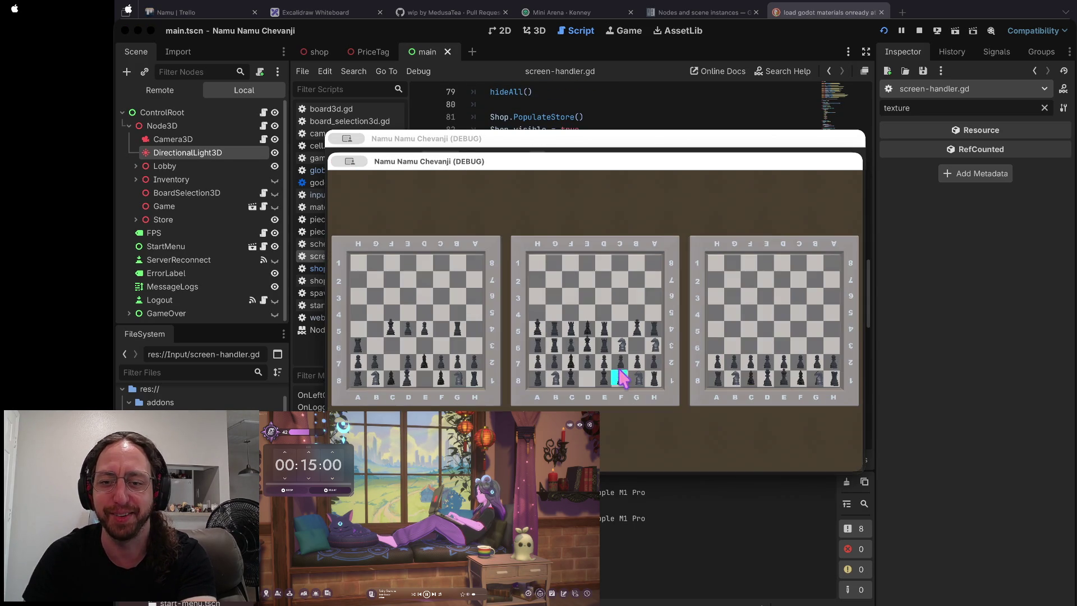
left_click(522, 307)
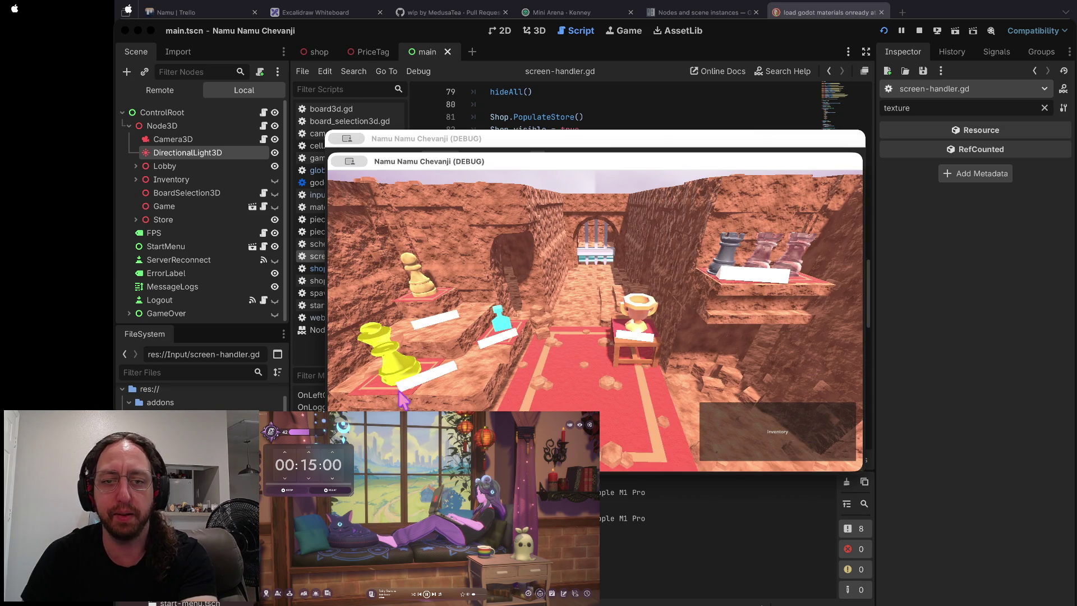
left_click(919, 30)
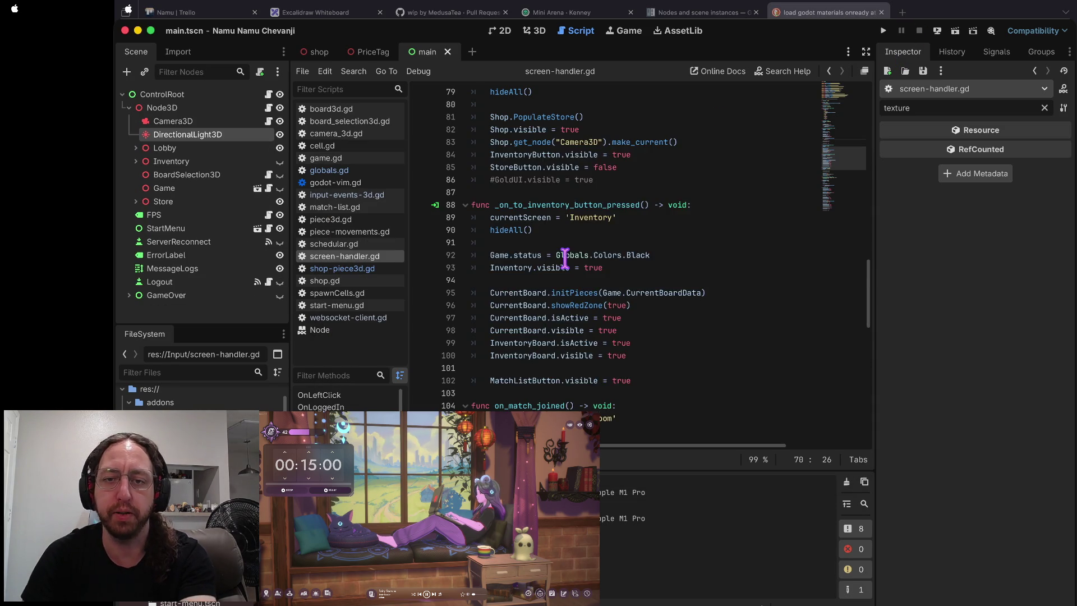
- Add 'MainLight.visible = true' as the first line of hideAll()
scroll(565, 258, "down", 15)
scroll(650, 202, "down", 1)
scroll(650, 202, "up", 12)
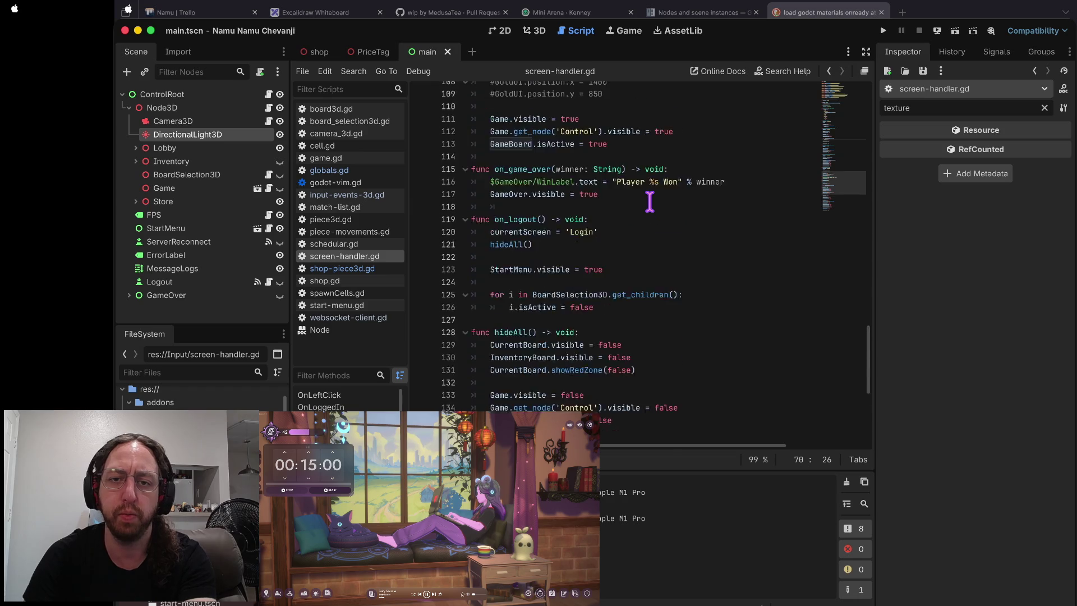
scroll(650, 202, "down", 9)
scroll(617, 225, "down", 5)
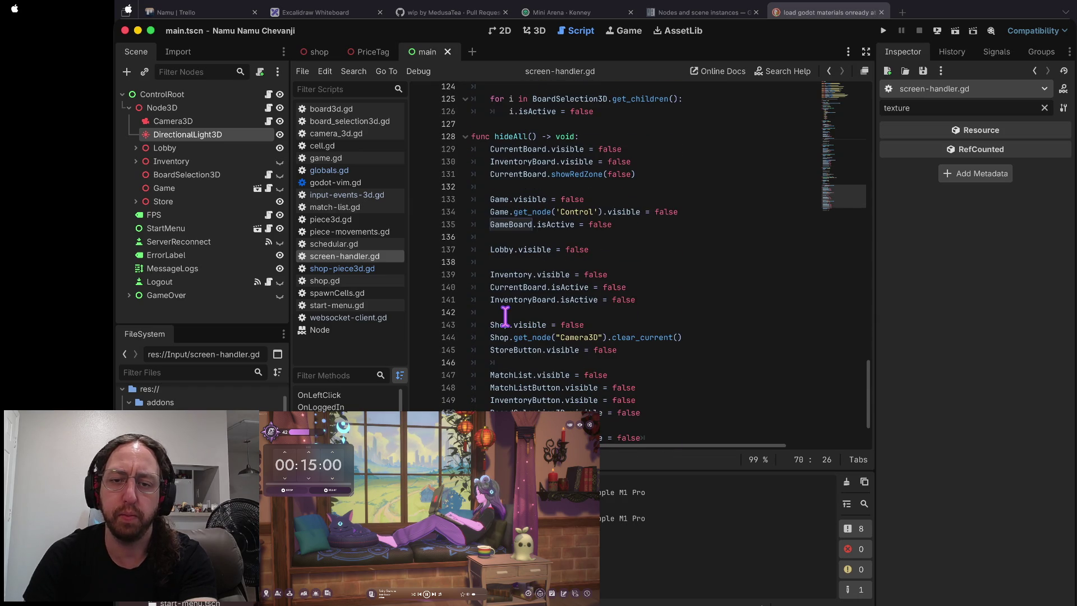
left_click(608, 136)
key("Return")
type("MainL")
key("Return")
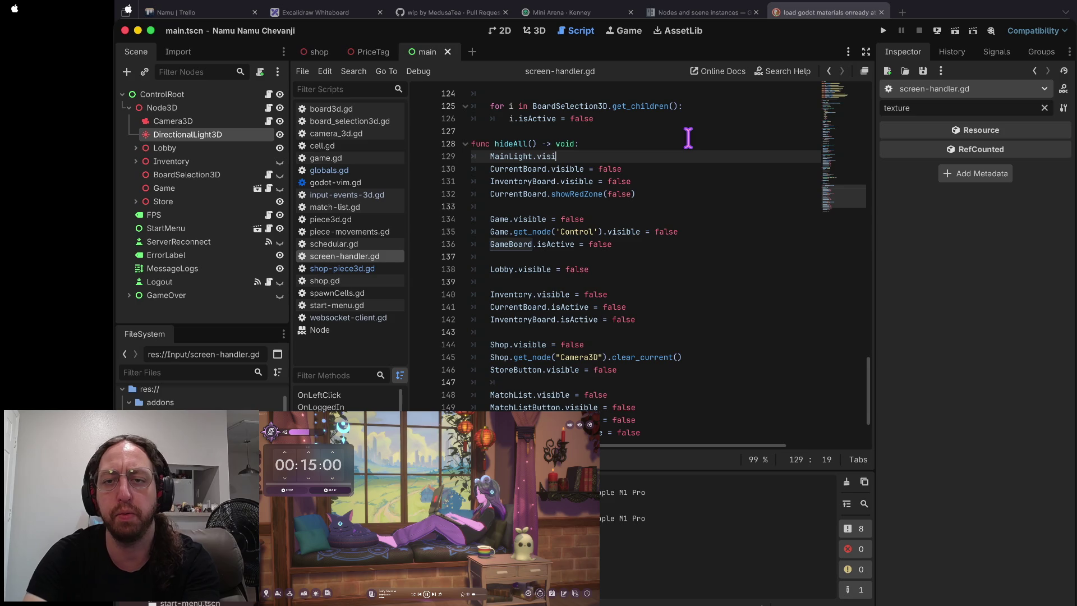
type("ble = true")
key("Return")
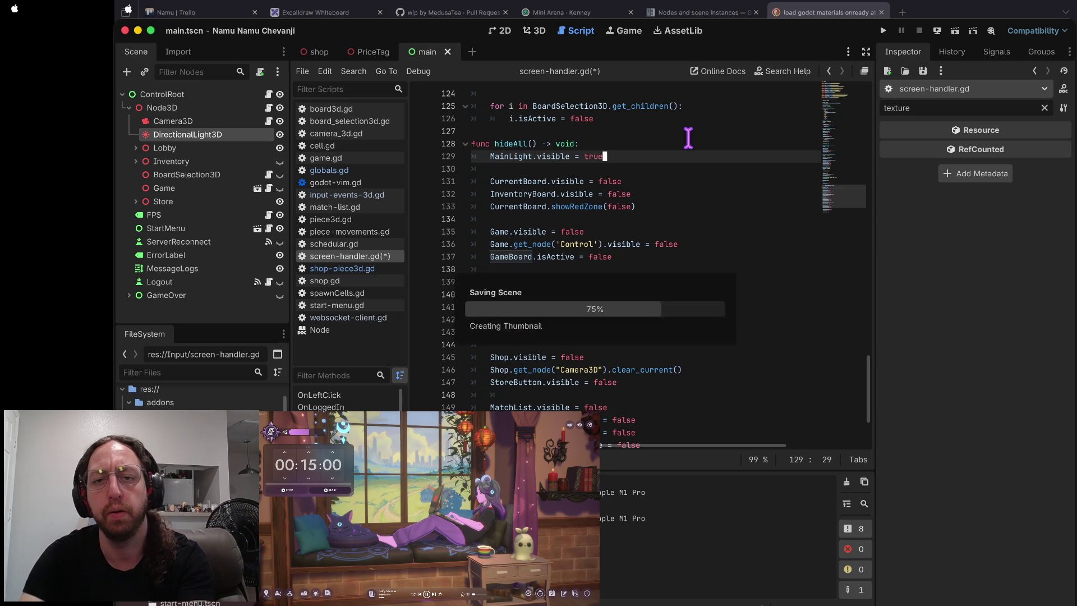
- Add 'MainLight.visible = false' after hideAll() in _on_to_store_button_pressed, then run the game
key("Up")
key("ctrl+u")
key("ctrl+u")
key("ctrl+u")
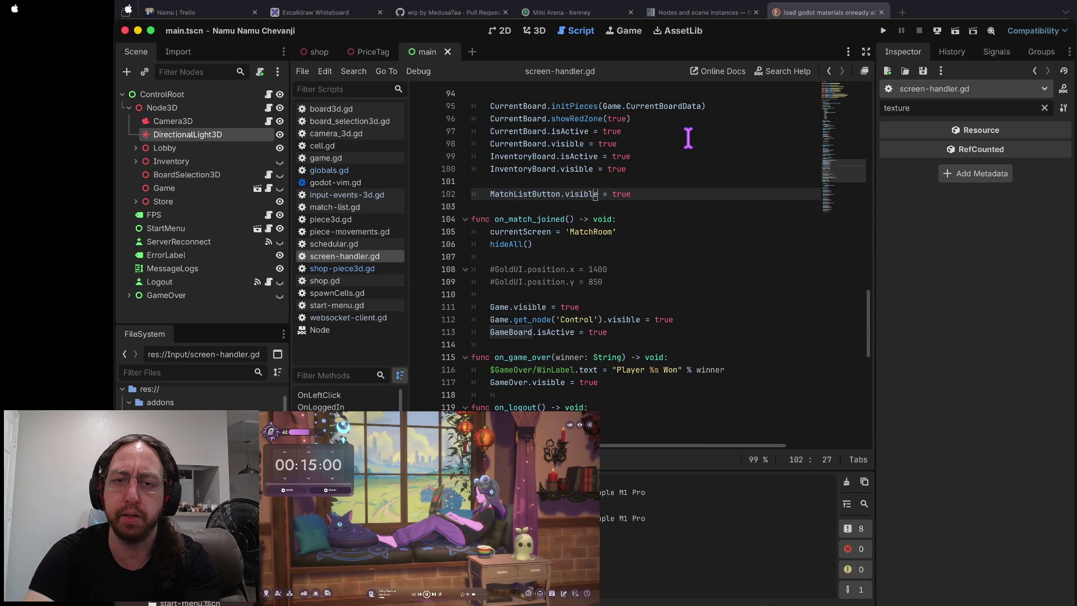
key("ctrl+u")
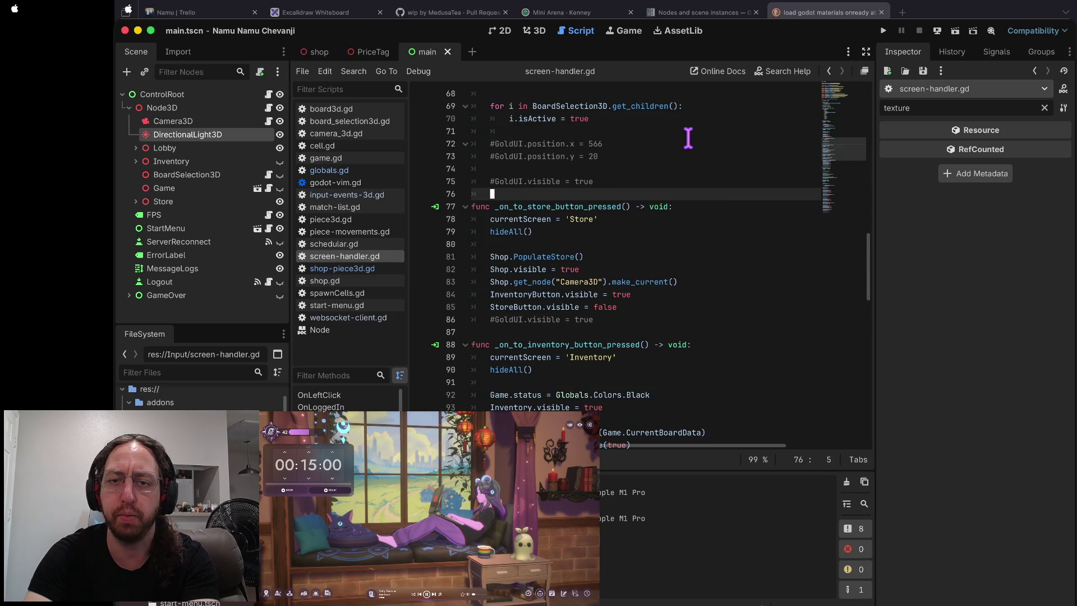
key("Down")
key("Down")
key("End")
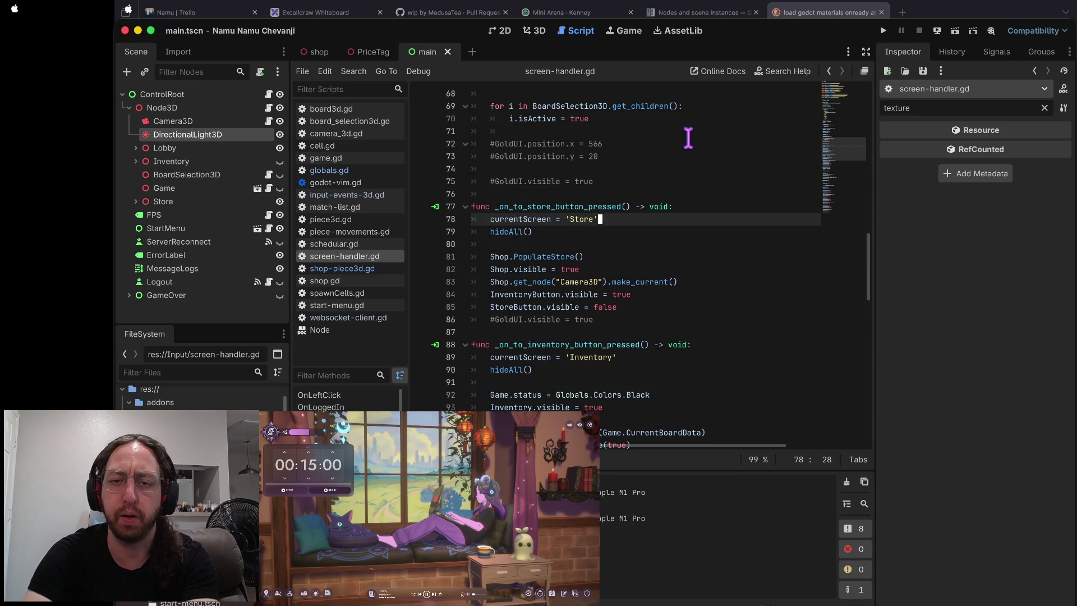
key("Down")
key("Down")
key("Return")
type("MainLight.visible = true")
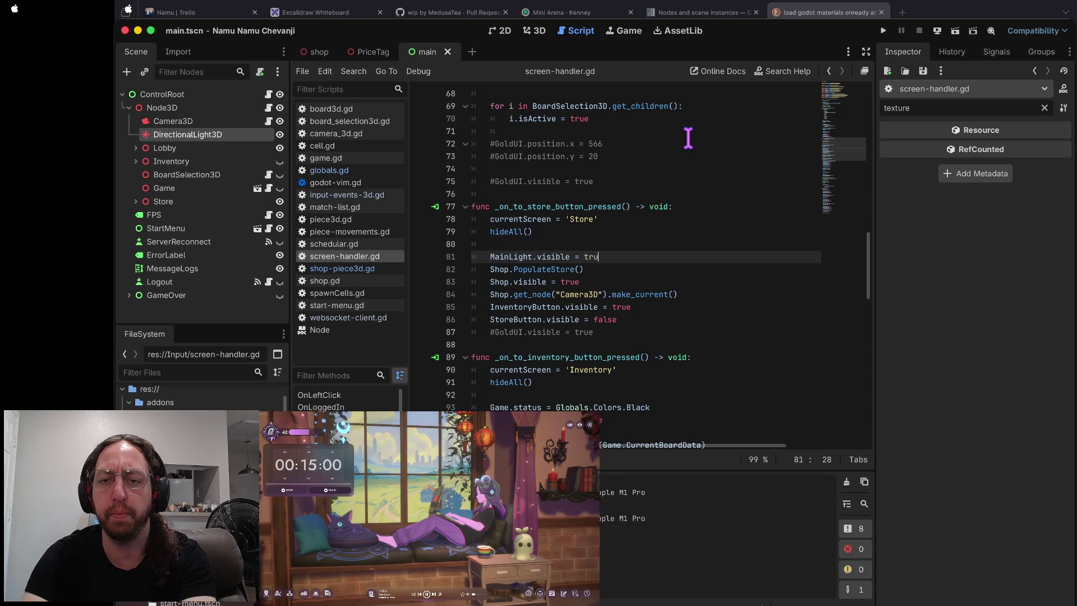
type("false")
key("Return")
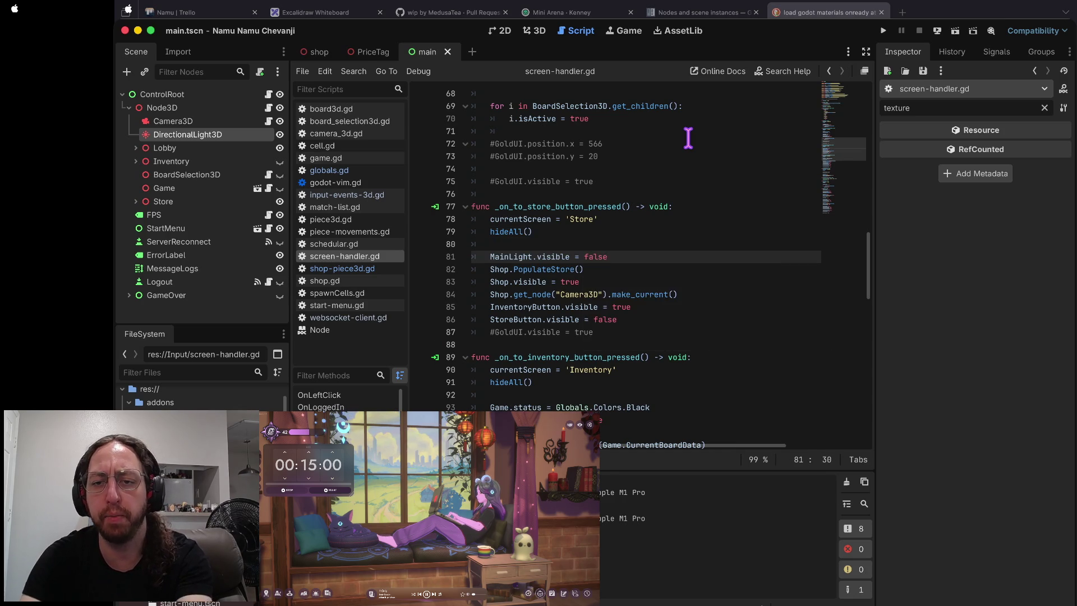
key("Escape")
key("o")
key("Escape")
key("k")
key("k")
key("j")
key("A")
key("super+b")
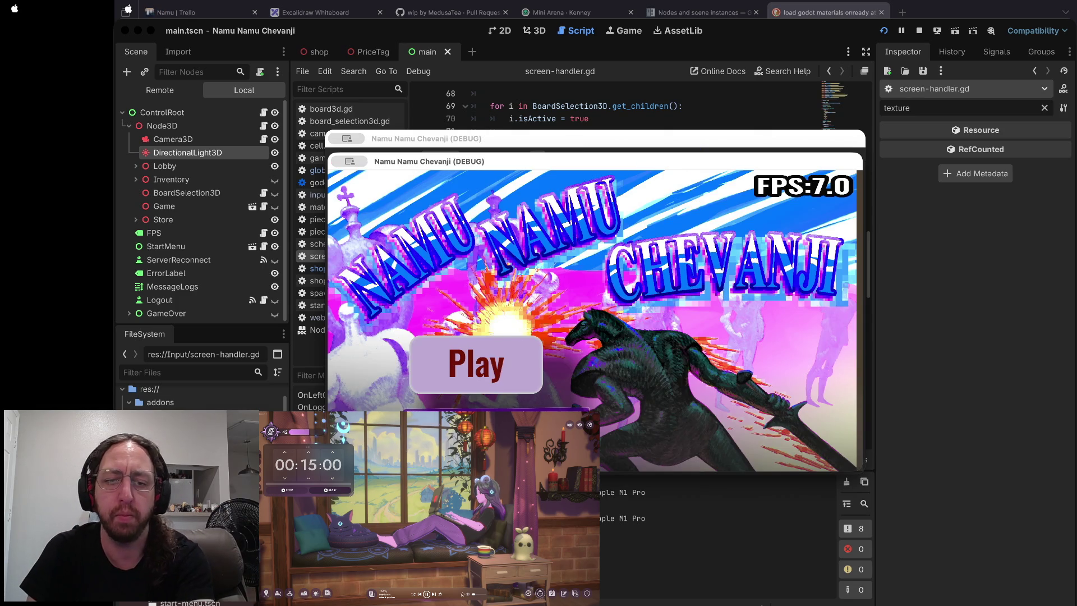
- Play the first board through to the 3D store, inspect its lighting, then stop the game
left_click(488, 382)
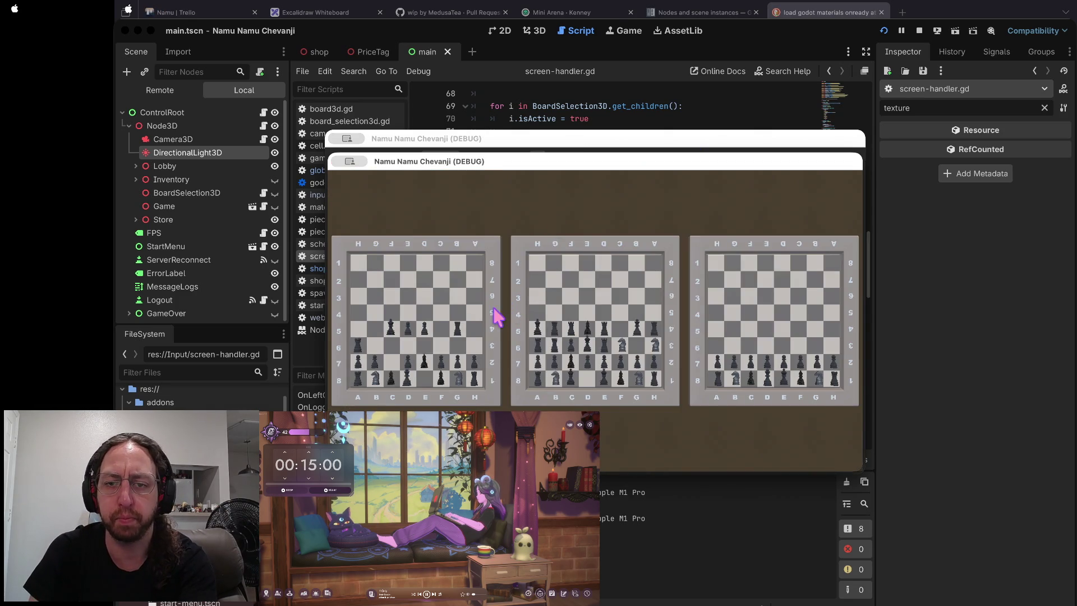
left_click(500, 315)
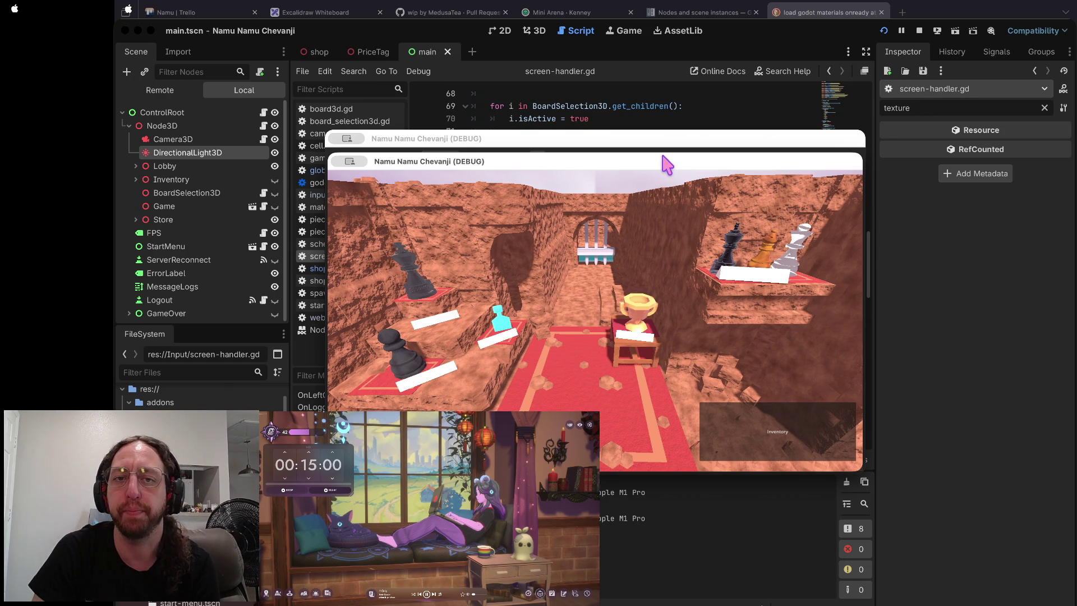
left_click_drag(666, 165, 666, 167)
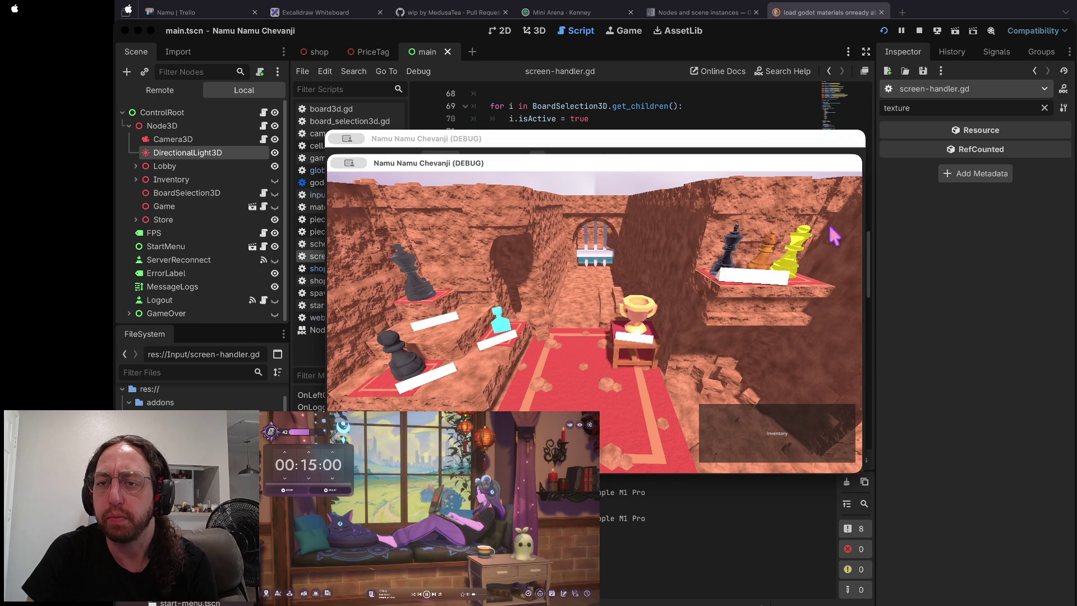
left_click_drag(441, 163, 442, 162)
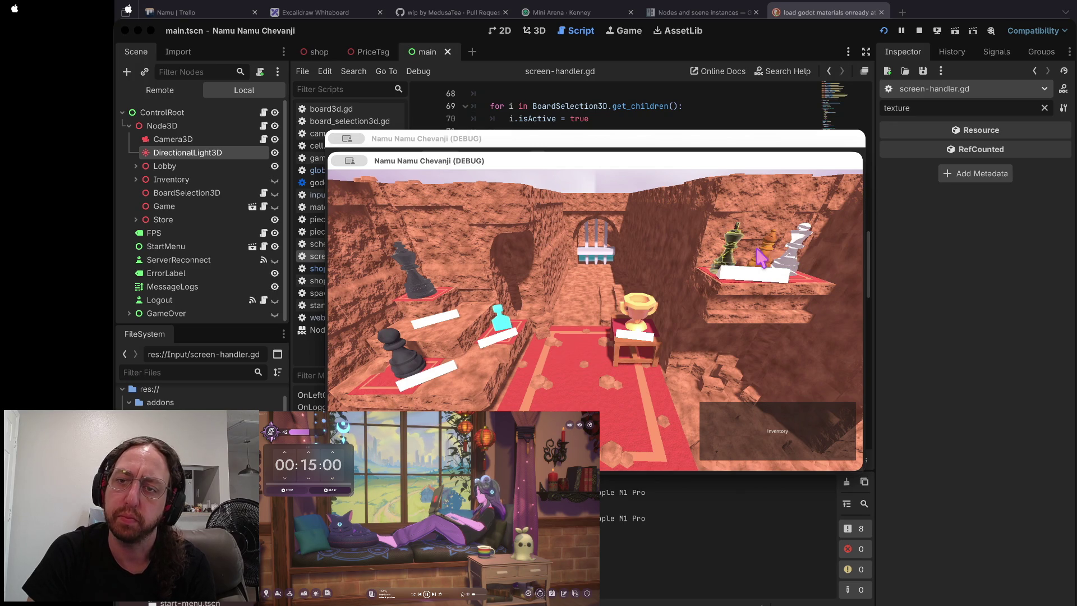
left_click_drag(668, 169, 664, 160)
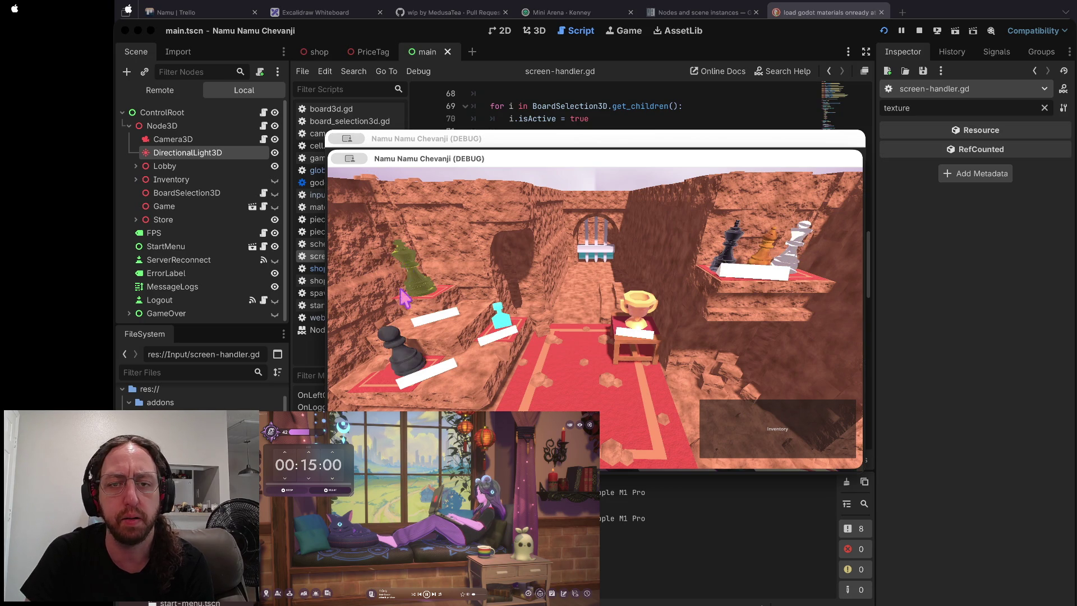
left_click(919, 30)
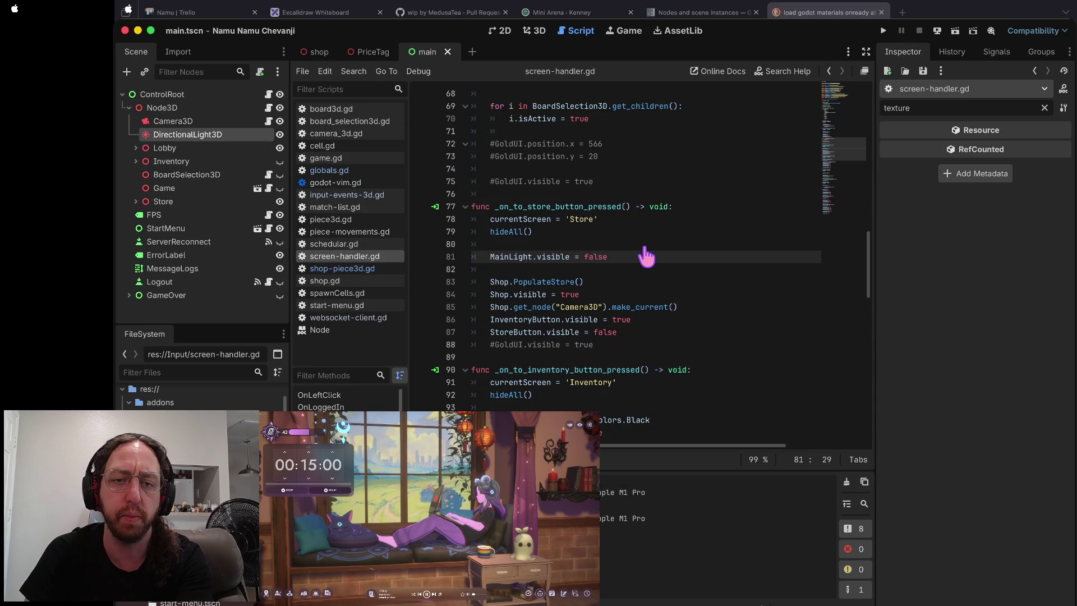
- Run the 's' status and 'gp' push aliases for piece-material-alphas, then return to Godot
key("super+Tab")
type("s")
key("Return")
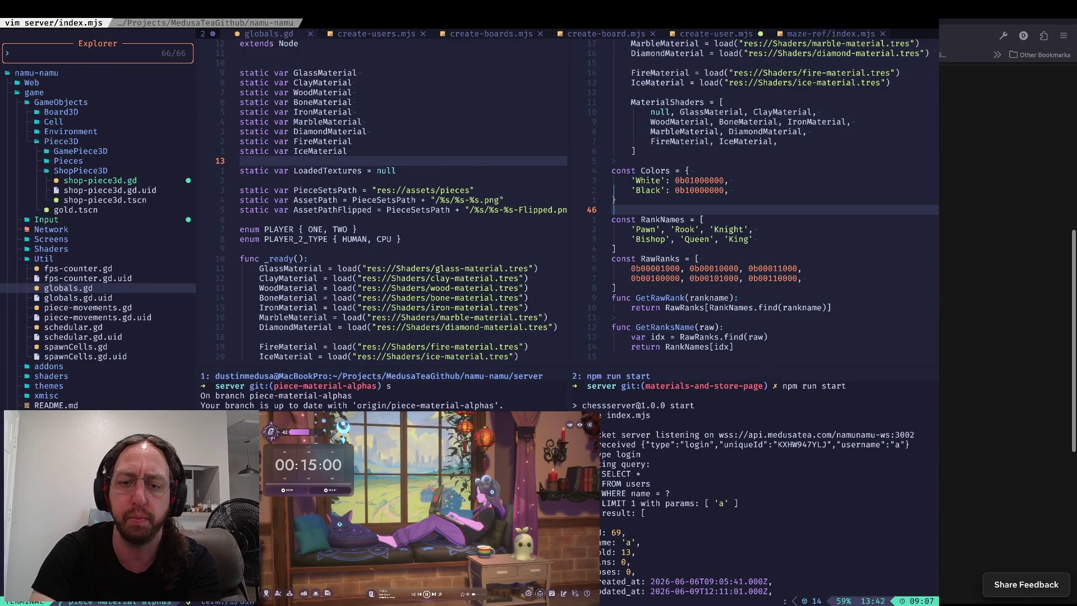
type("gp")
key("Return")
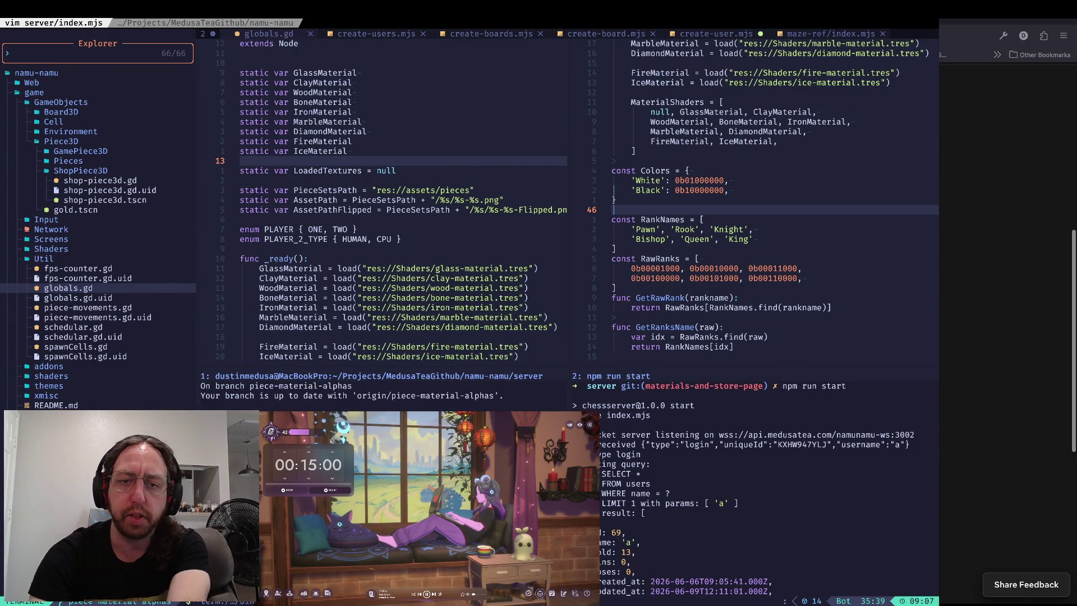
key("super+Tab")
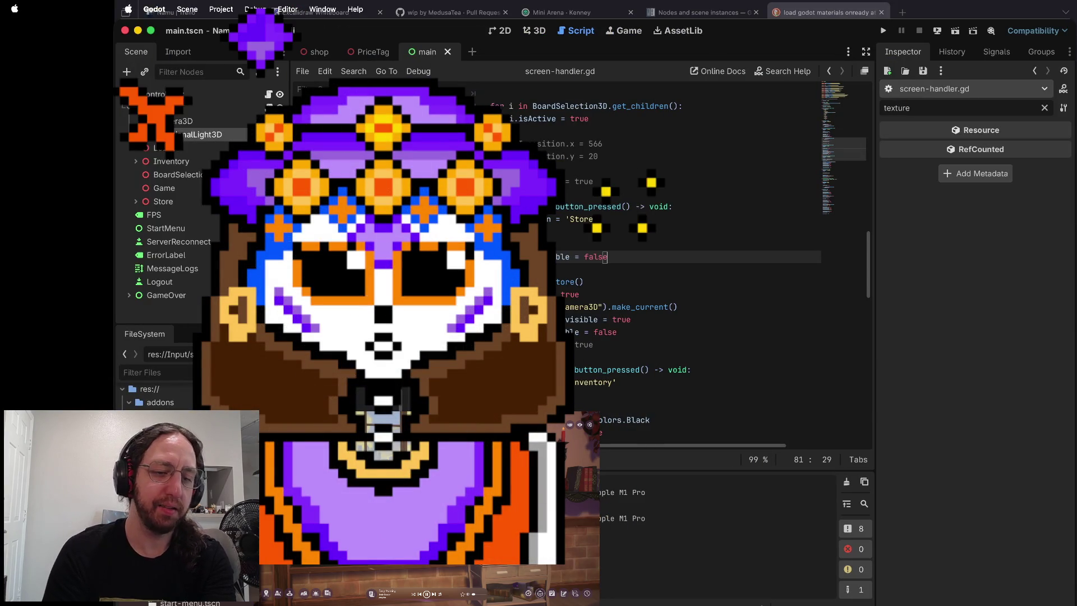
- Launch two game instances, spread their windows apart, and get both past the title screen
key("super+b")
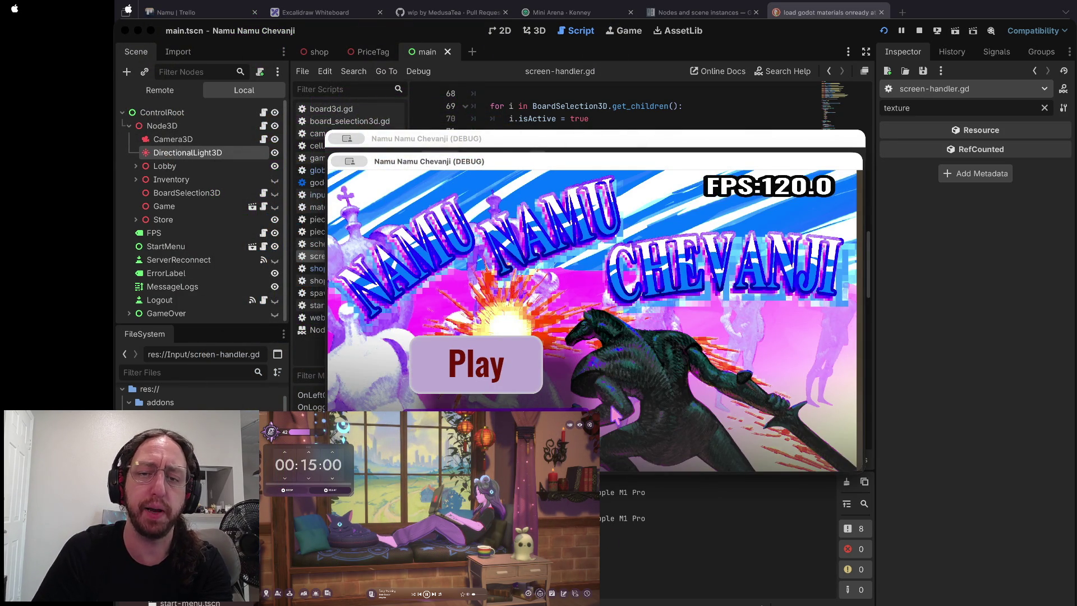
left_click(536, 354)
left_click_drag(685, 147, 897, 38)
left_click(476, 250)
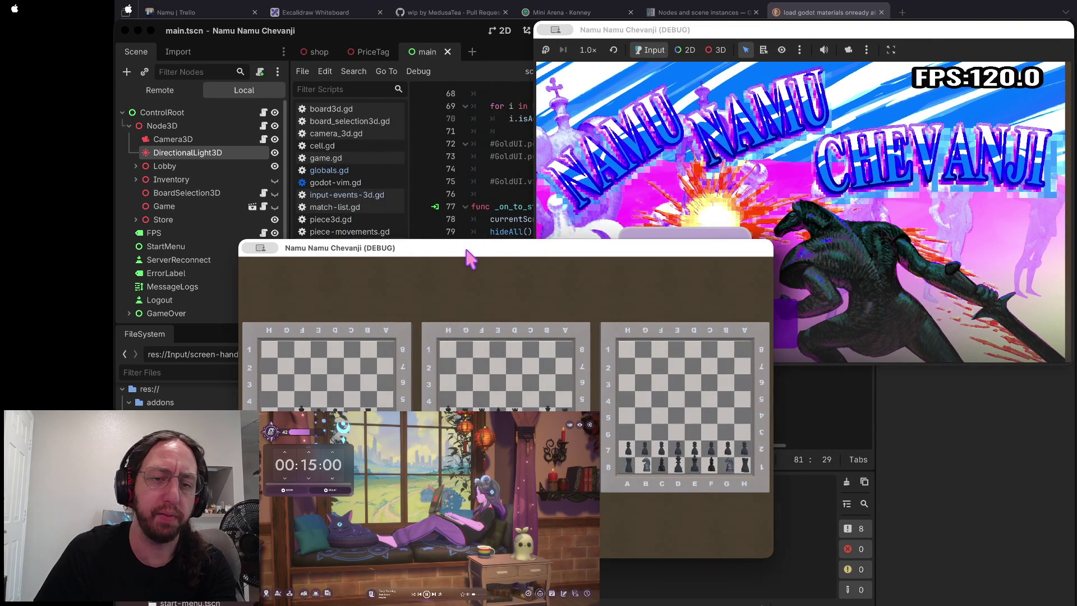
left_click_drag(435, 251, 323, 315)
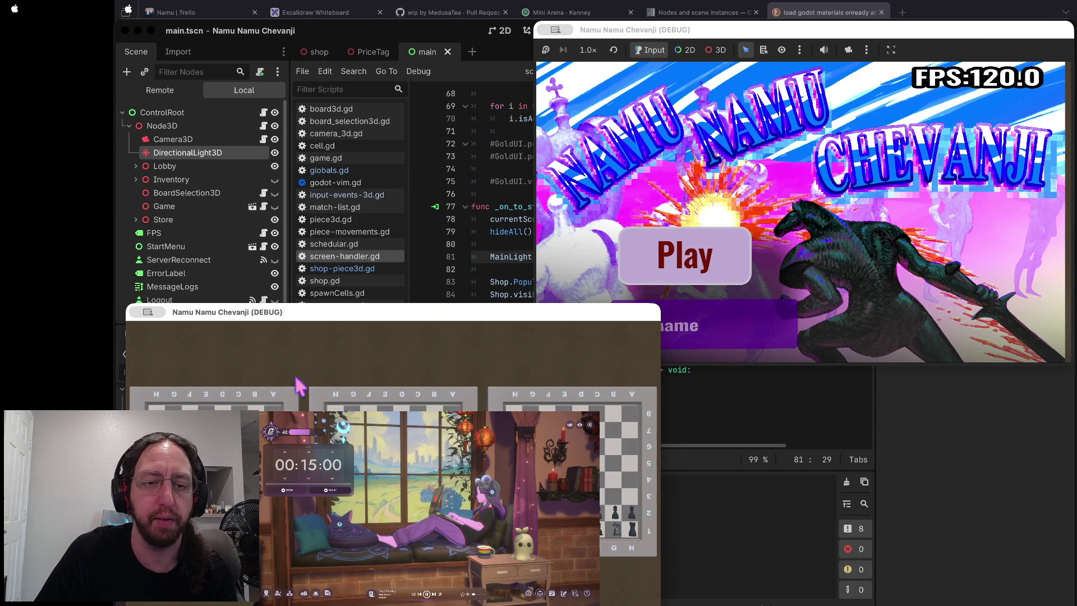
left_click(741, 166)
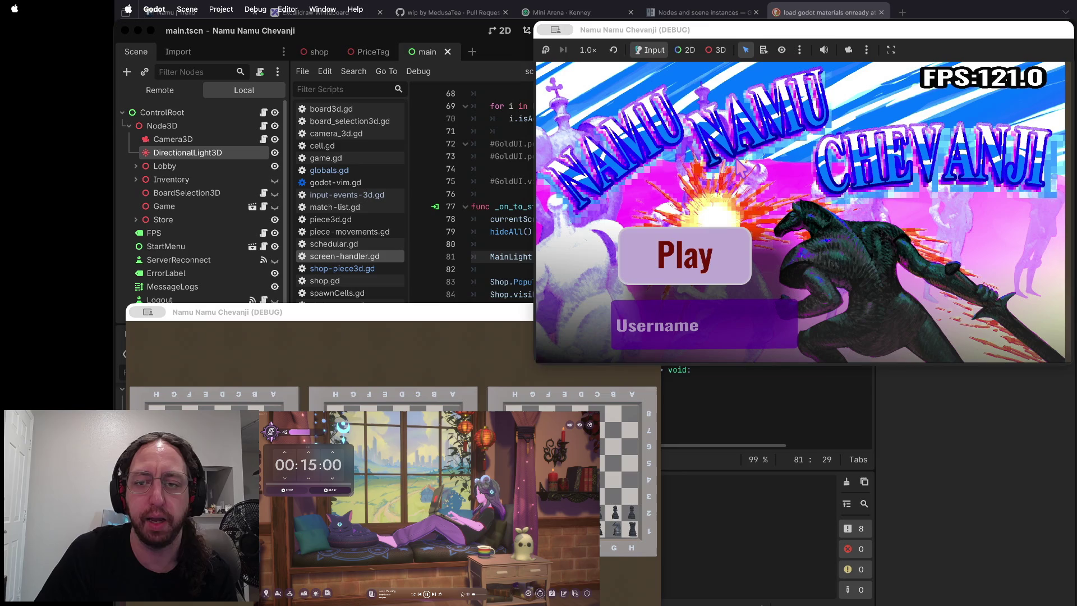
left_click(457, 377)
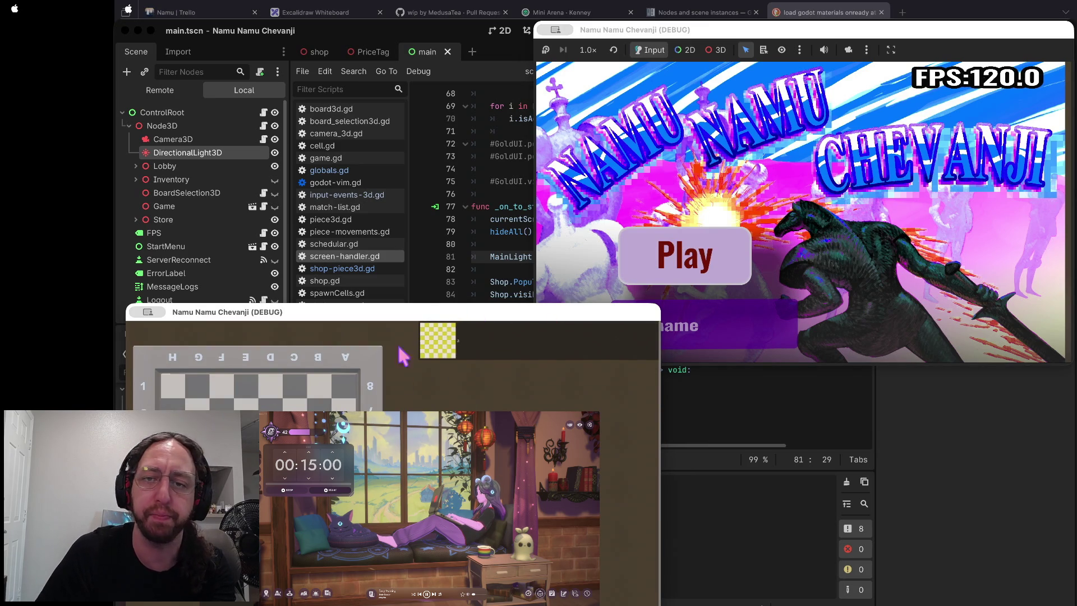
left_click(683, 279)
type("b")
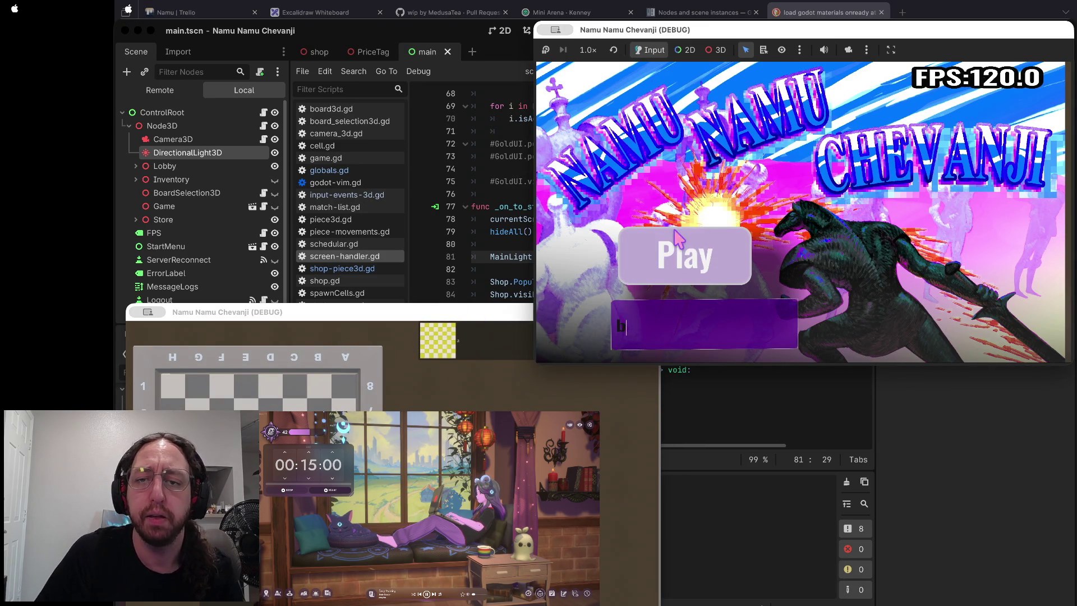
left_click(680, 241)
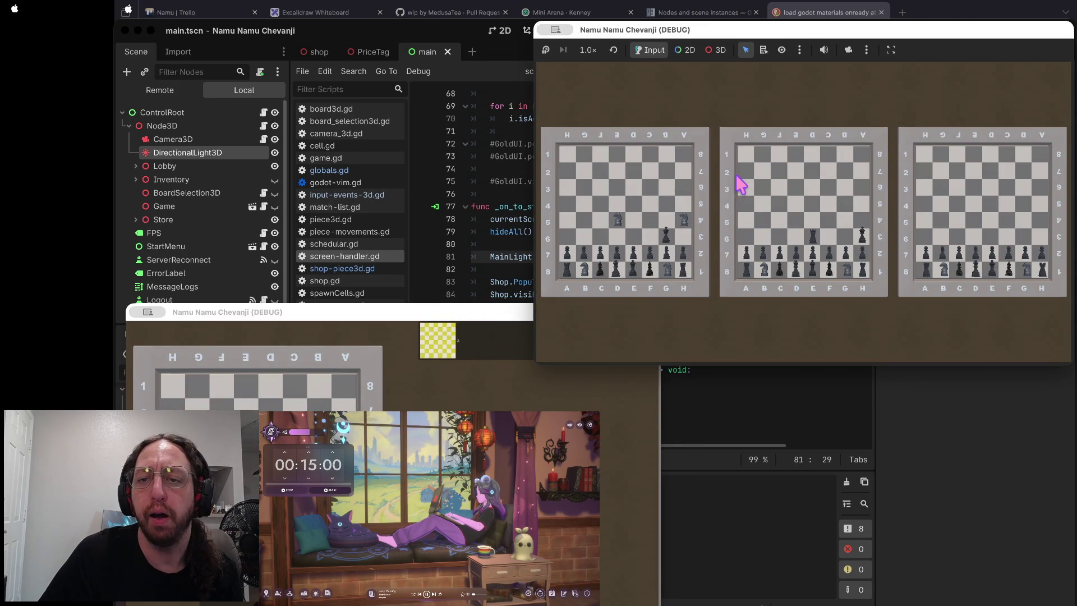
- Open the first board as a single match view and create a new match
left_click(705, 212)
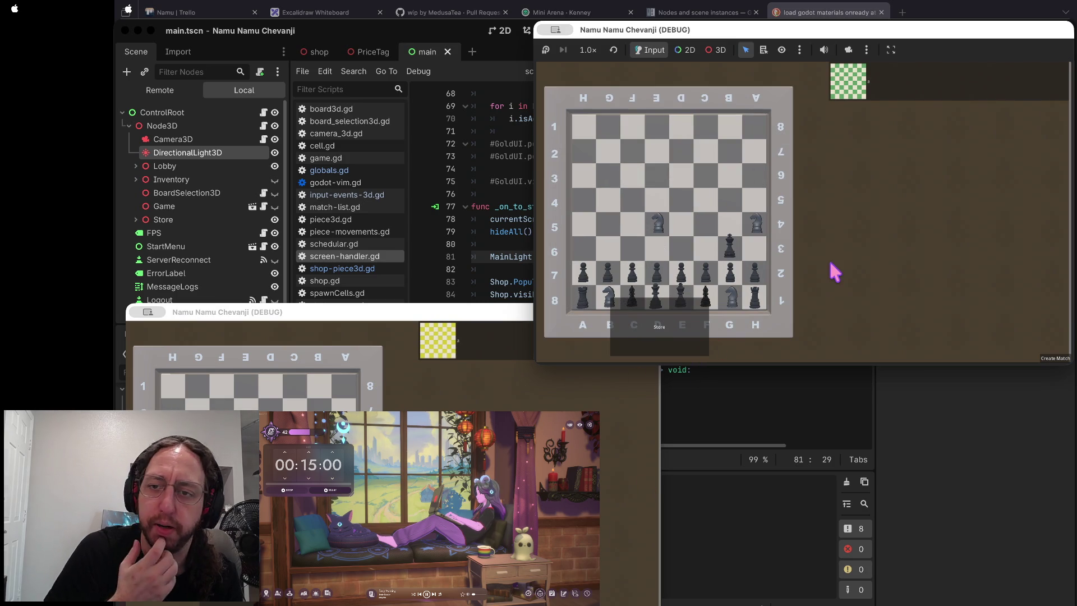
left_click(1057, 359)
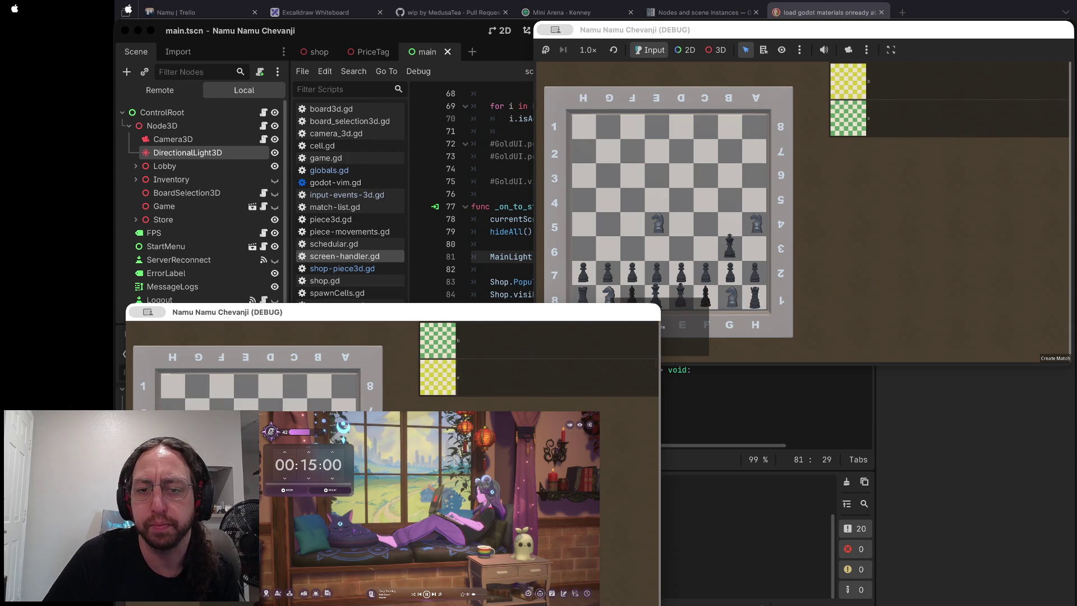
- Start a match from the lobby board and arrange both players' game windows
left_click(561, 334)
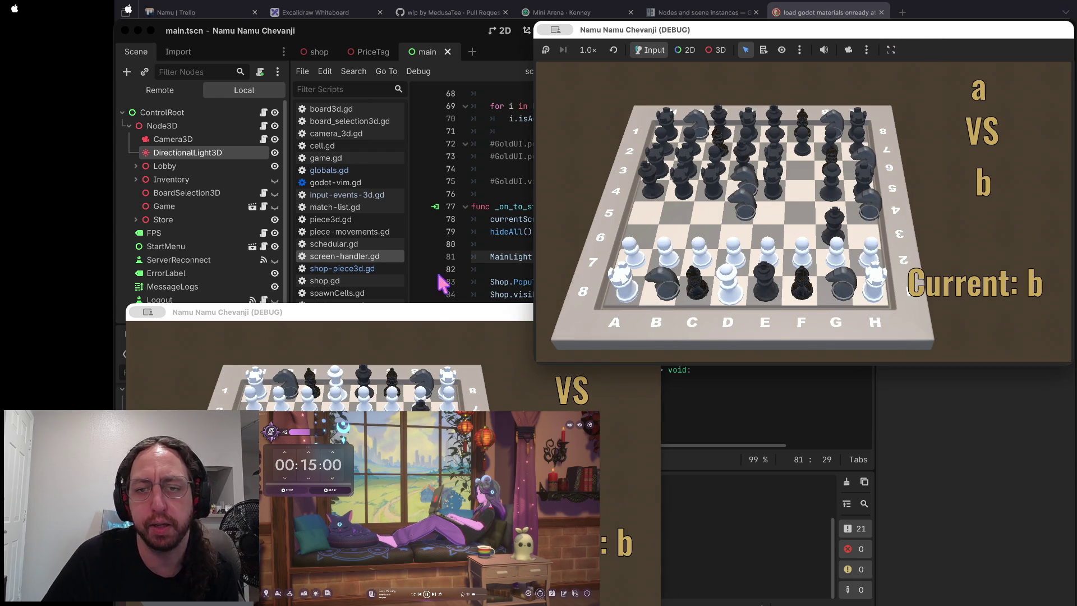
mouse_move(428, 309)
left_mouse_down()
mouse_move(391, 328)
mouse_move(401, 332)
left_mouse_up()
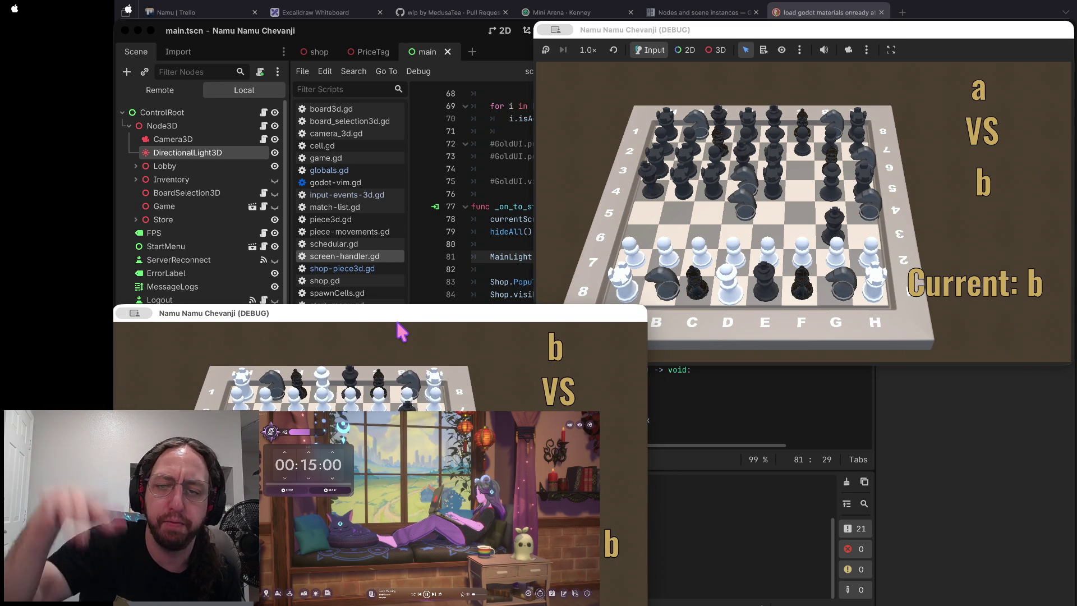
left_click(580, 173)
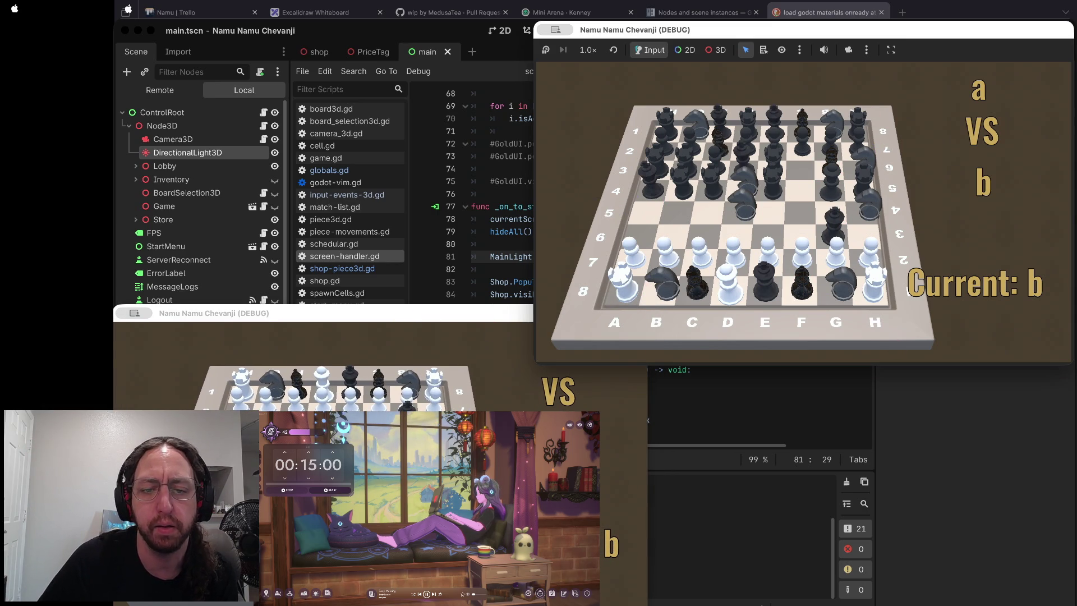
left_click(530, 397)
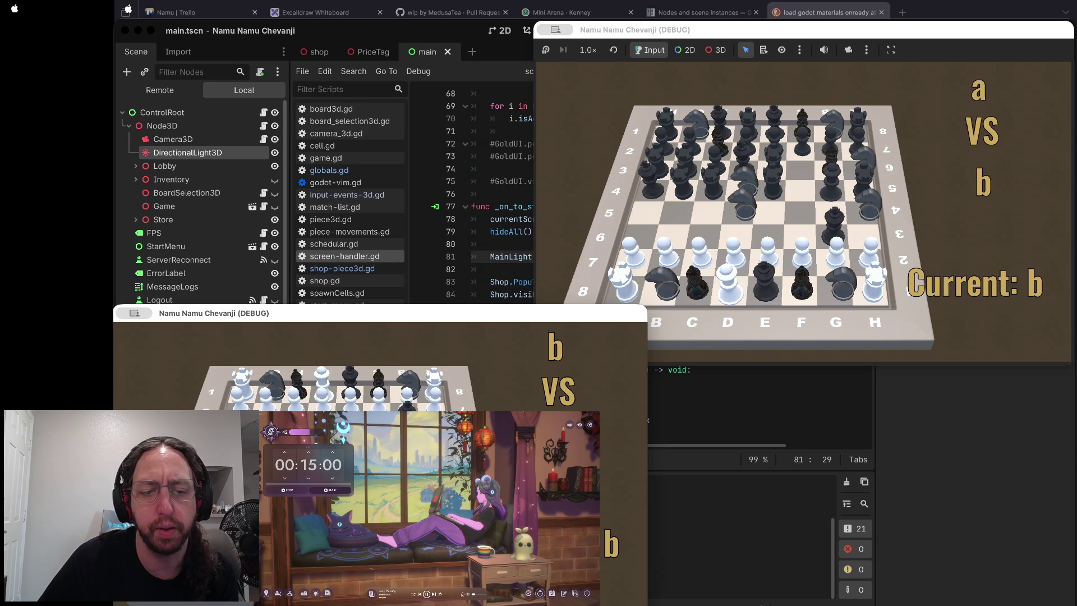
- Advance the white A7 pawn to A5, then make black's reply in the other window
left_click(679, 216)
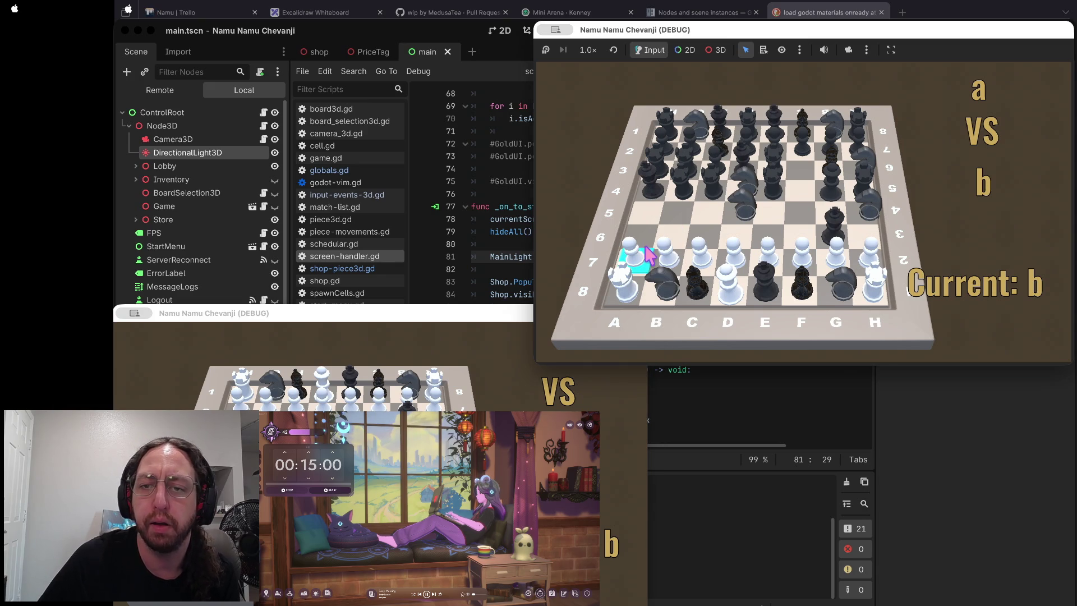
left_click(639, 277)
left_click(640, 276)
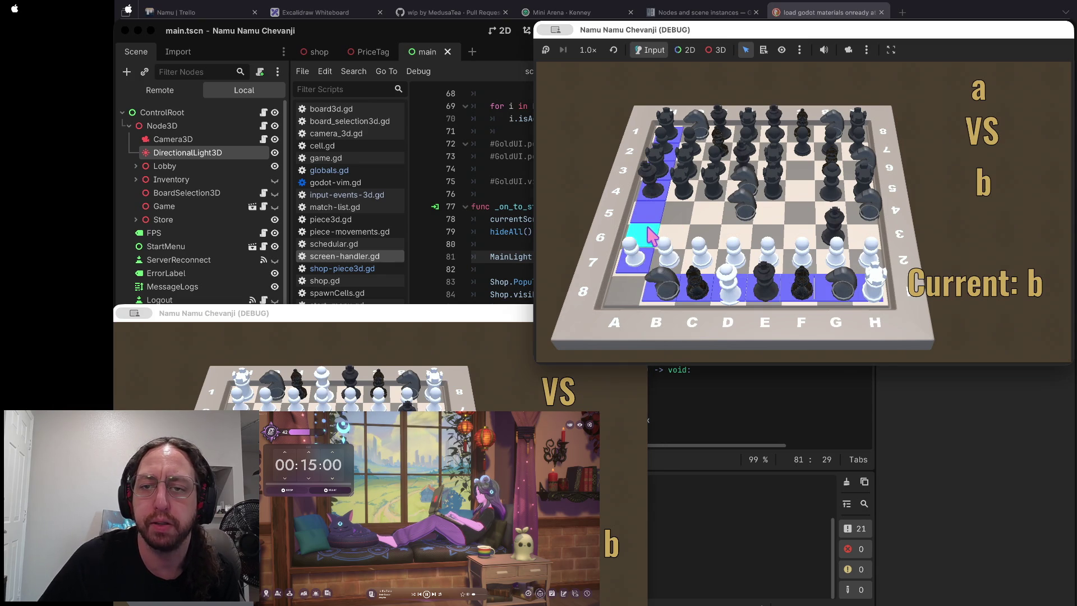
left_click(643, 275)
left_click(634, 253)
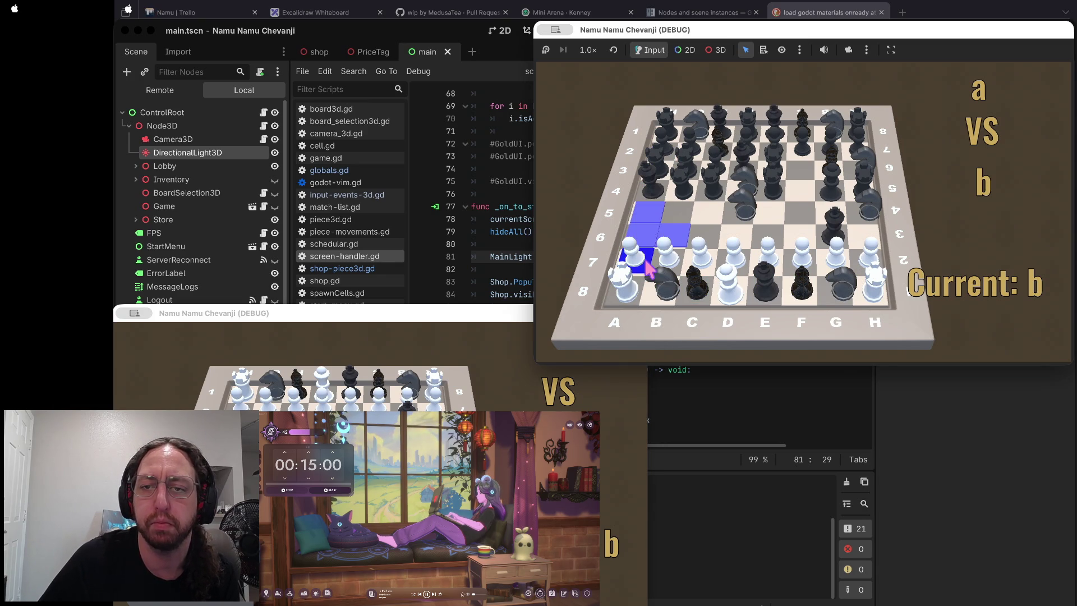
left_click(652, 219)
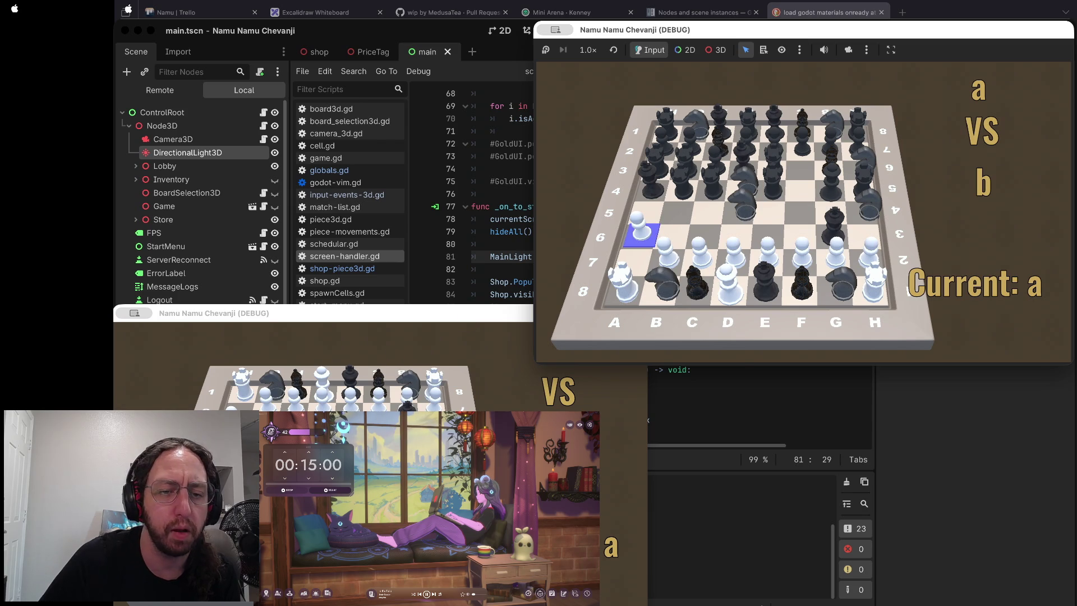
left_click(336, 393)
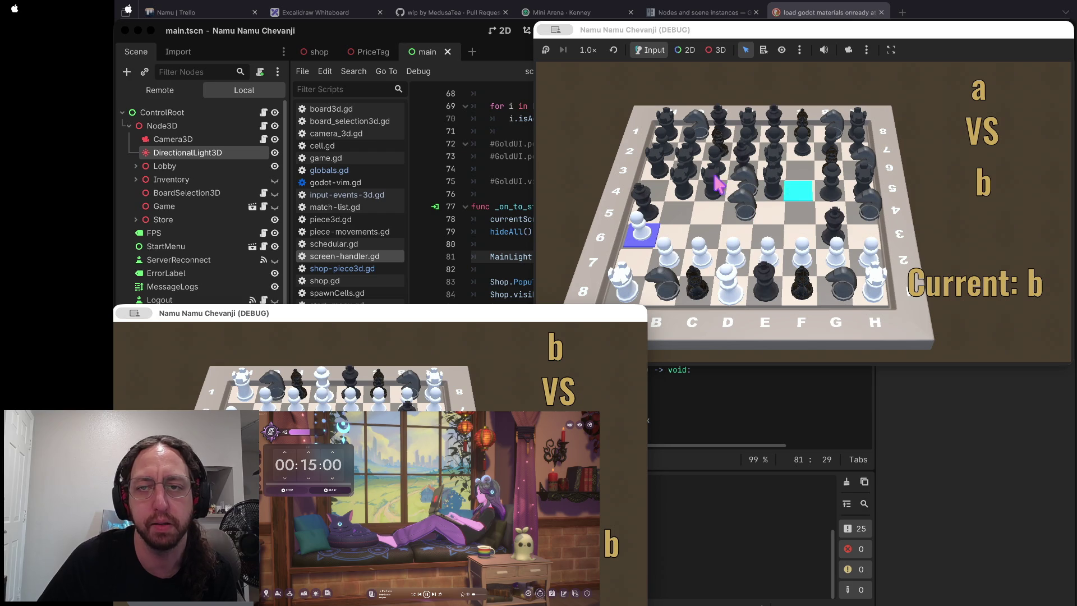
left_click(625, 94)
mouse_move(822, 35)
left_mouse_down()
mouse_move(705, 56)
mouse_move(727, 42)
left_mouse_up()
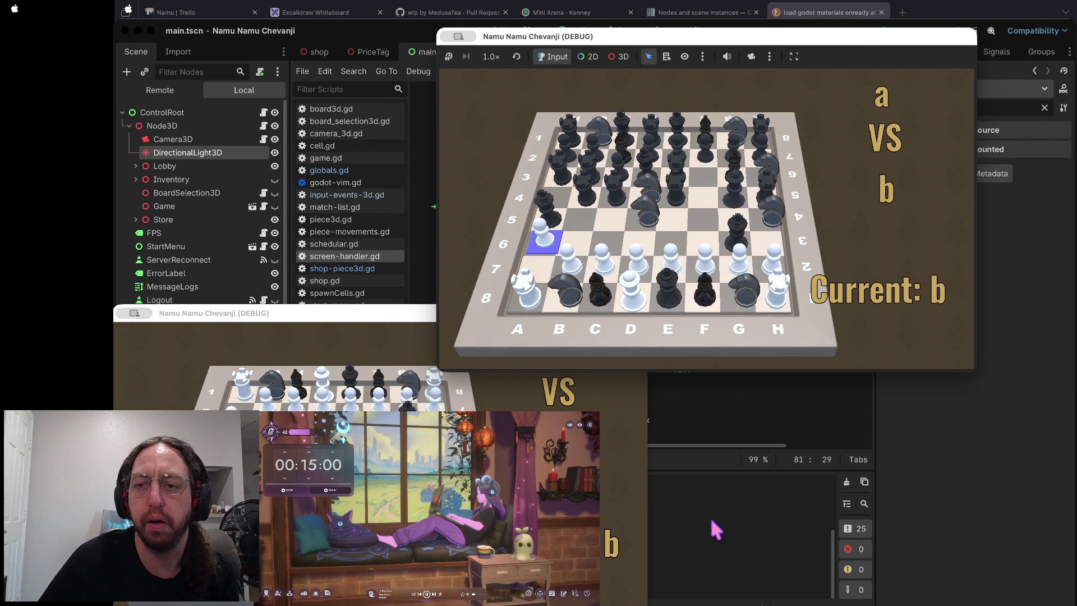
left_click(716, 530)
- Stop the running game and relaunch the project to reach the title screen
left_click(919, 31)
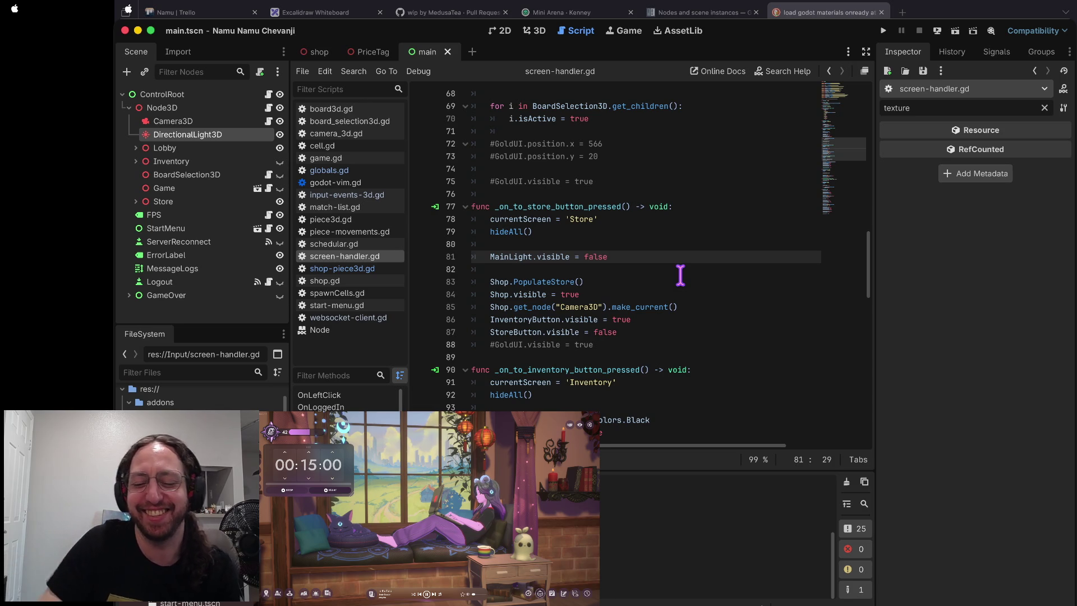
key("super+b")
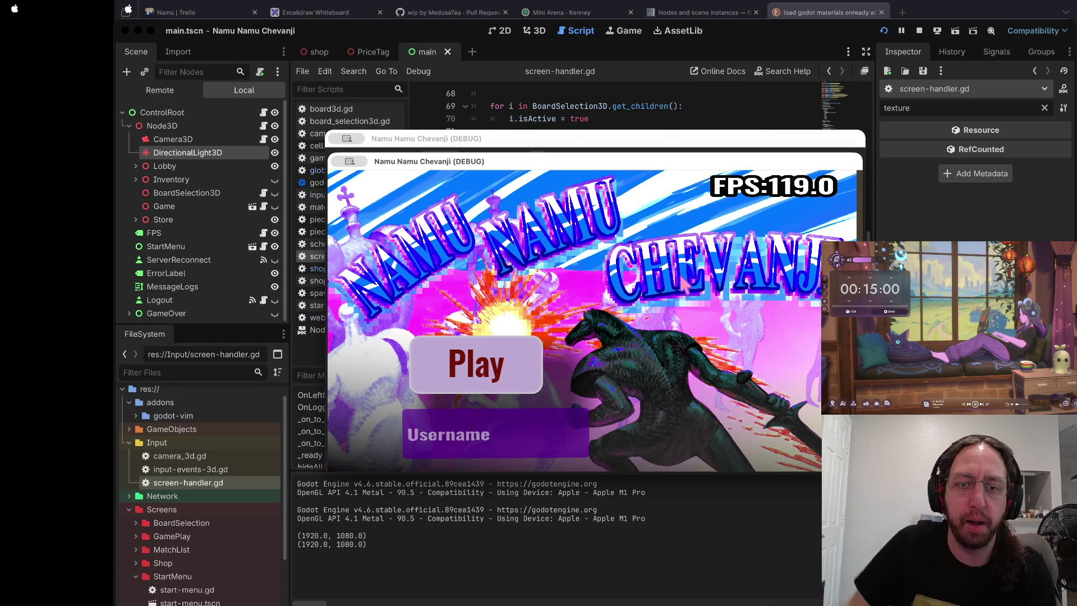
- Spread the two game windows apart, log in, open the left board and go to the store
mouse_move(563, 163)
left_mouse_down()
mouse_move(673, 115)
mouse_move(784, 35)
left_mouse_up()
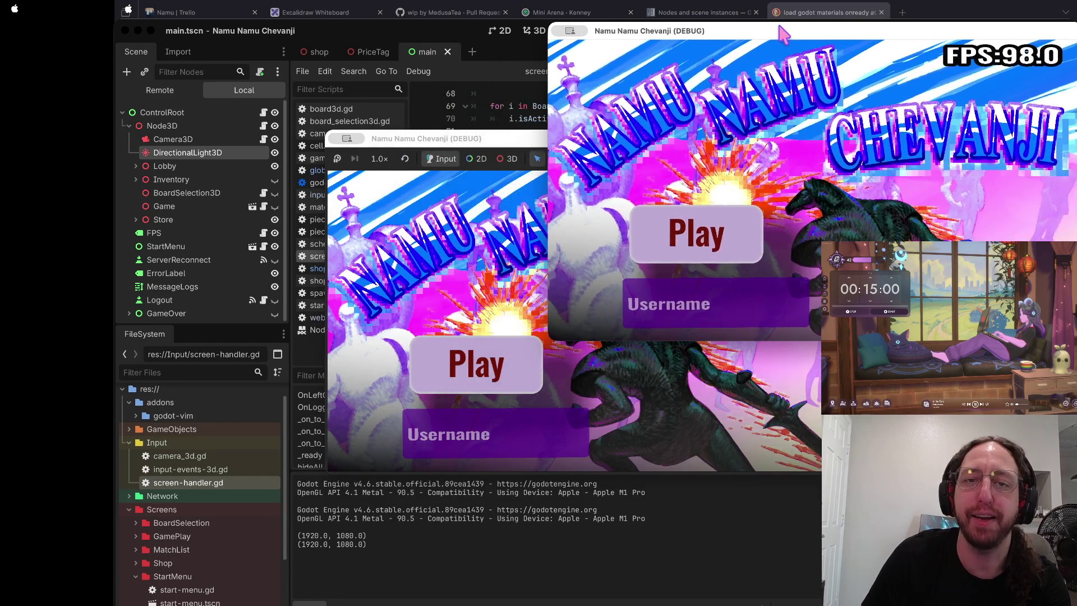
left_click_drag(471, 138, 308, 118)
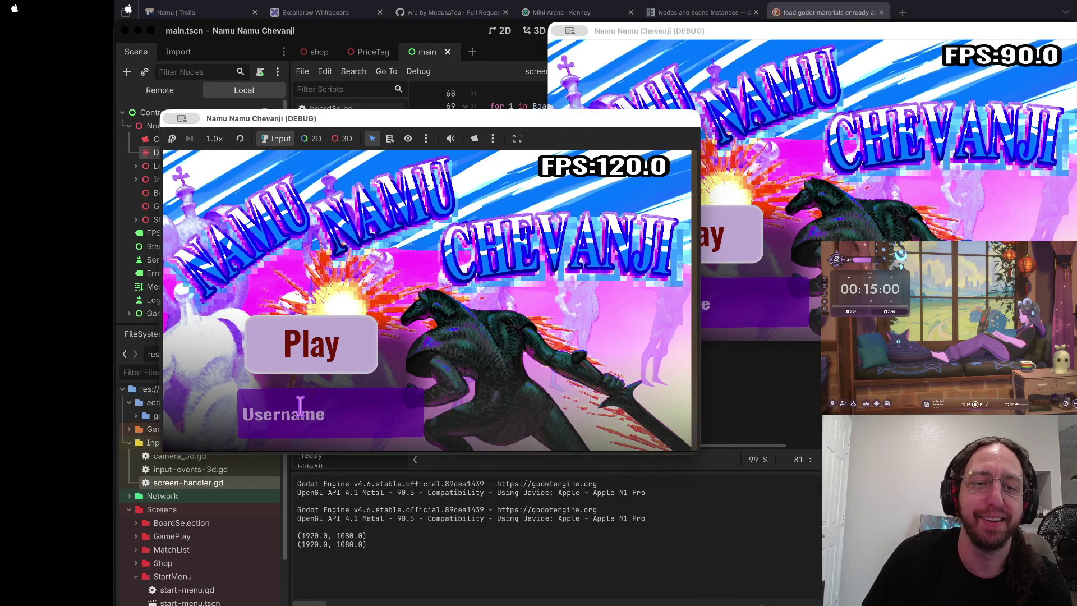
left_click(314, 345)
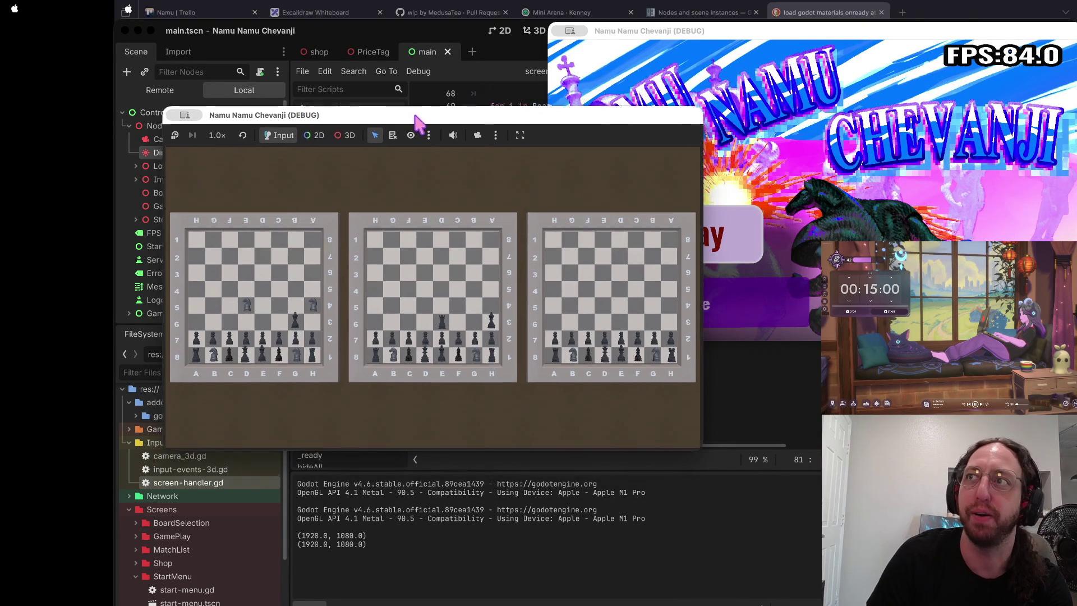
left_click_drag(415, 120, 440, 82)
left_click(352, 241)
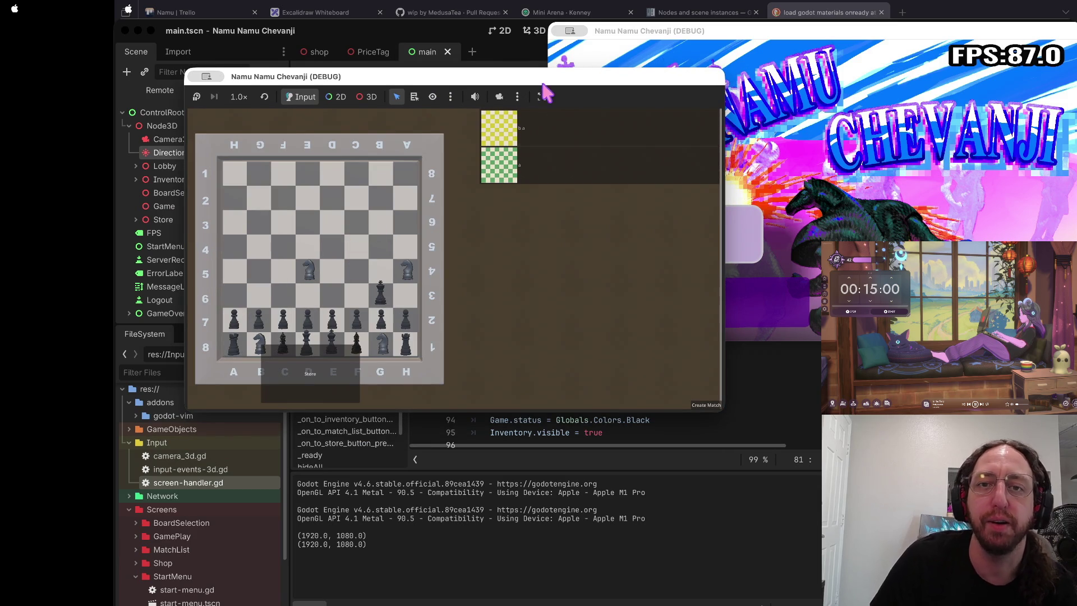
left_click(328, 381)
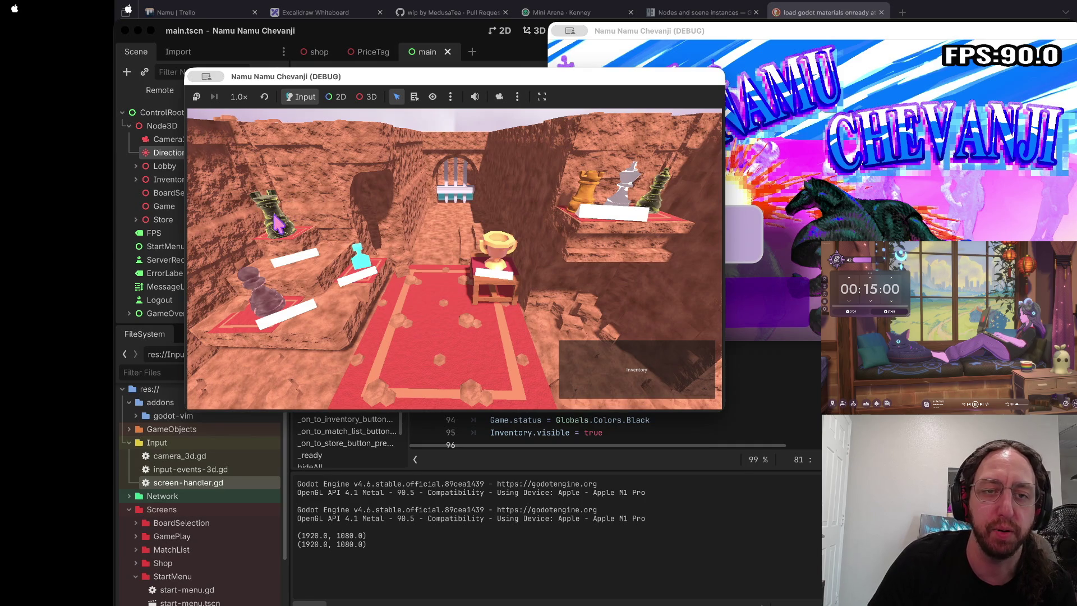
- Buy the dark rook, then move black pawns to b6 and f6 on the board
left_click(293, 207)
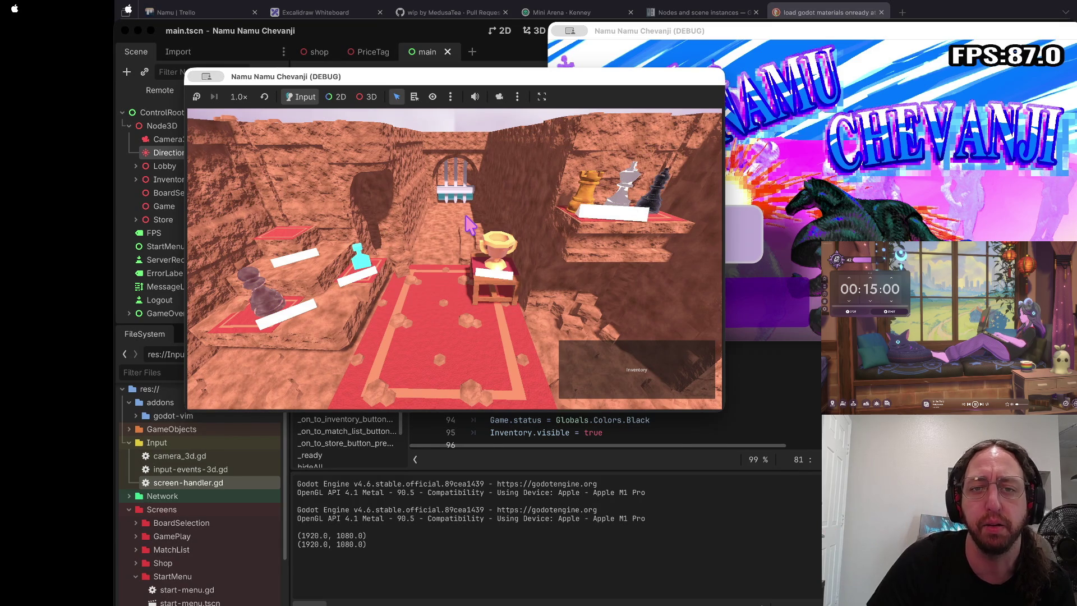
left_click(654, 368)
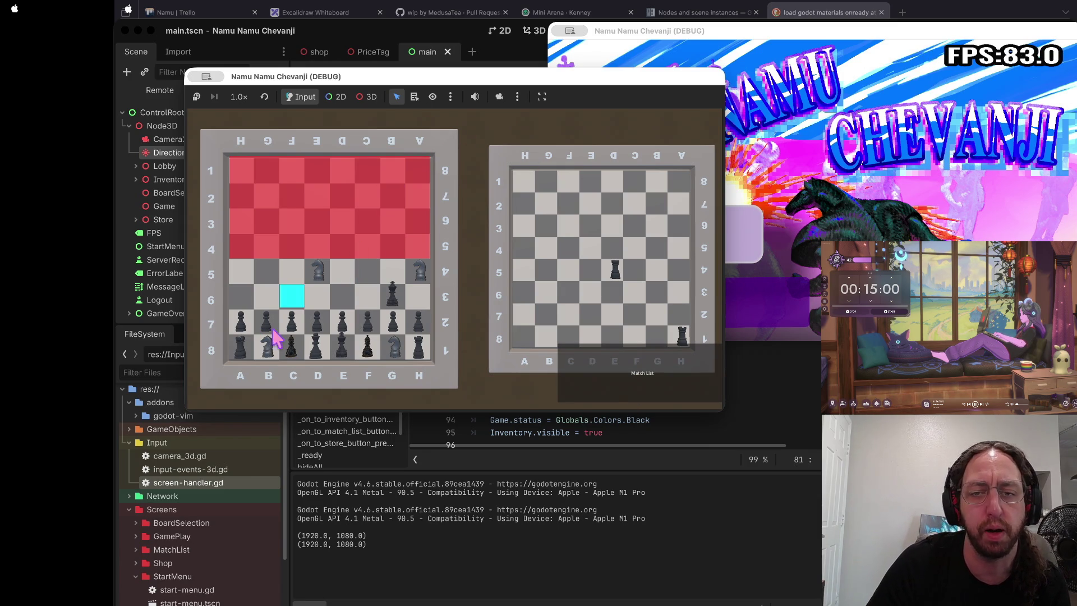
left_click(620, 266)
left_click(266, 295)
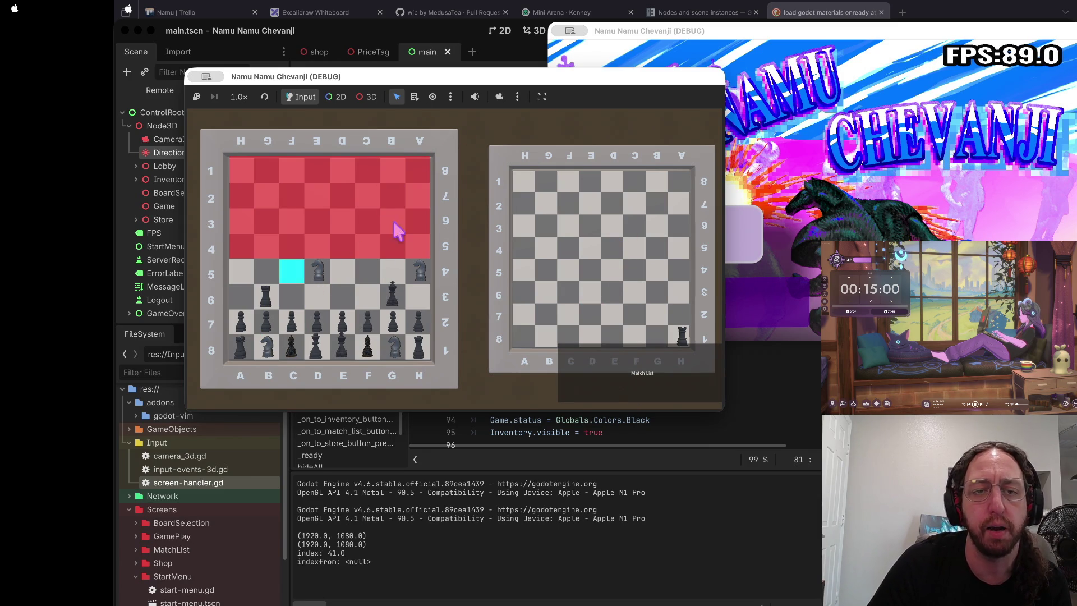
left_click(368, 323)
left_click(366, 296)
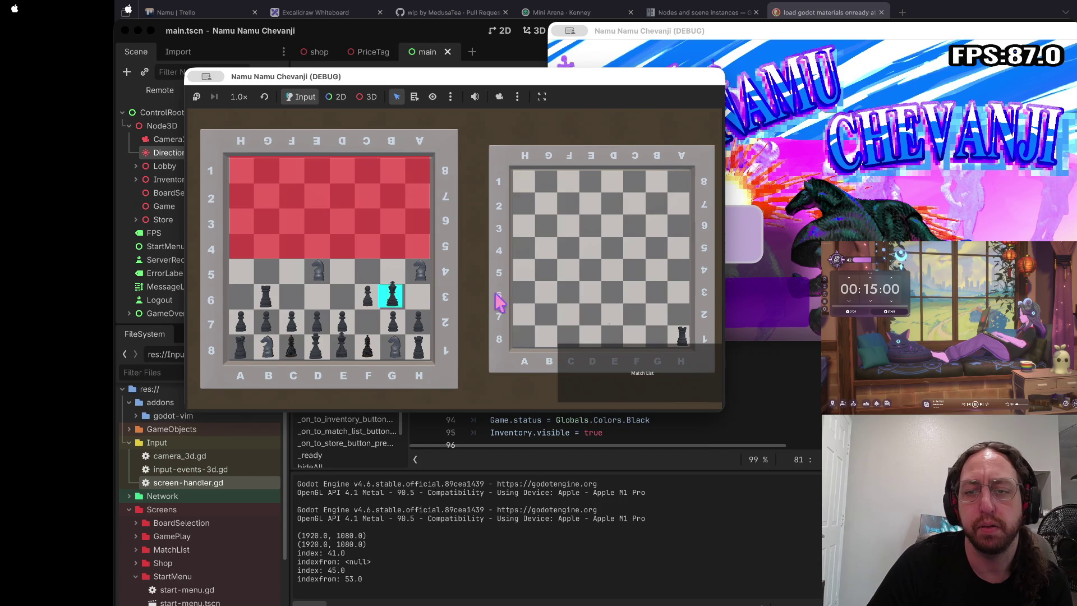
- Return to the 3D store and shift the game window aside and back
left_click(620, 368)
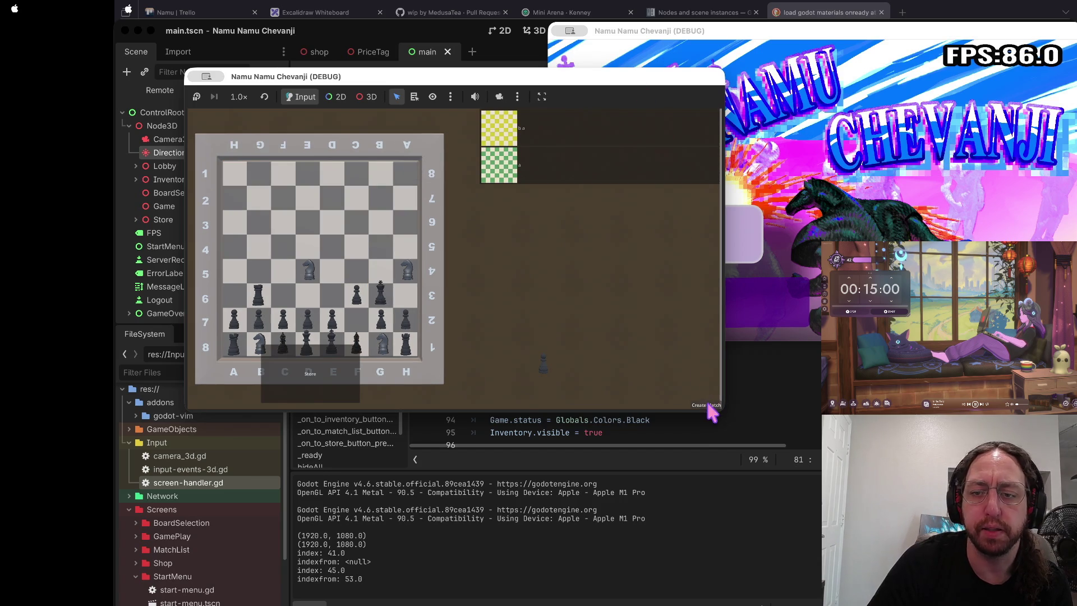
left_click(329, 393)
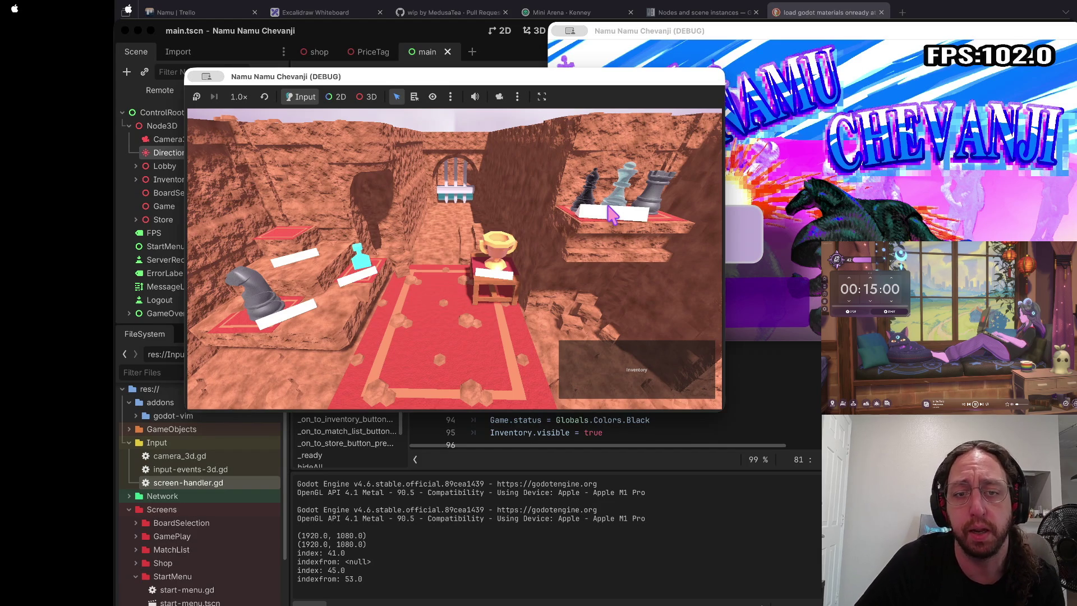
mouse_move(660, 74)
left_mouse_down()
mouse_move(604, 205)
mouse_move(619, 214)
left_mouse_up()
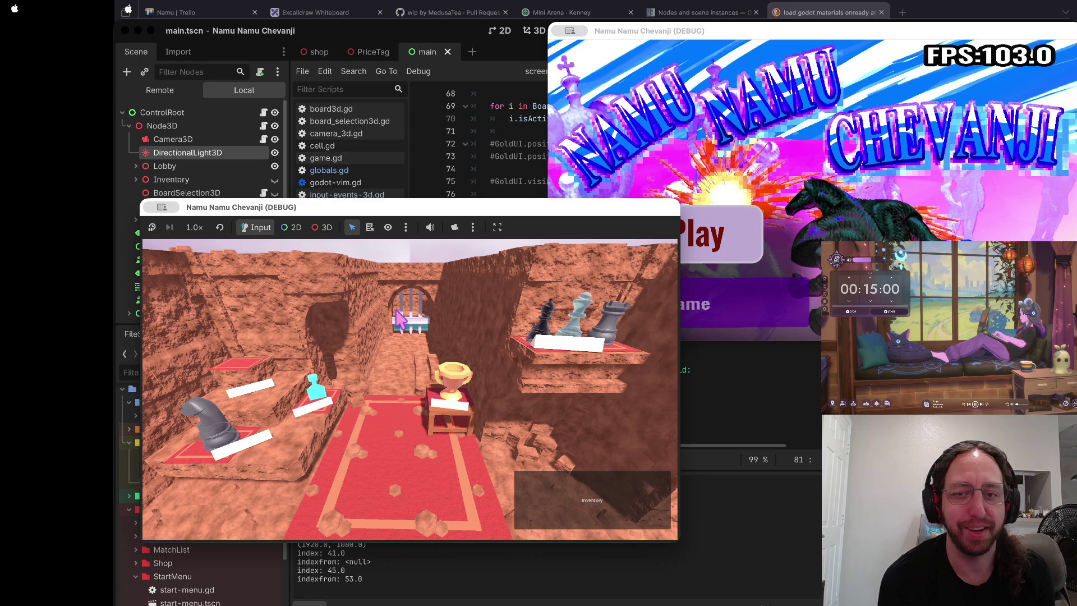
left_click_drag(413, 208, 426, 49)
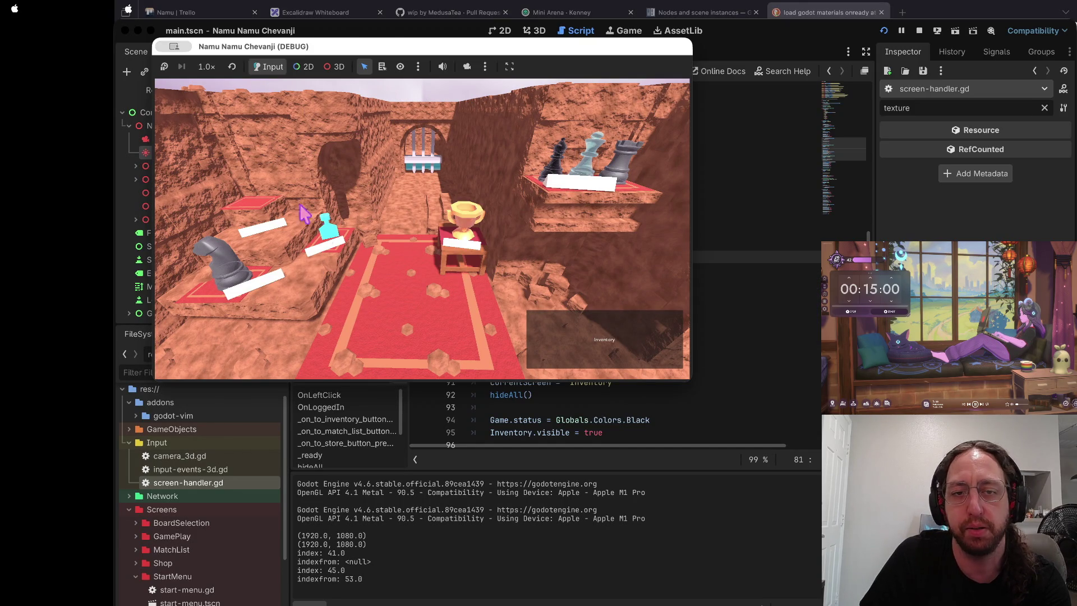
- Bring the editor forward to the store button handler and stop the game
left_click(354, 446)
left_click(175, 91)
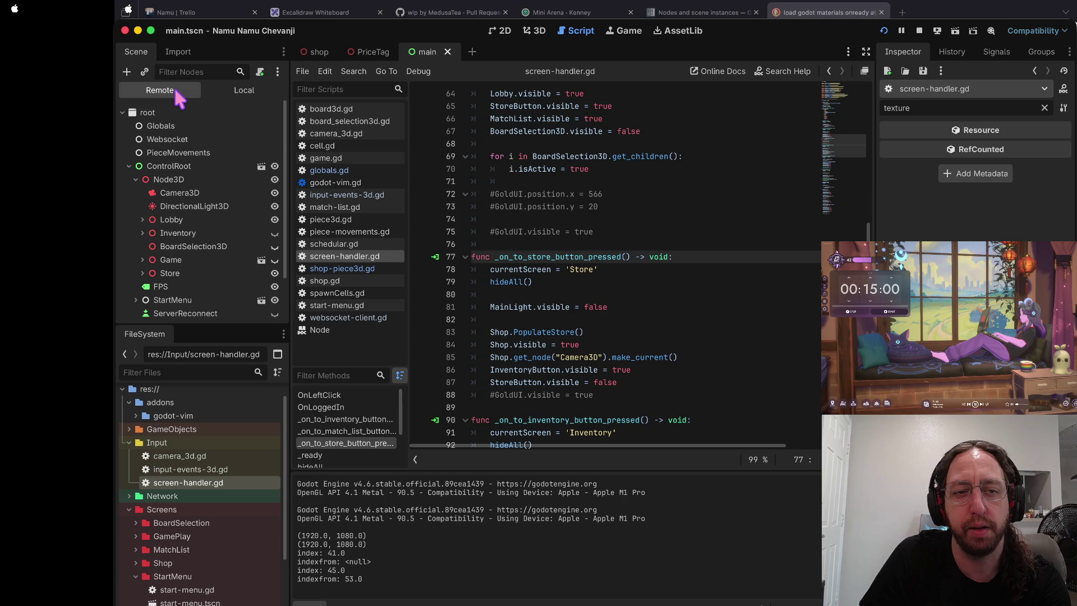
left_click(919, 31)
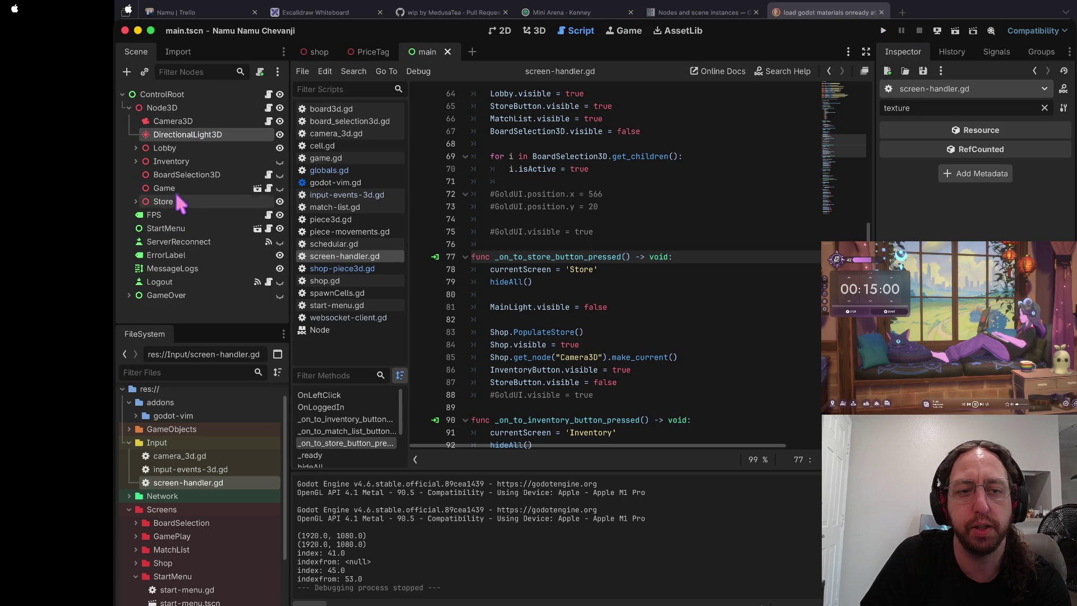
- Open stone-material.tres from the Shaders folder and undo its texture changes
left_click(168, 201)
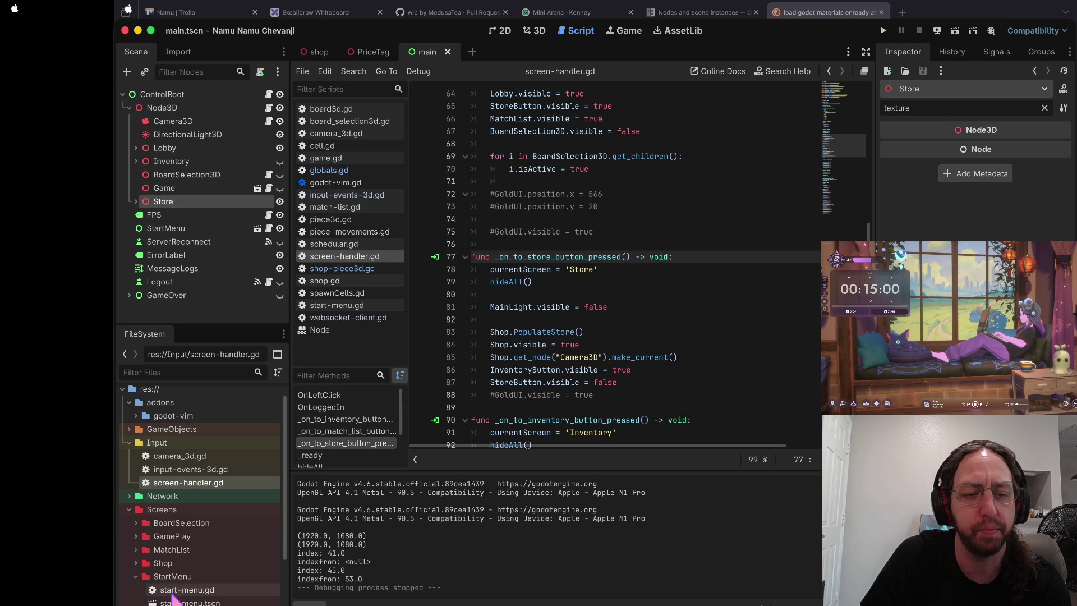
scroll(199, 516, "down", 3)
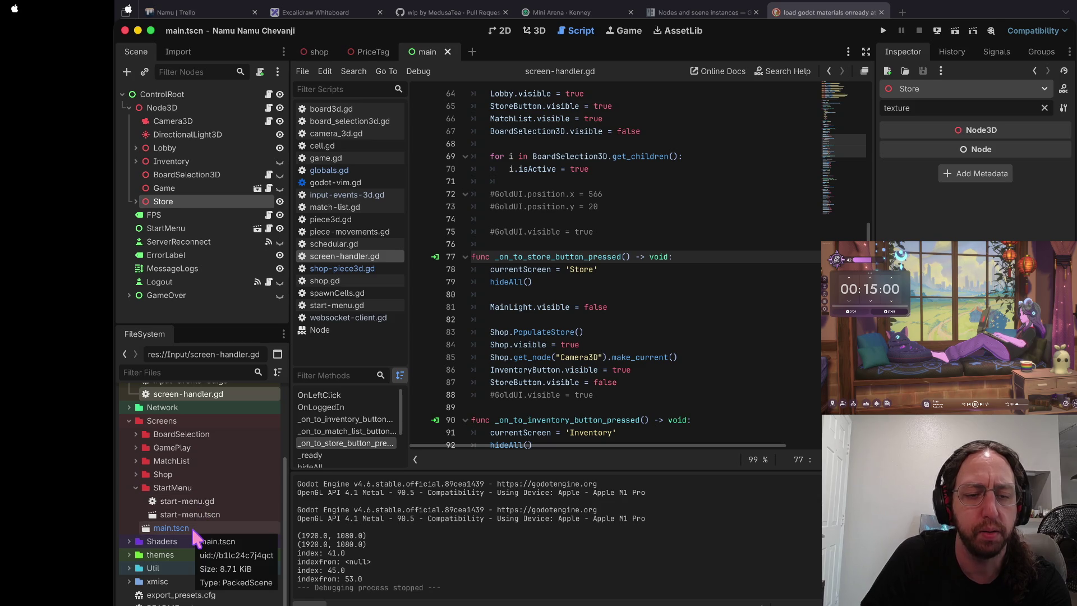
left_click(130, 541)
scroll(135, 547, "down", 3)
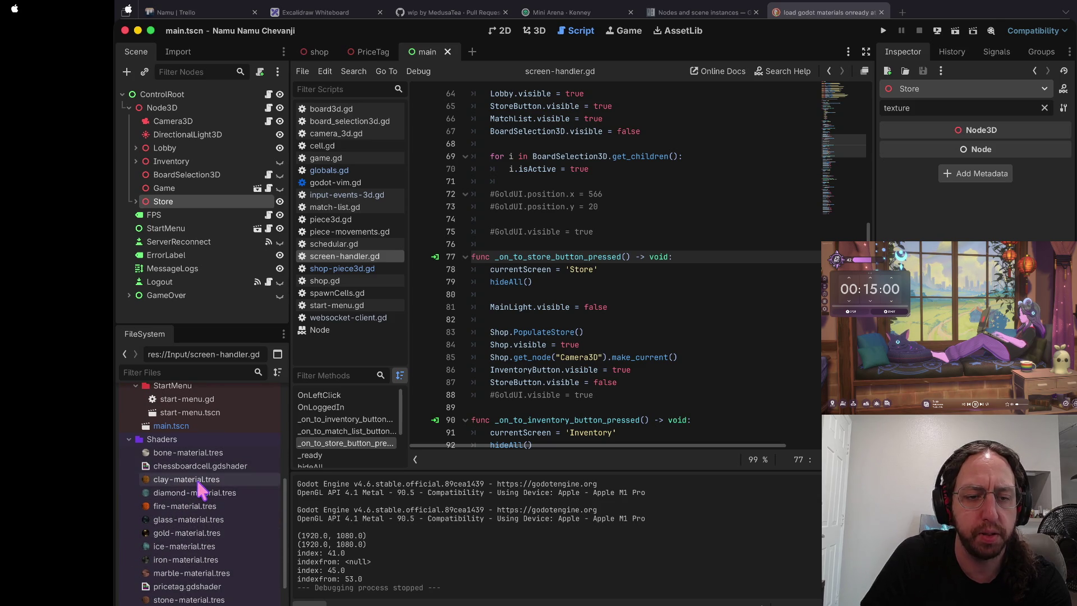
scroll(183, 561, "down", 2)
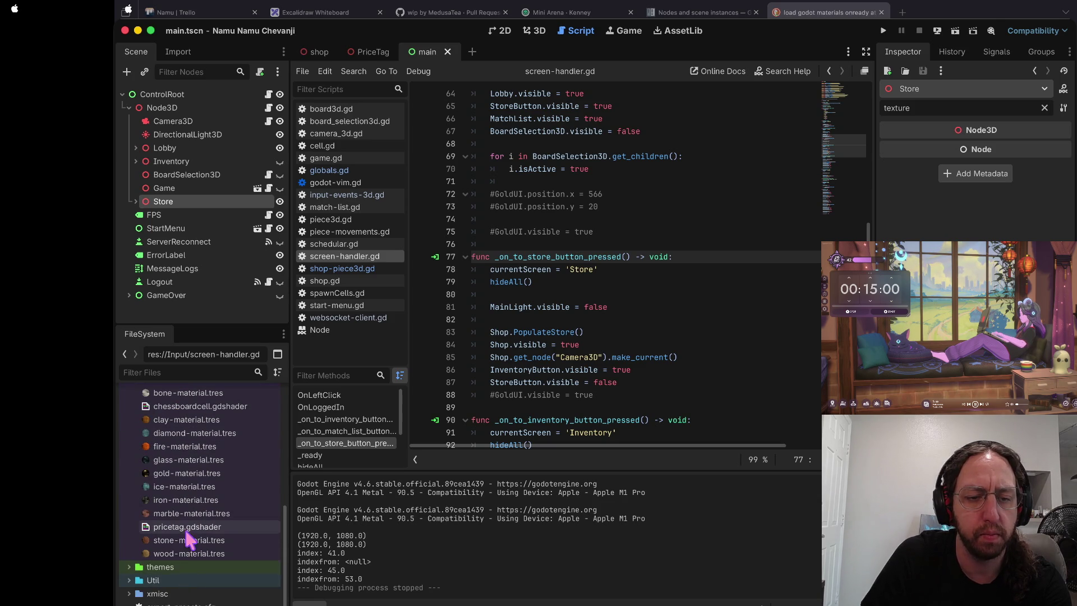
left_click(188, 541)
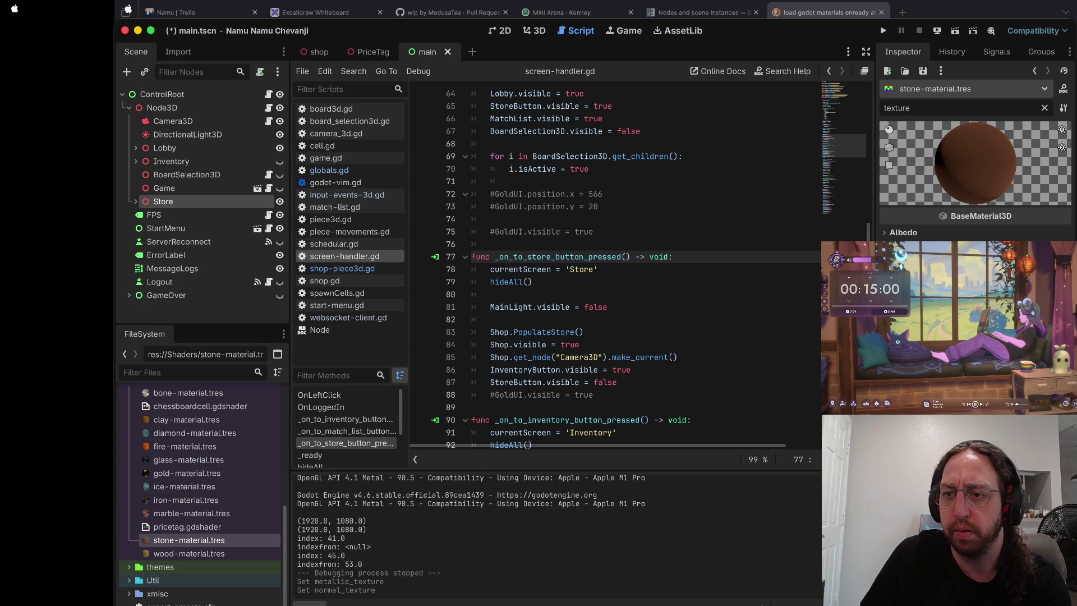
key("super+z")
key("super+z")
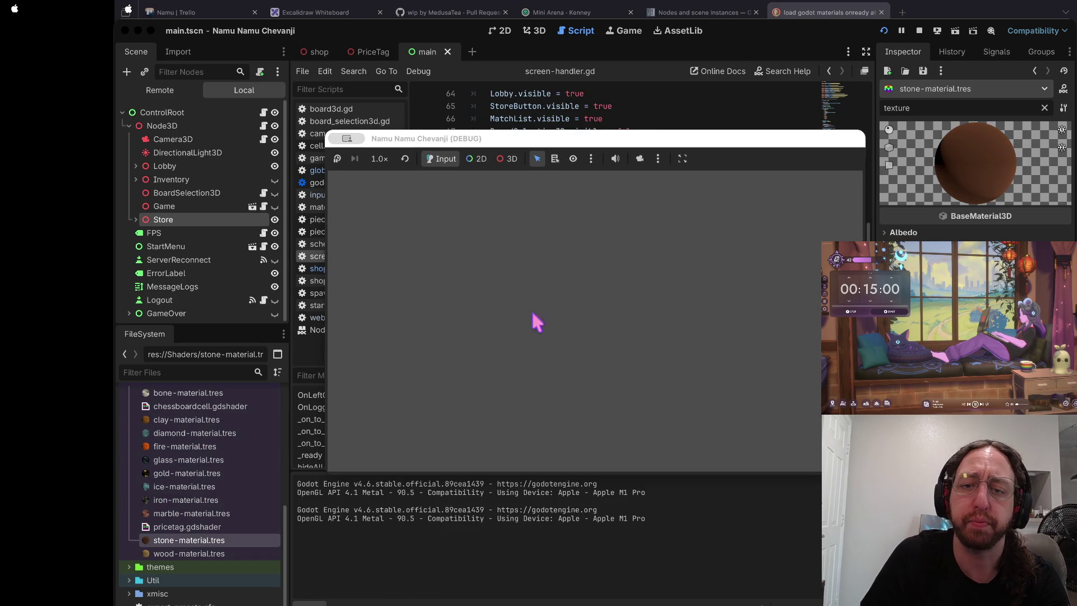
- Log in as 'a', open a board, view the store's piece materials, then stop the game
type("a")
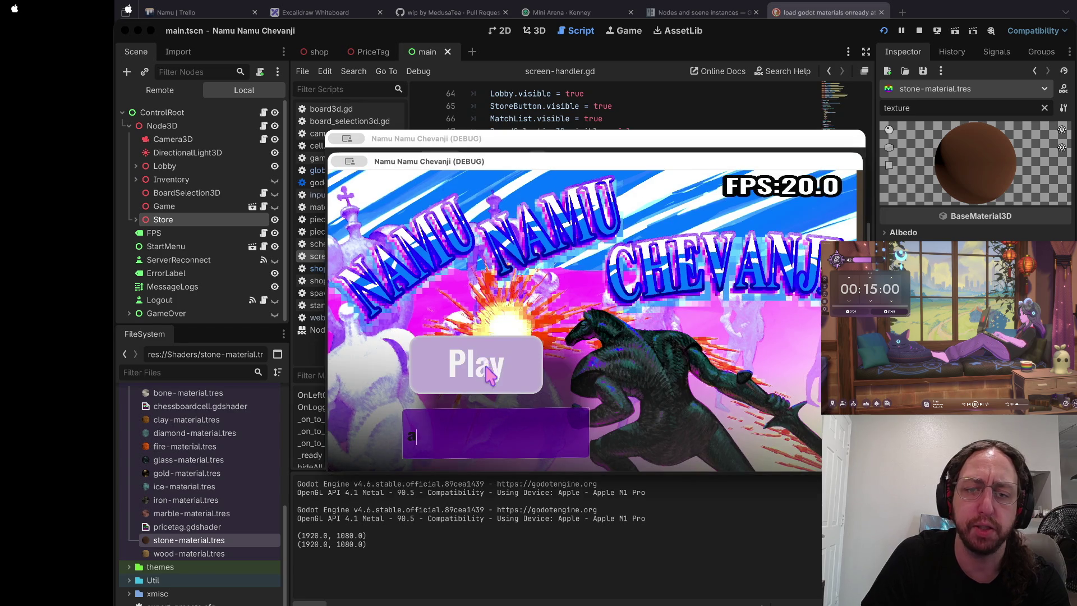
key("Return")
left_click(529, 288)
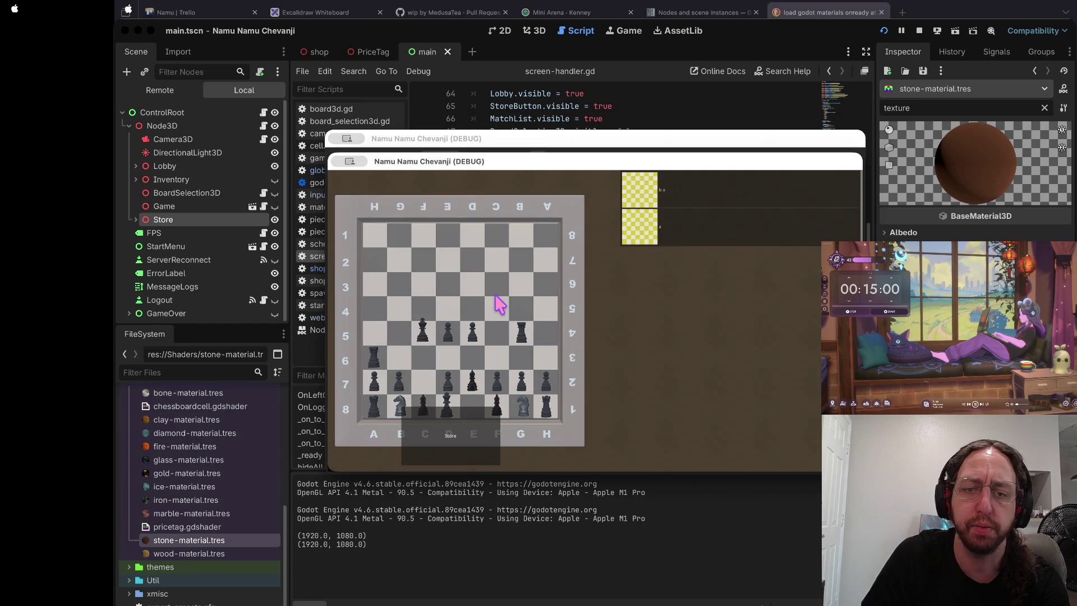
left_click(483, 439)
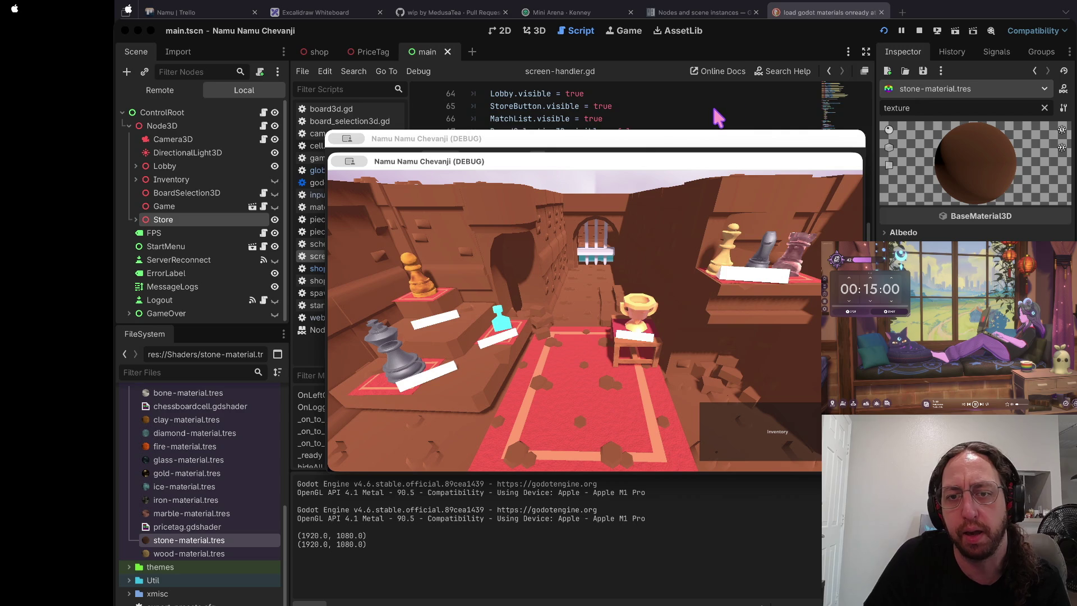
left_click(919, 31)
- Revert the stone material edits, relaunch, log in as 'a' and open the store
key("super+z")
key("super+z")
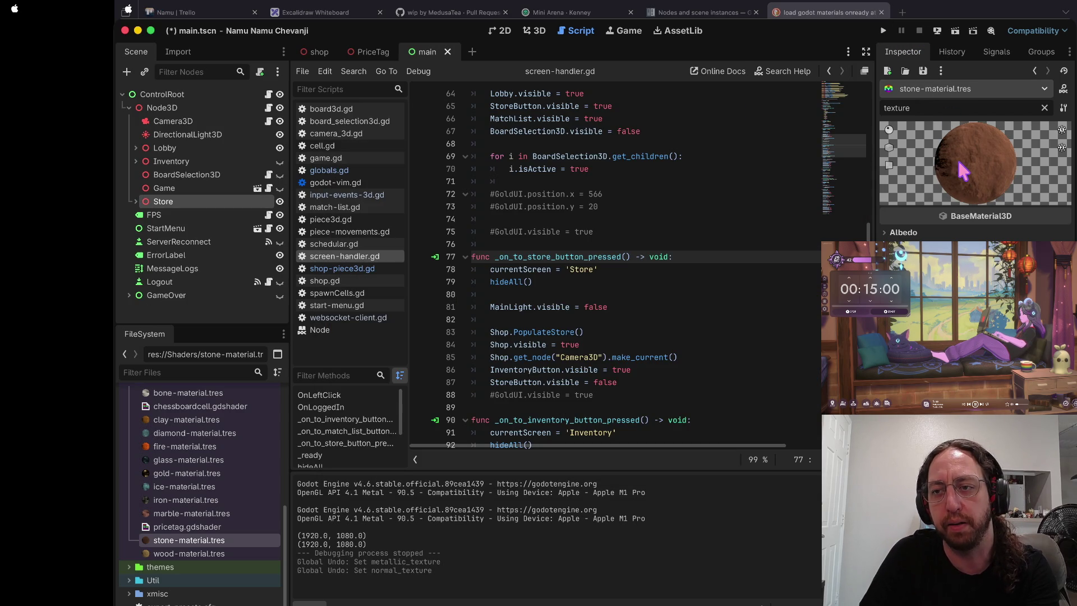
key("super+b")
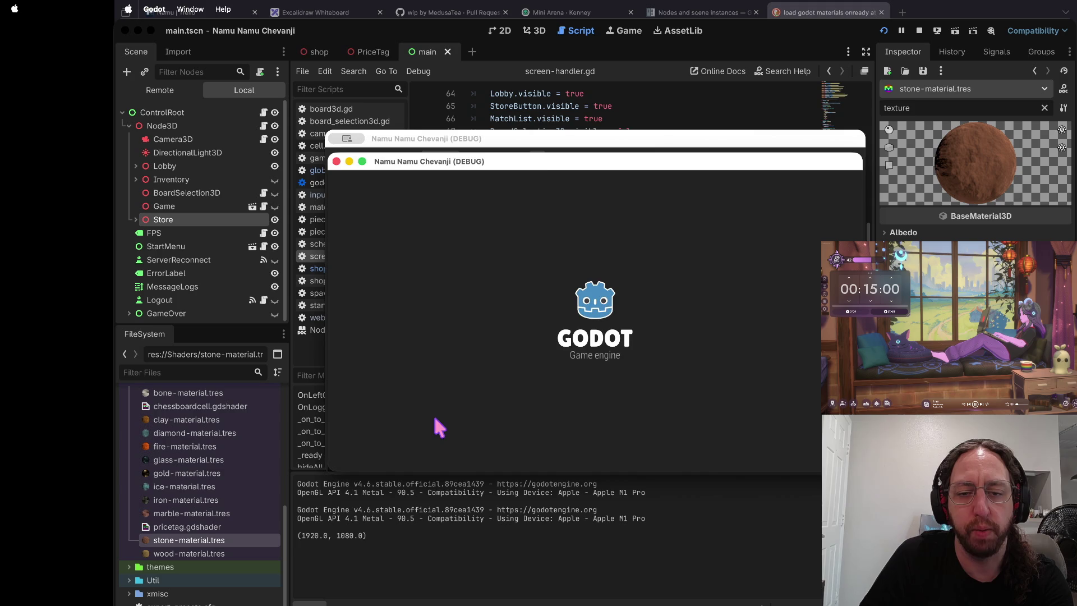
left_click(435, 430)
type("a")
left_click(471, 375)
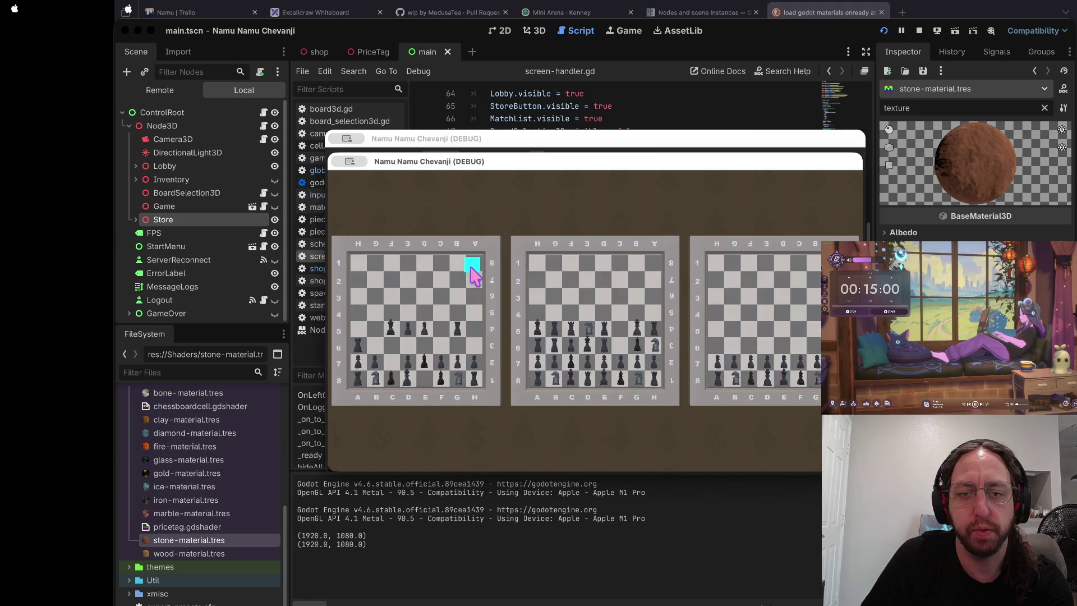
left_click(475, 268)
left_click(446, 451)
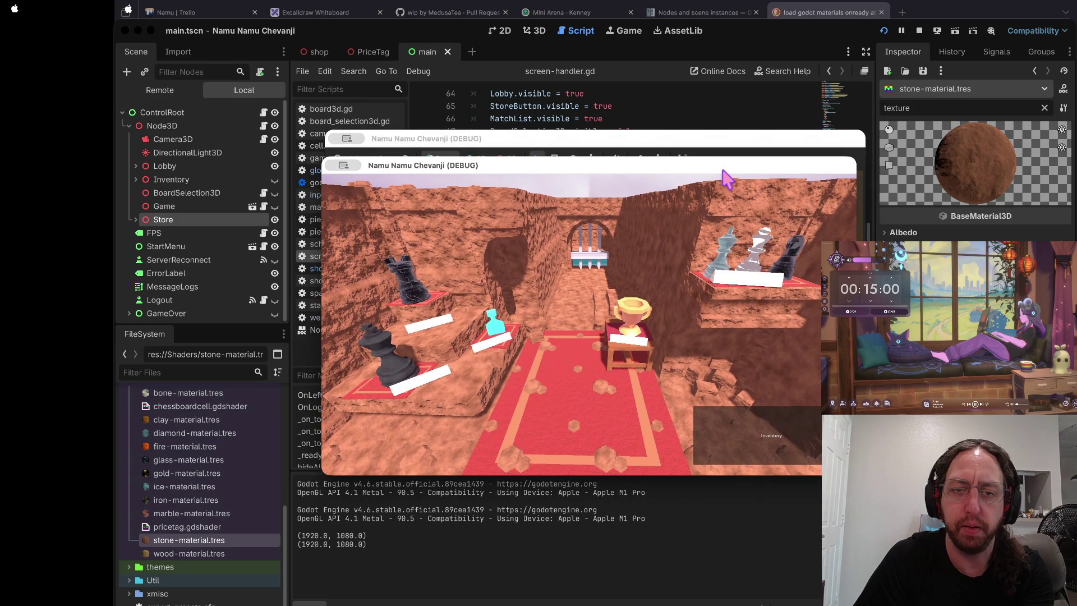
- Join a match from the match list and move the game window up and left
left_click(739, 441)
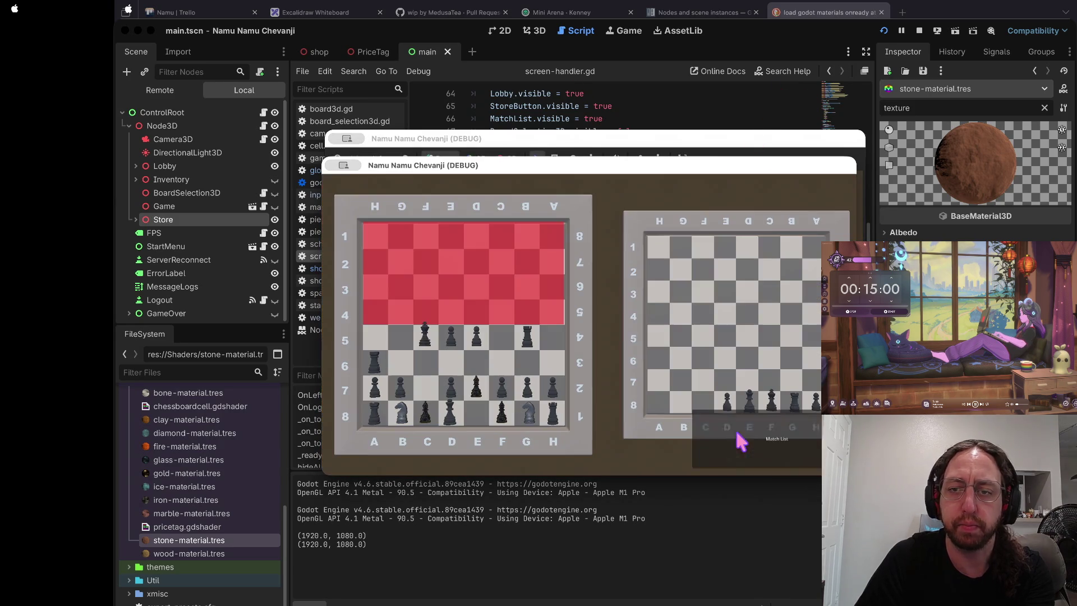
left_click(771, 443)
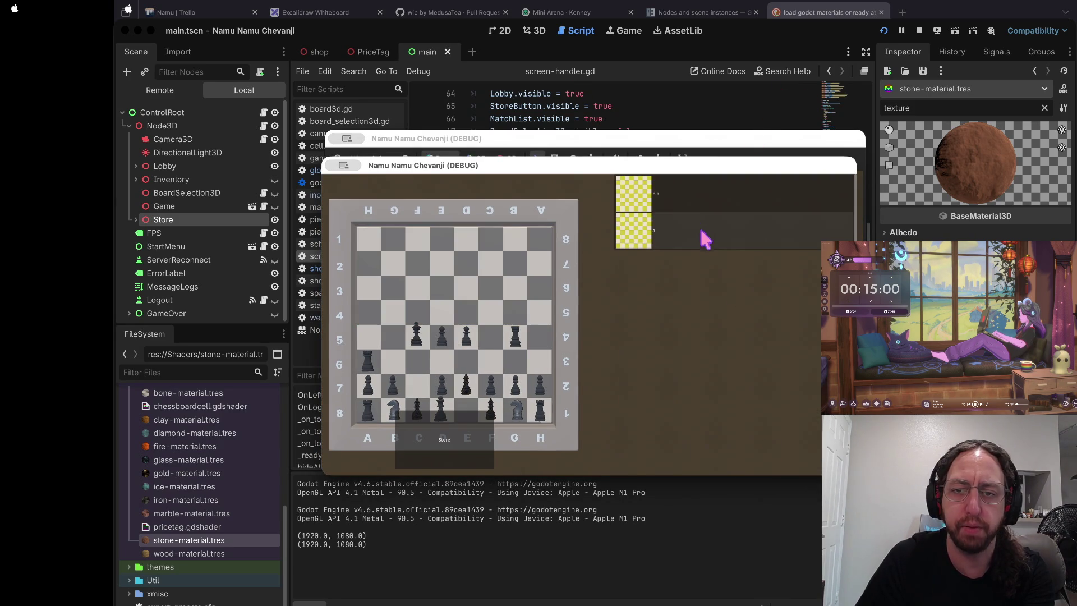
left_click(695, 211)
mouse_move(614, 165)
left_mouse_down()
mouse_move(606, 144)
mouse_move(572, 139)
left_mouse_up()
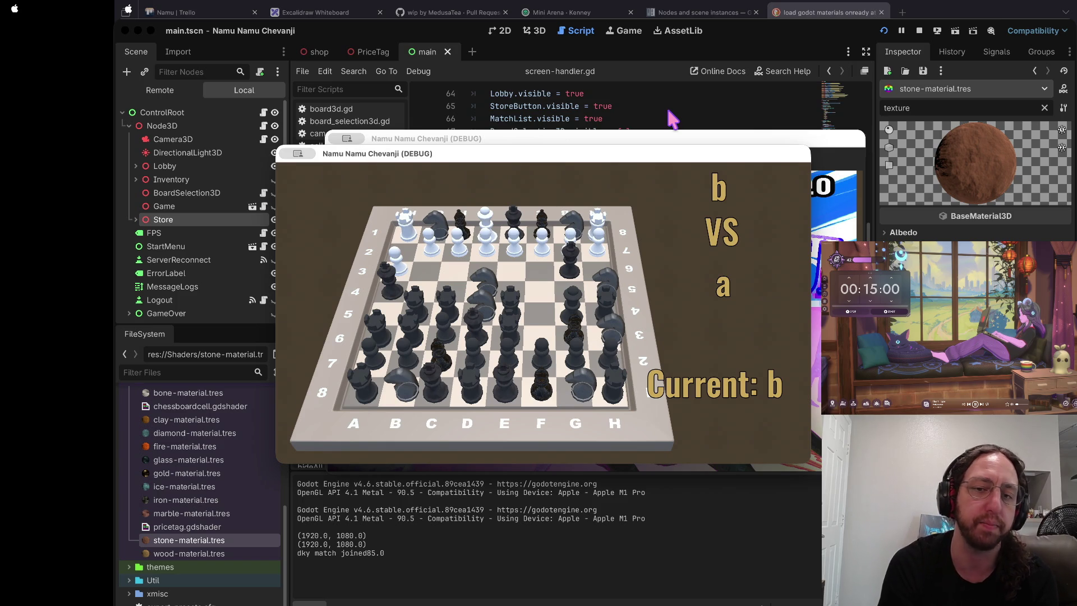
left_click(669, 111)
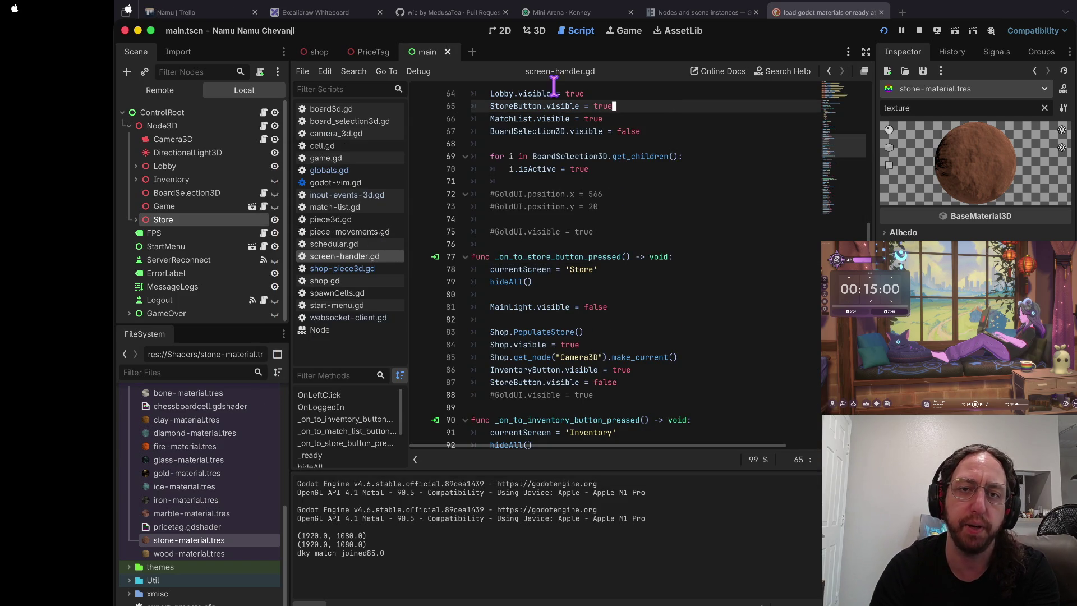
- Switch between 3D, 2D and Script views, collapse Node3D, and return to screen-handler.gd line 76
left_click(535, 30)
left_click(507, 30)
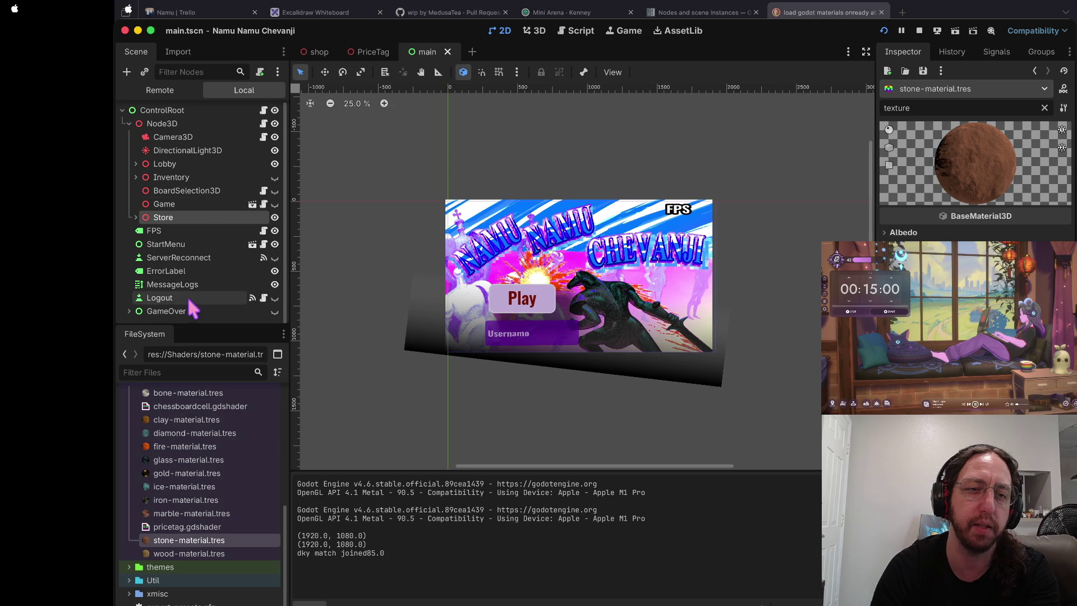
left_click(129, 123)
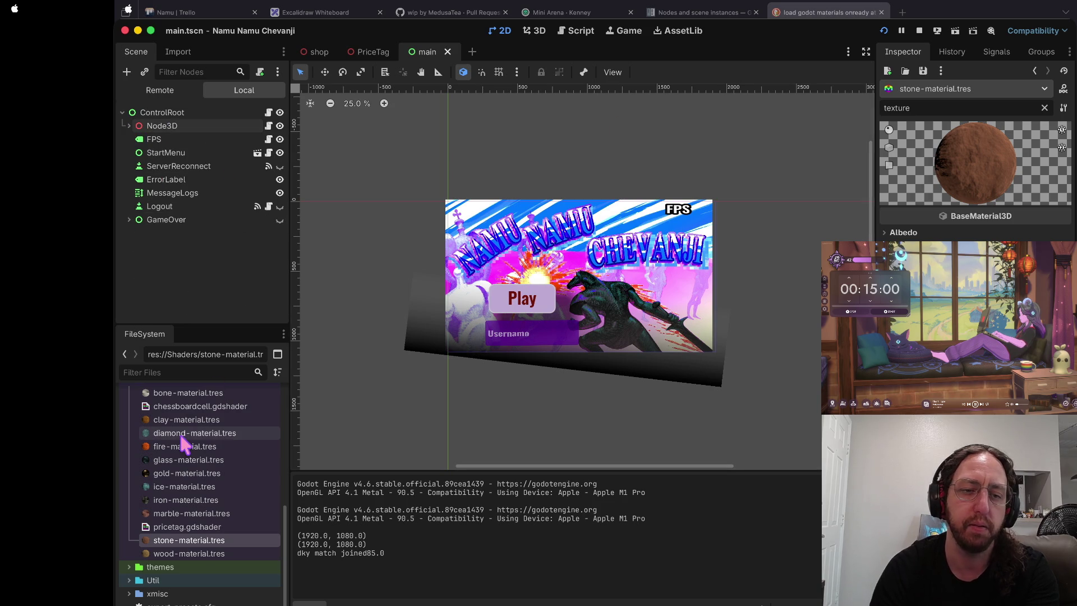
scroll(179, 443, "up", 10)
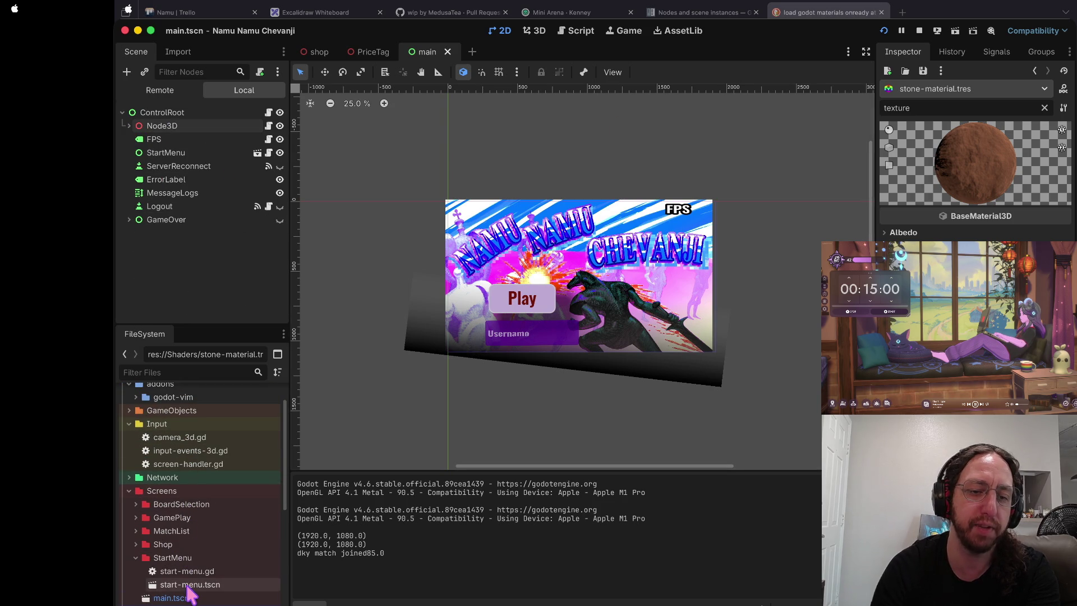
scroll(198, 550, "down", 2)
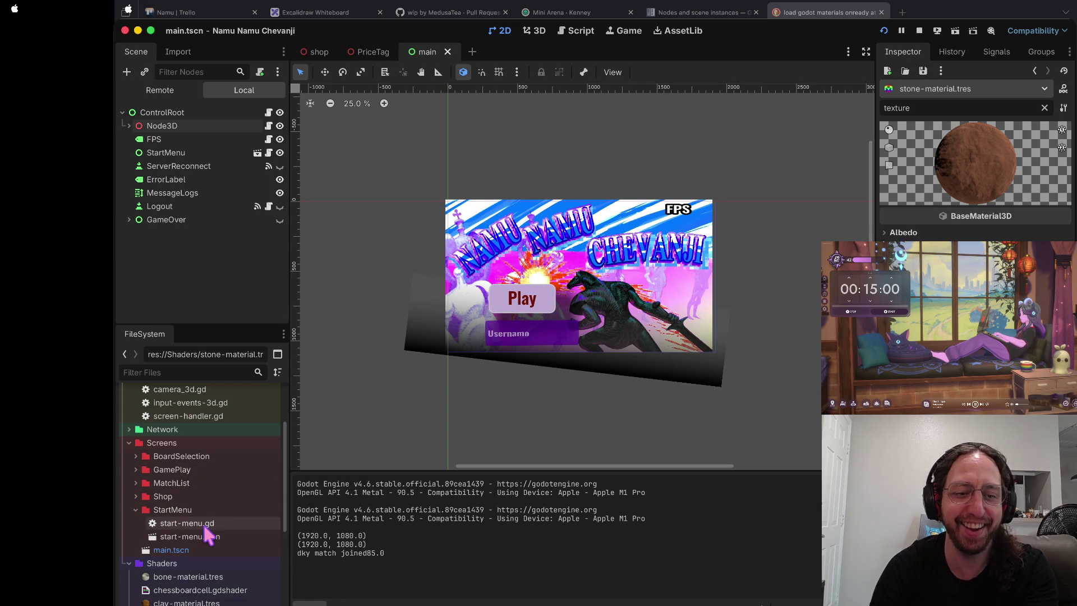
scroll(235, 511, "down", 2)
scroll(232, 498, "down", 4)
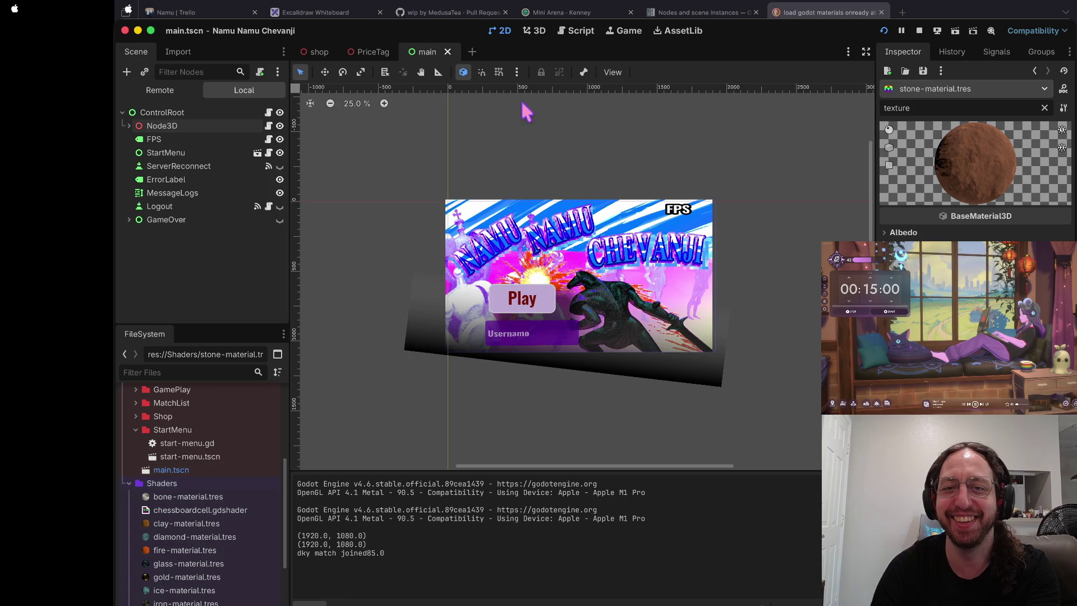
left_click(577, 31)
left_click(538, 33)
left_click(577, 33)
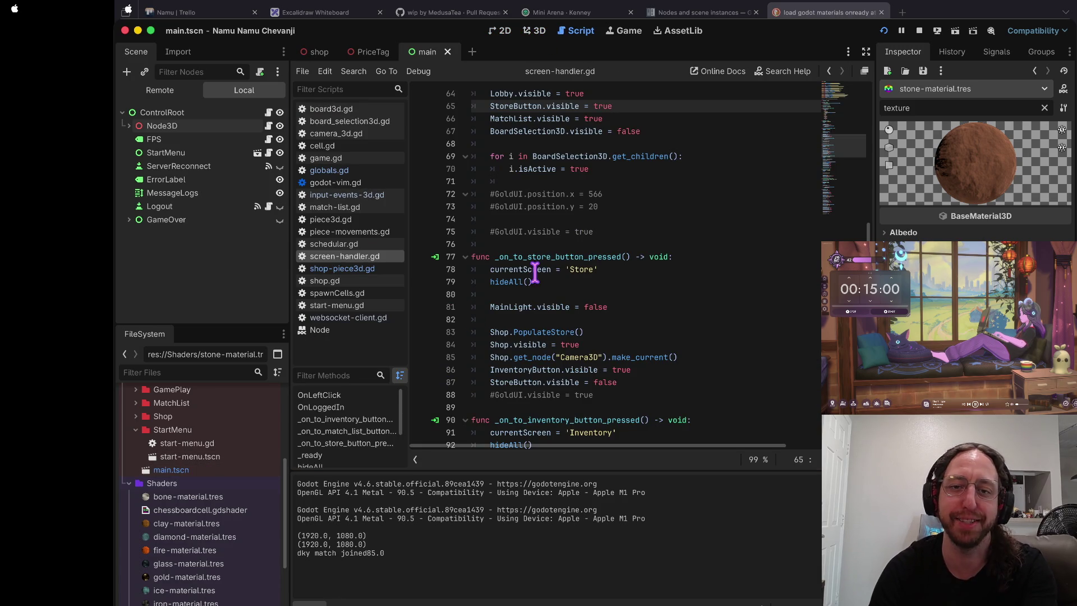
left_click(548, 244)
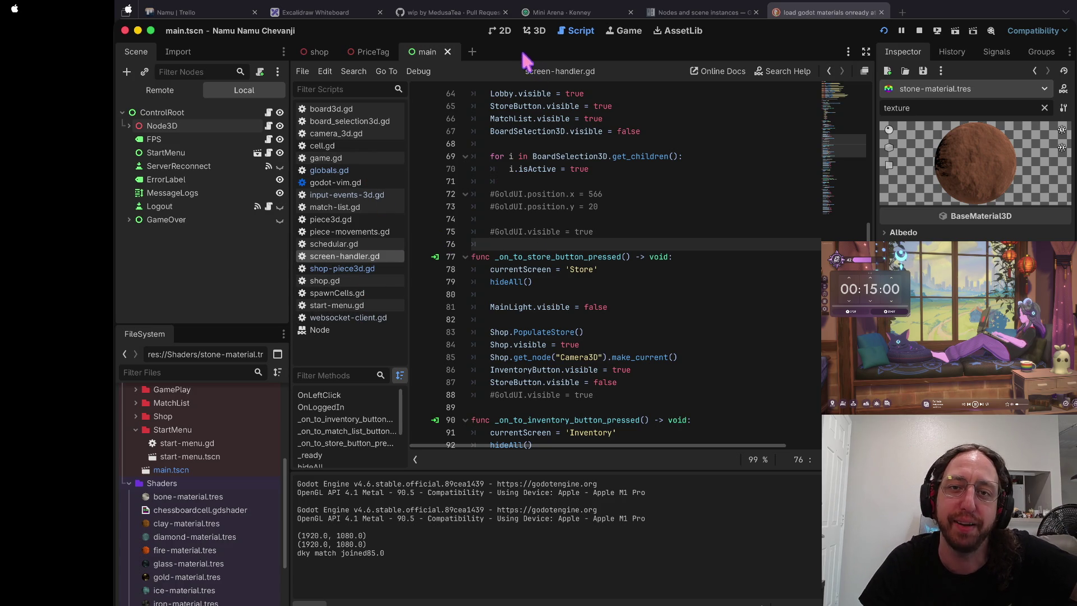
- Expand the Util folder in FileSystem and open globals.gd
scroll(257, 485, "down", 5)
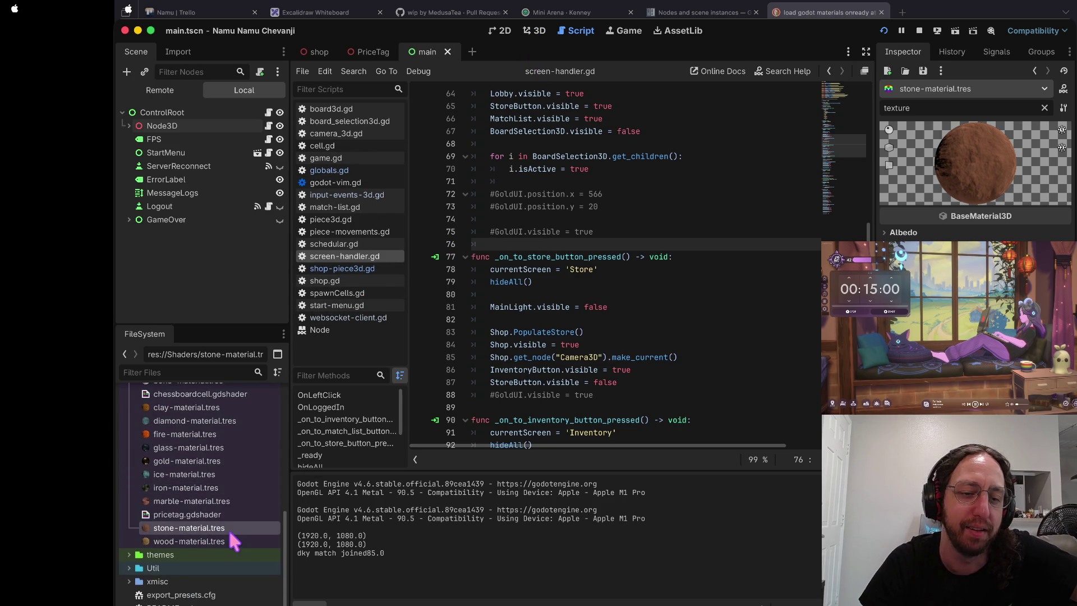
scroll(224, 537, "up", 5)
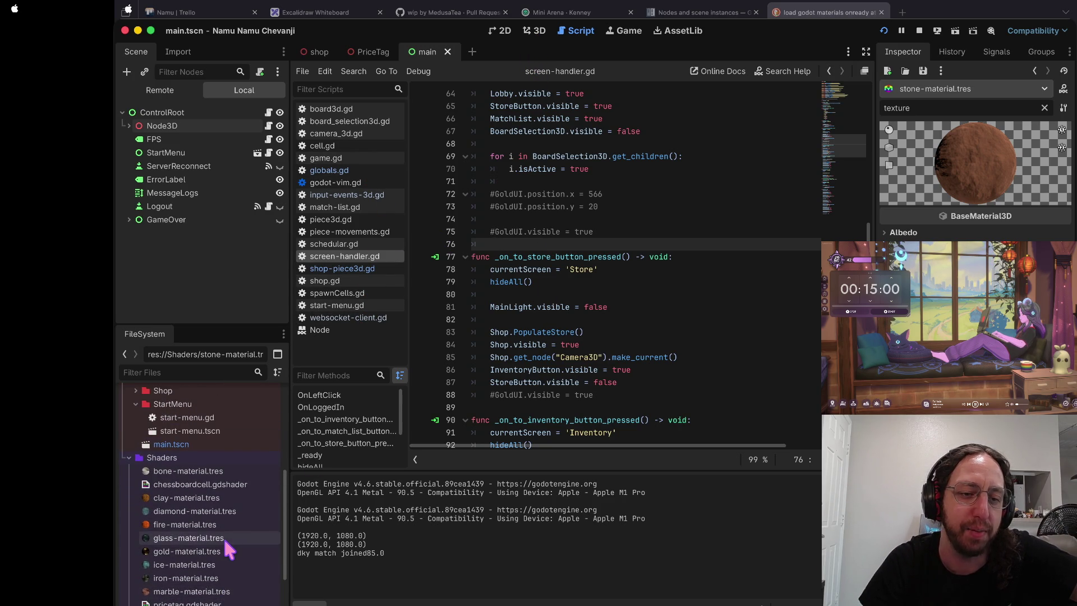
scroll(228, 466, "up", 6)
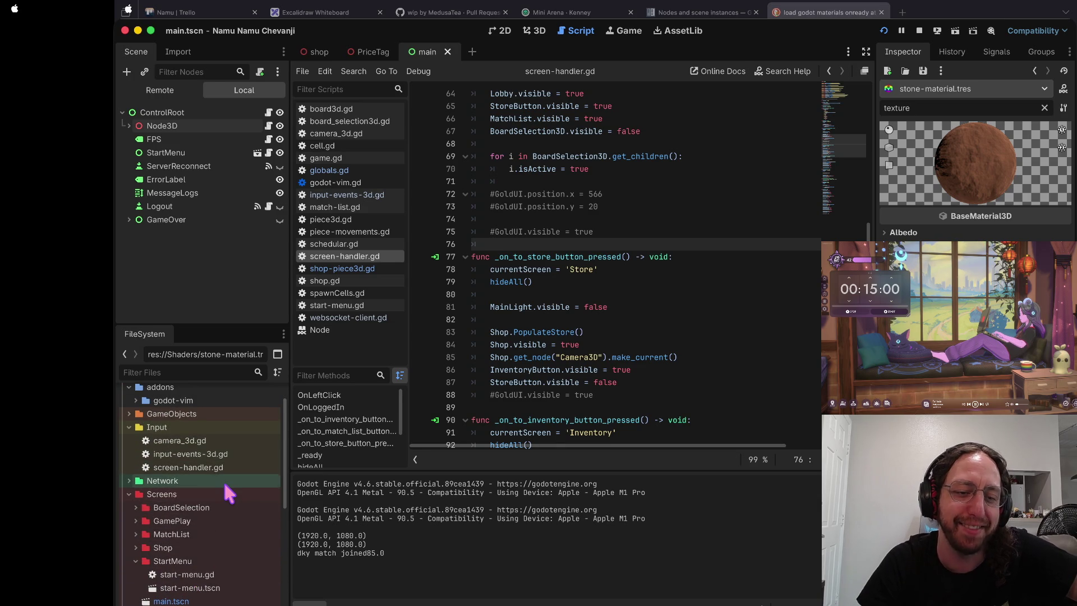
scroll(224, 480, "down", 8)
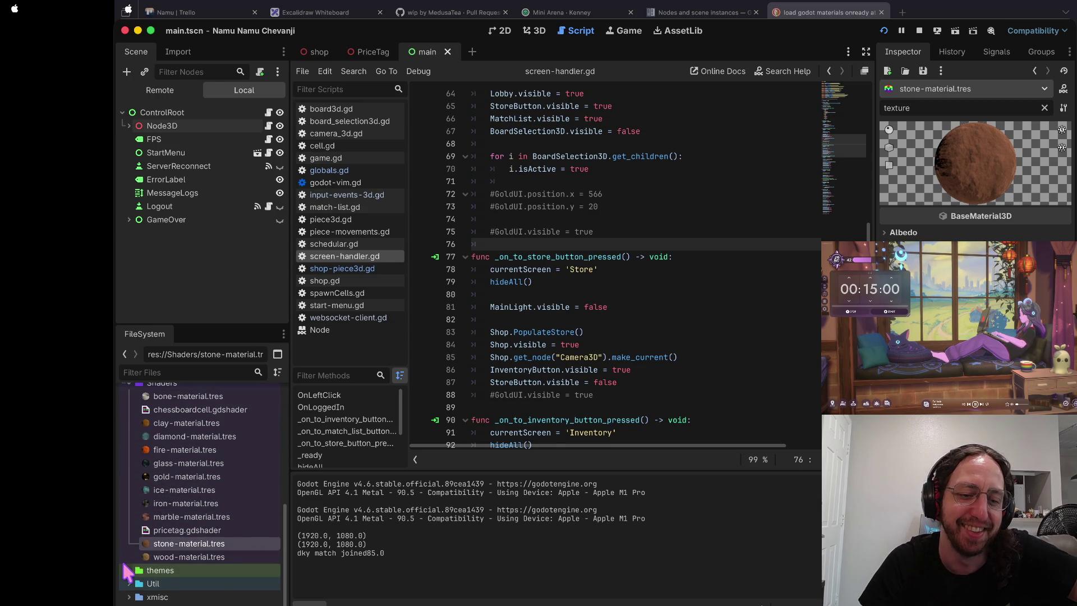
left_click(129, 567)
scroll(129, 575, "down", 3)
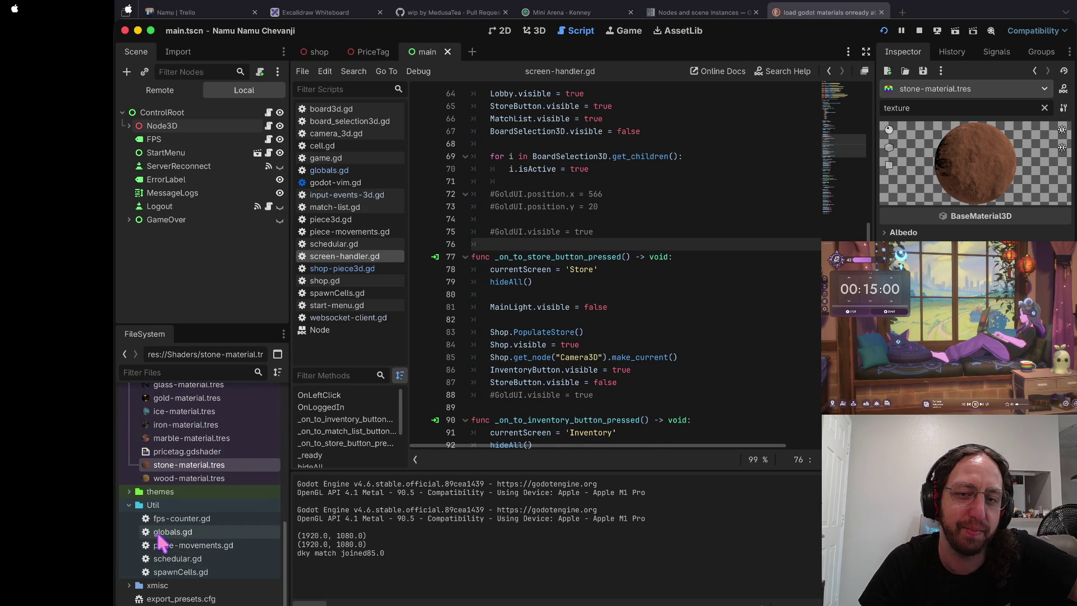
double_click(163, 533)
scroll(552, 270, "down", 7)
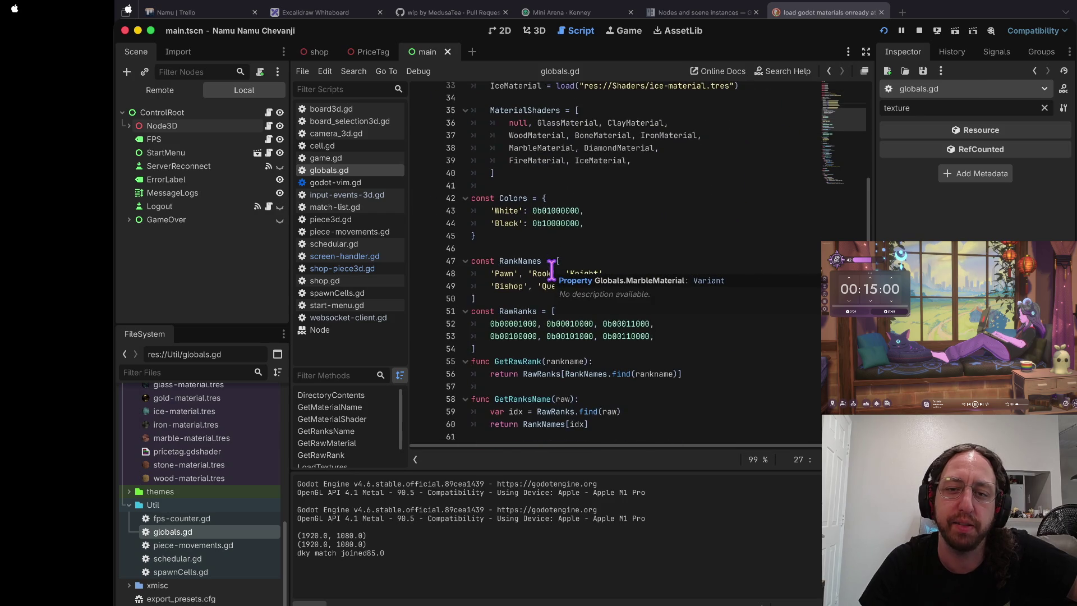
- Add raw rank 0b00111000 and a 'PawnQueenKing' entry to the RankNames list
left_click(680, 292)
key("Return")
scroll(681, 294, "down", 2)
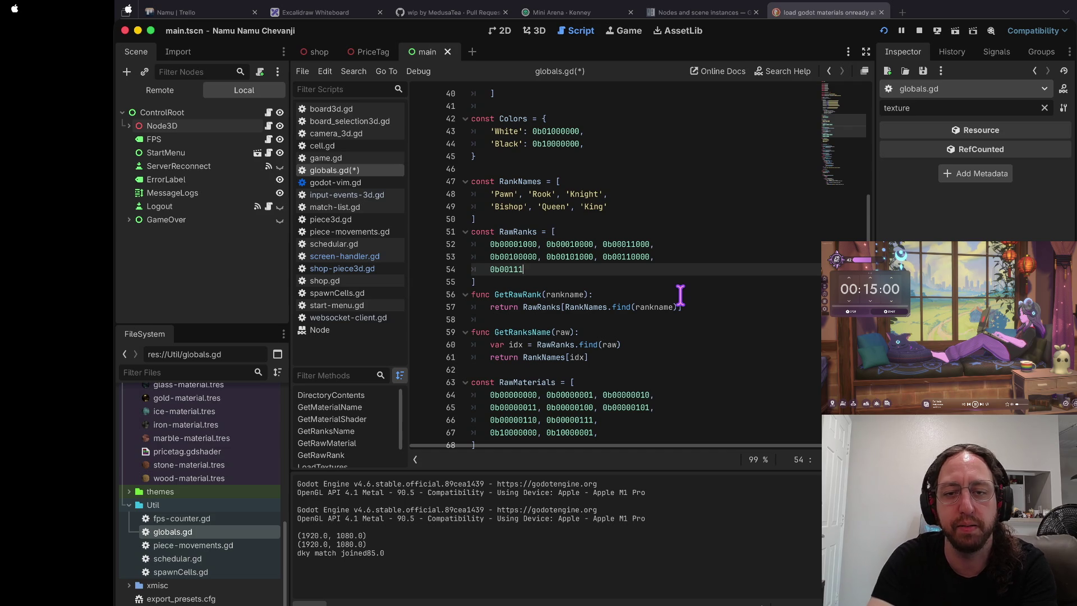
key("Down")
key("Down")
key("Down")
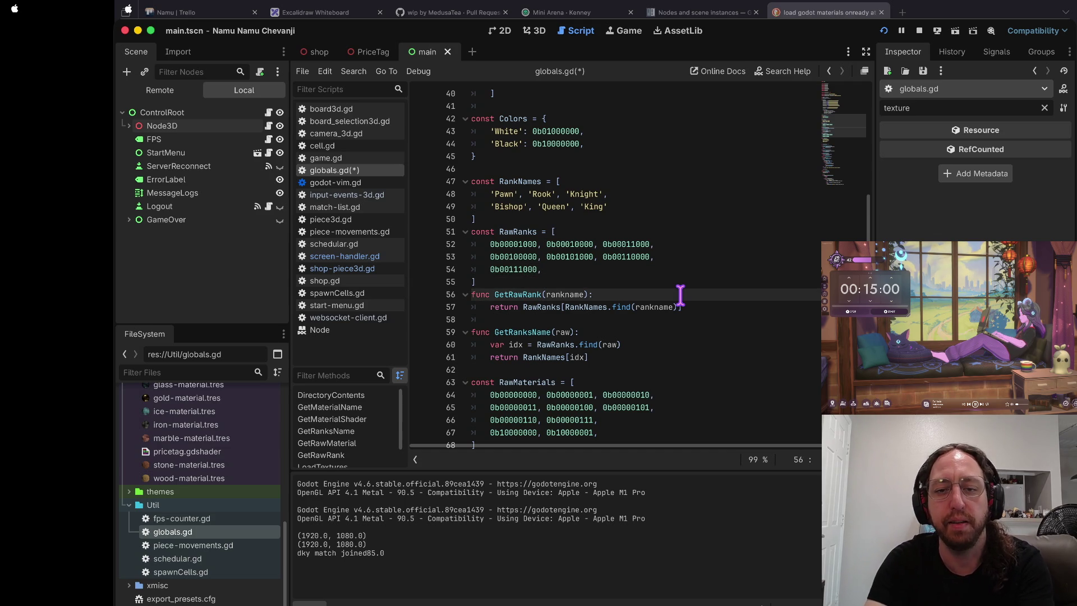
key("Down")
key("Up")
key("Up")
key("Up")
key("Up")
key("Up")
key("Up")
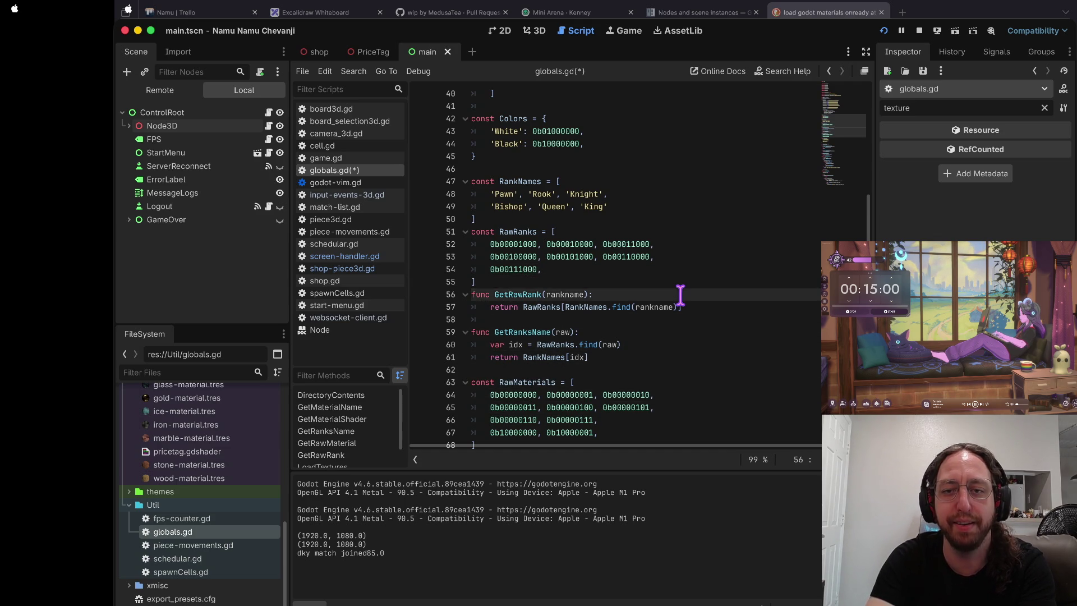
key("Down")
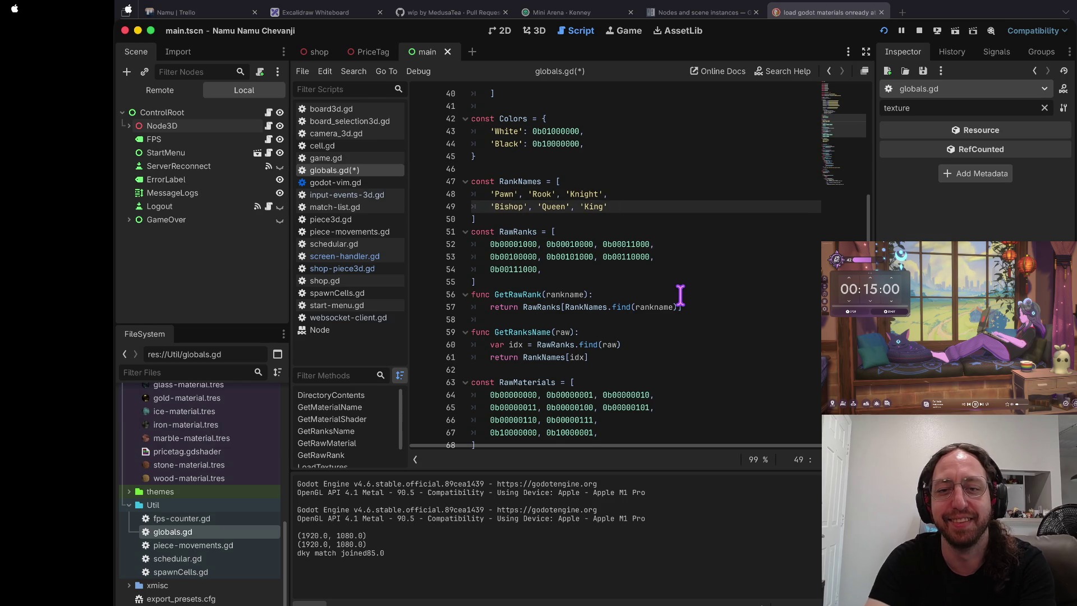
type("o'")
type("P")
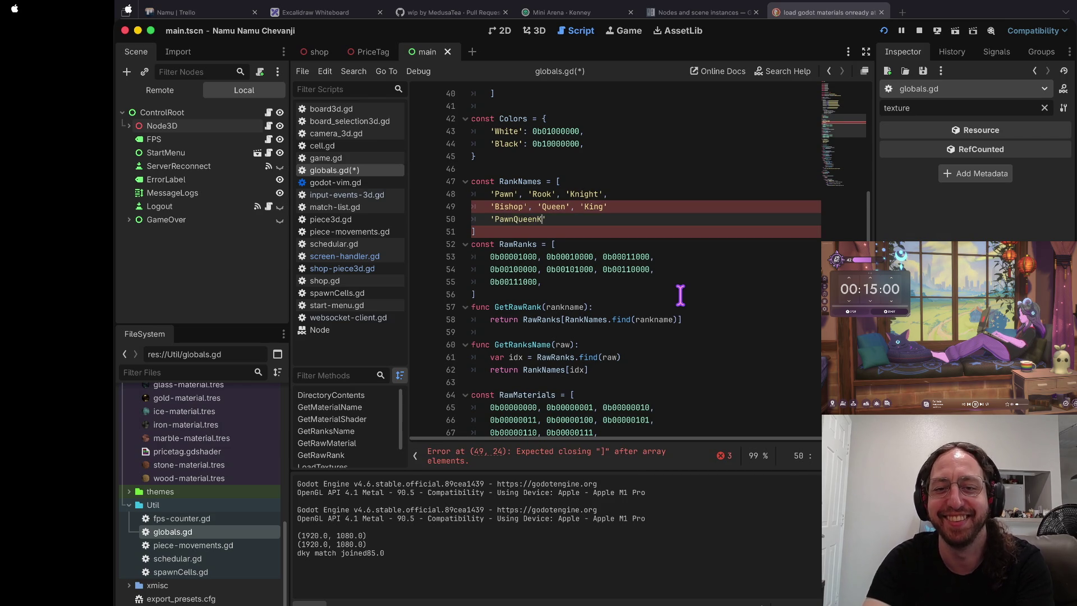
- Fix the commas after 'King' and 'PawnQueenKing', then save globals.gd
key("Up")
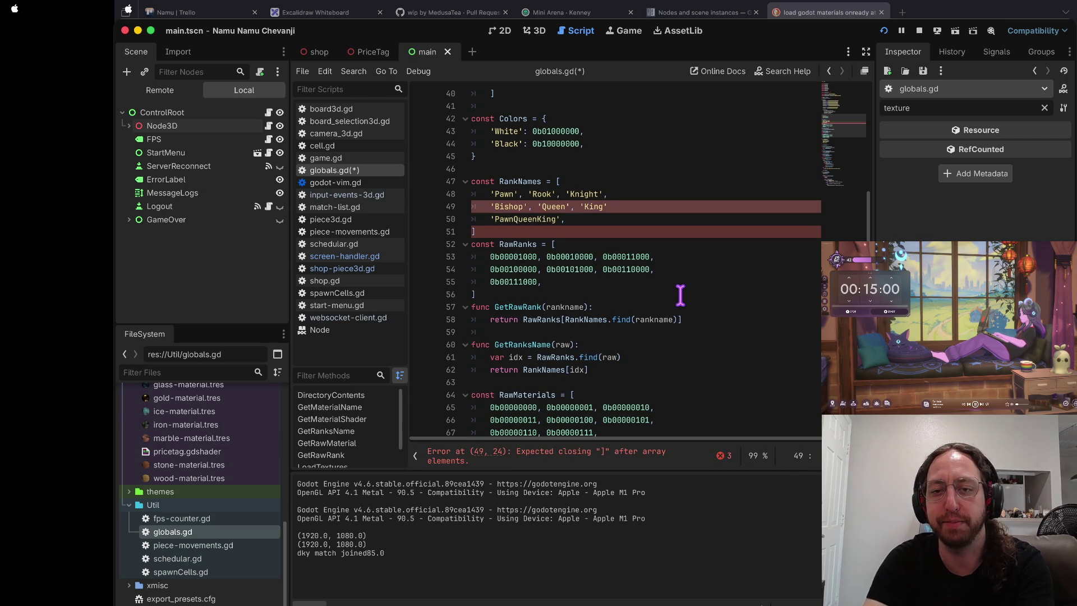
key("BackSpace")
key("BackSpace")
type(",")
key("Down")
key("BackSpace")
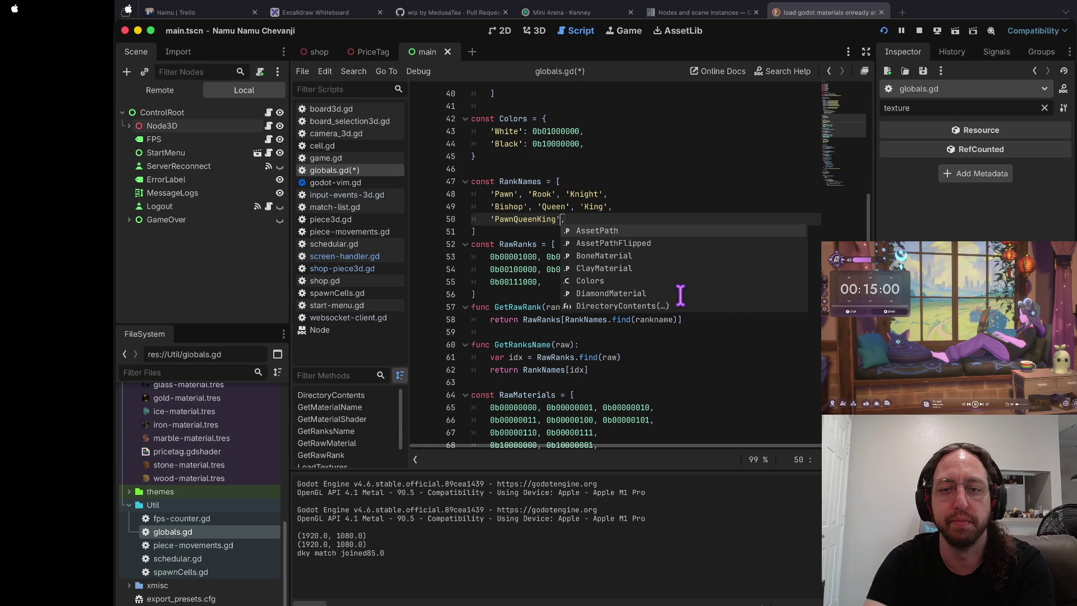
key("Escape")
key("ctrl+s")
- In the terminal, stage all changes in git and check the status
key("Up")
key("Up")
key("Up")
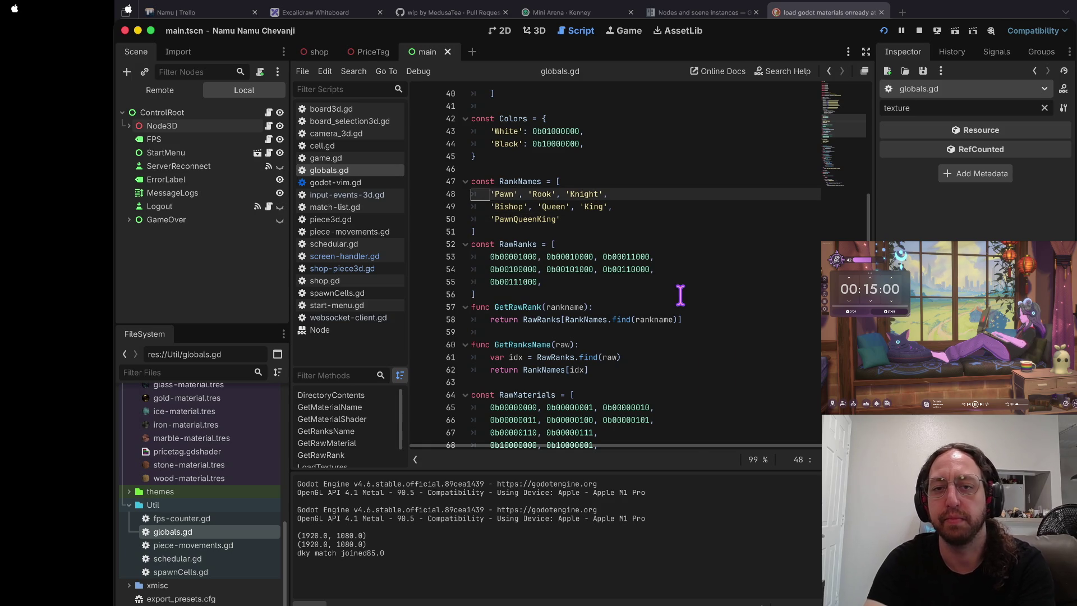
key("super+Tab")
type("a")
key("Return")
type("s")
key("Return")
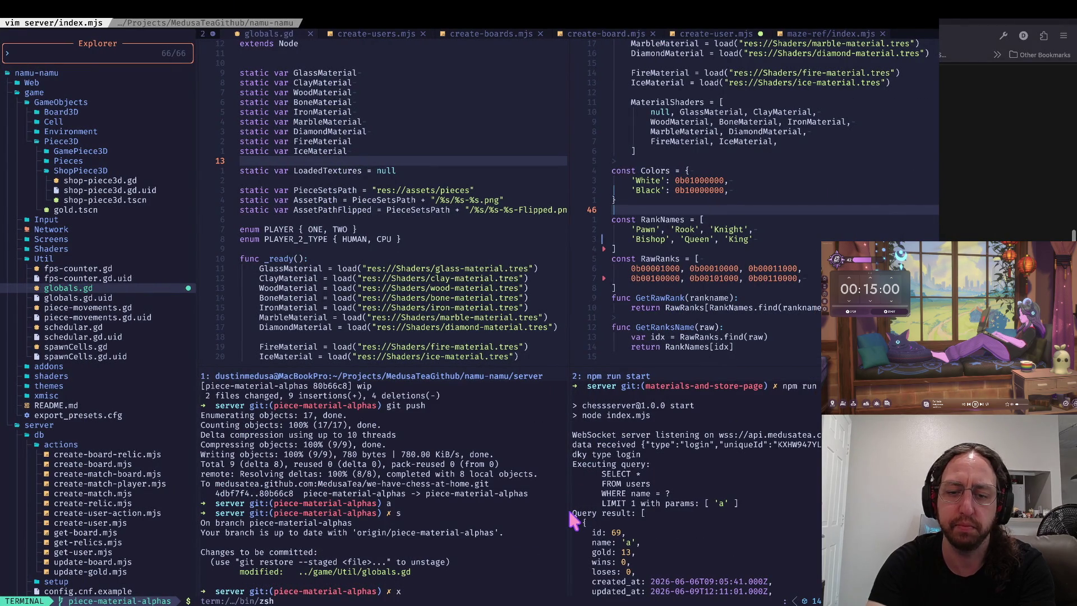
- Commit the globals.gd change as wip and push it to origin
key("Return")
type("git push")
key("Return")
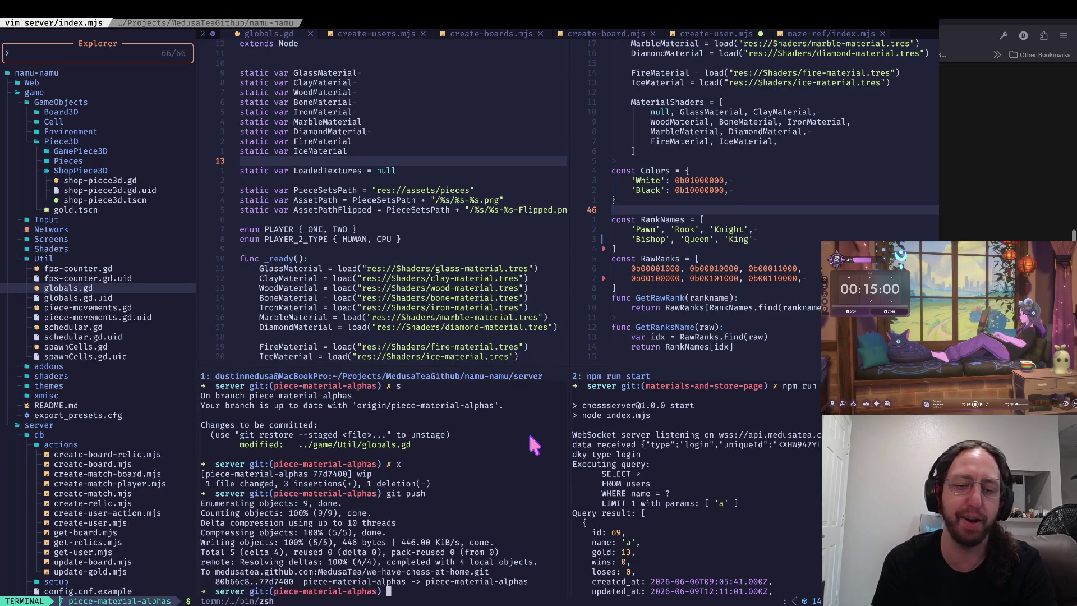
type("cl")
- Focus the Neovim file explorer and start a filter on the file tree
key("ctrl+Left")
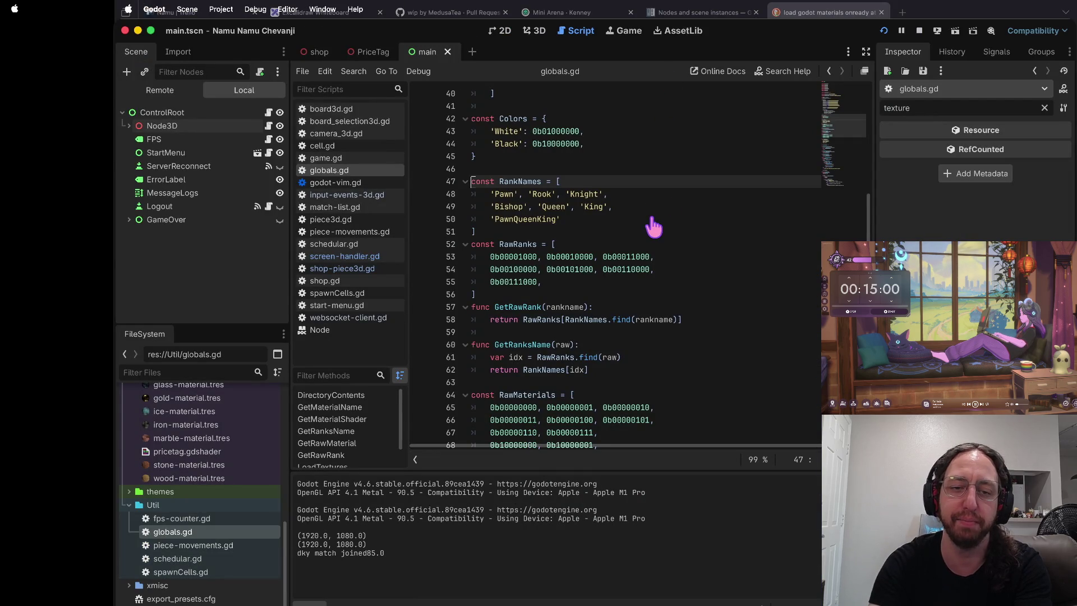
key("ctrl+Right")
left_click(530, 214)
key("ctrl+h")
key("slash")
- Filter the explorer for 'relics' and open the server's relics.json
type("relic")
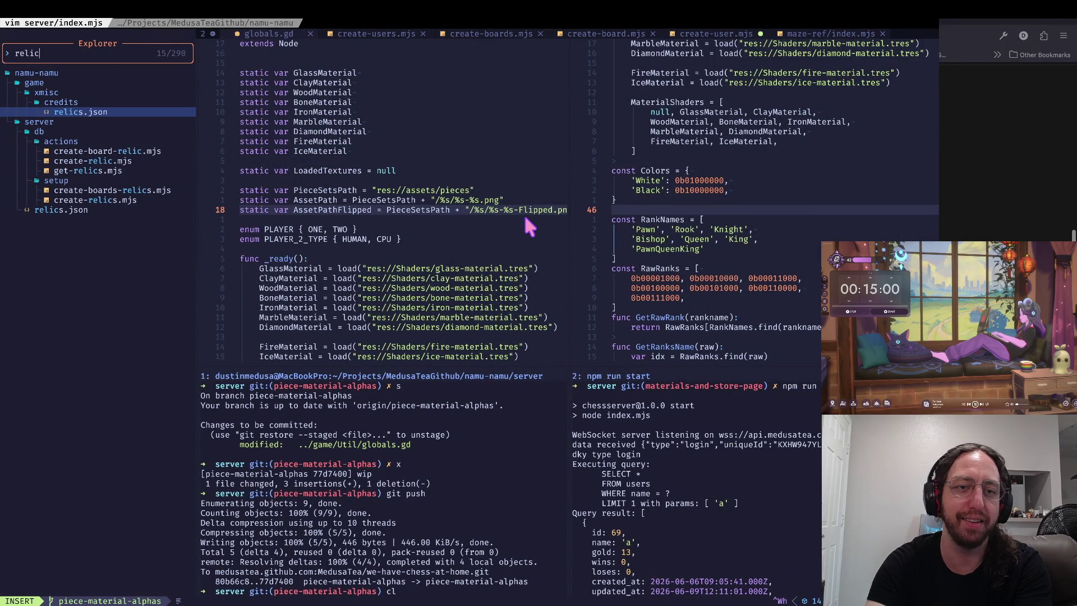
key("Return")
key("Return")
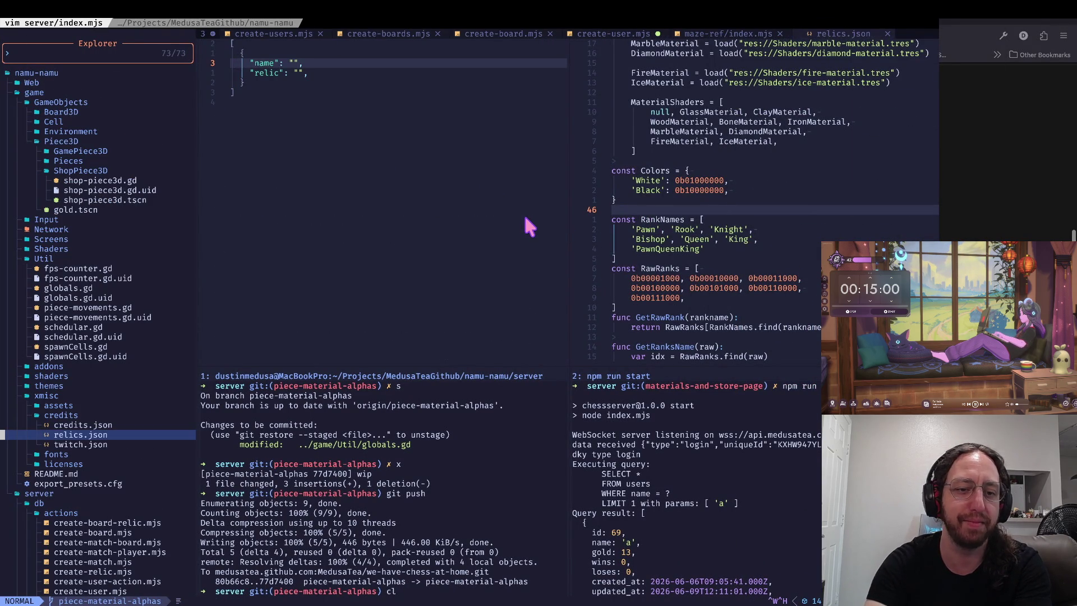
key("slash")
type("relics")
key("Down")
key("Down")
key("Down")
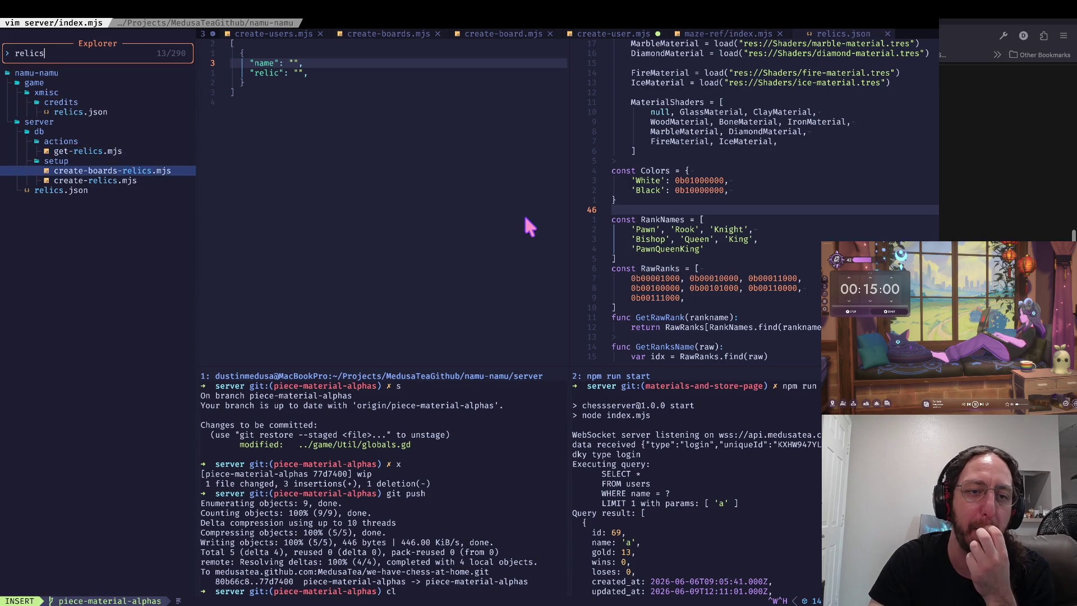
key("Down")
key("Down")
key("Return")
key("Return")
- Append a 'Fusion' relic with desc 'Combine two pieces into 1' and targetable true
type("Gk")
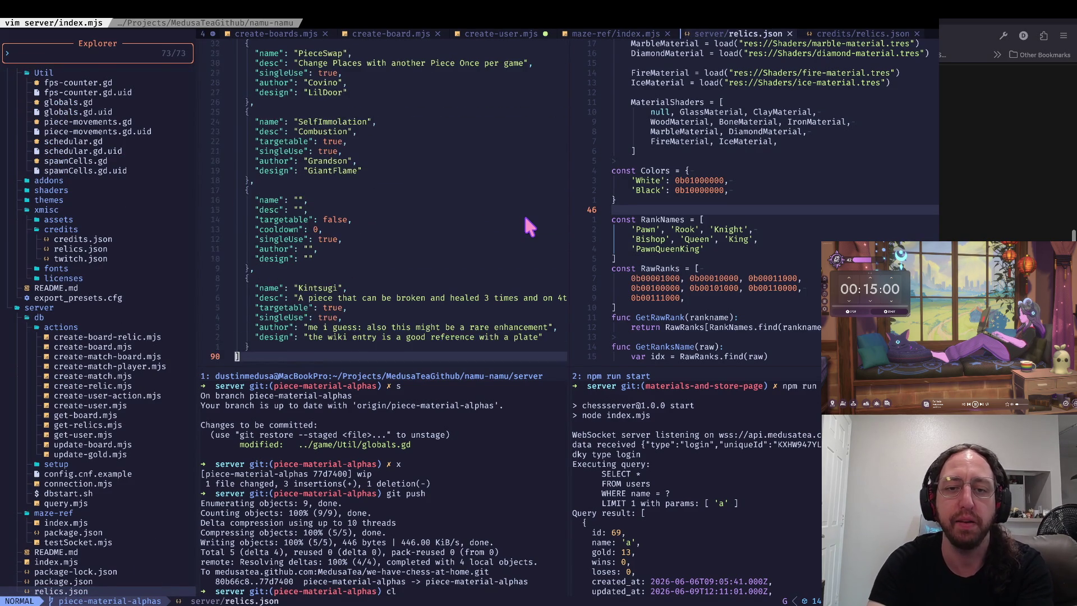
type("A,")
key("Escape")
type("o")
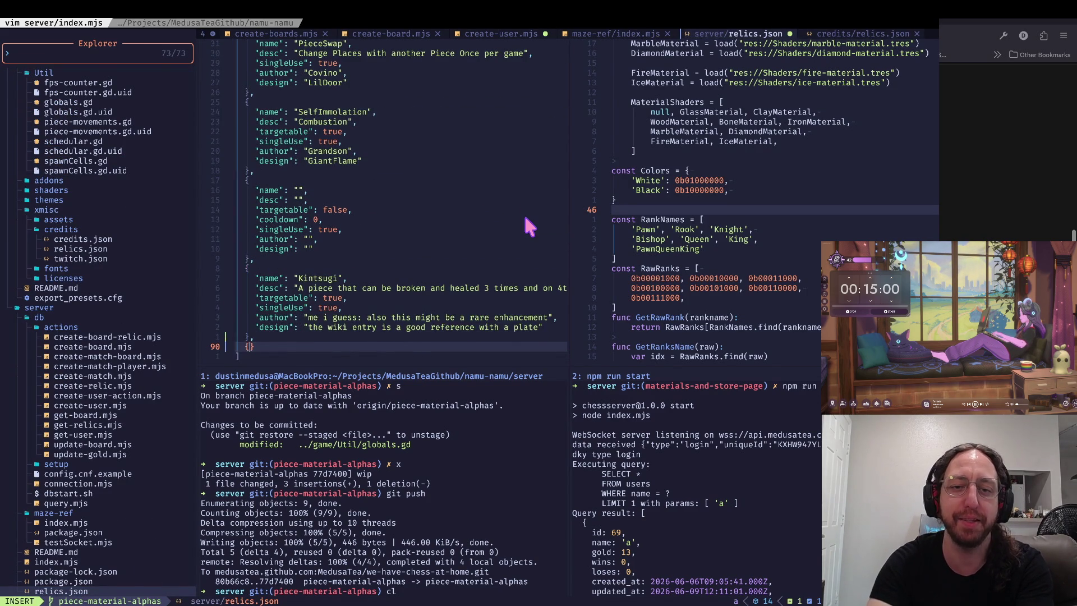
type("{")
key("Return")
key("Escape")
type("kji")
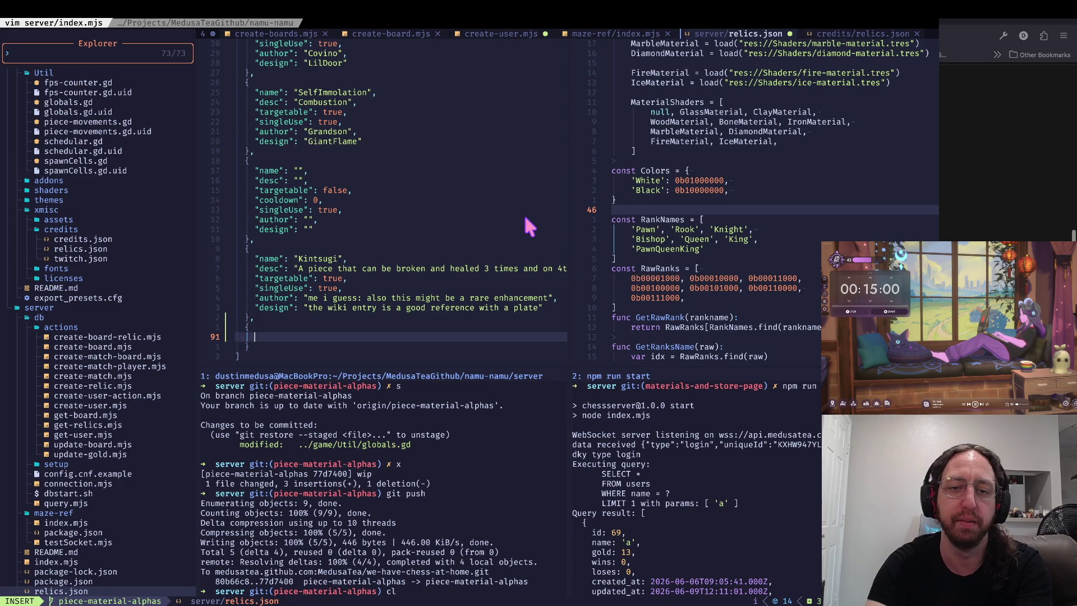
type("name")
key("BackSpace")
key("BackSpace")
key("BackSpace")
type("\"")
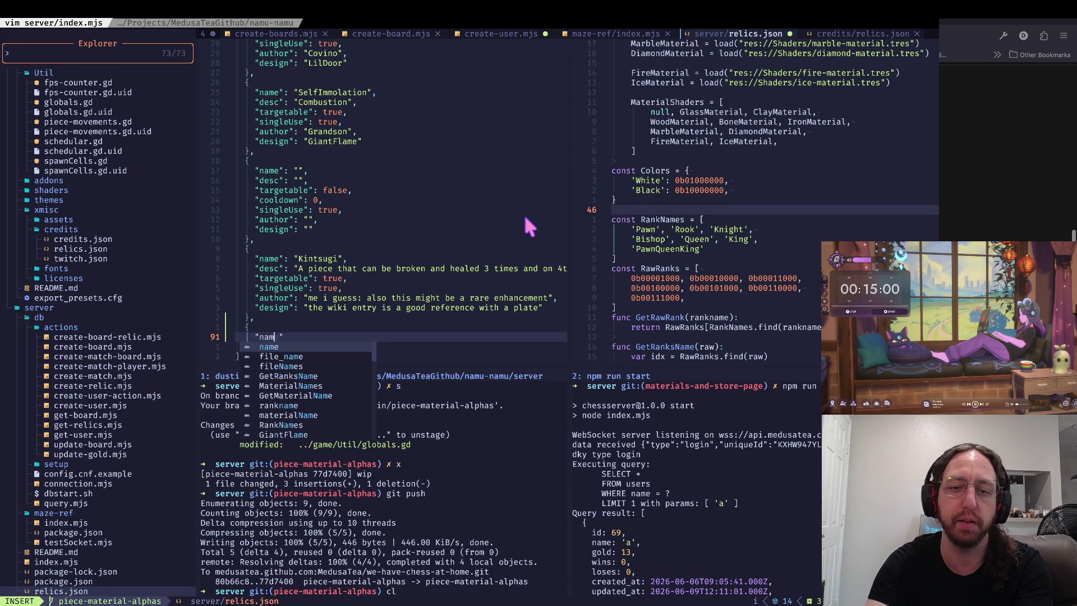
type("name\": \"Fusion\"")
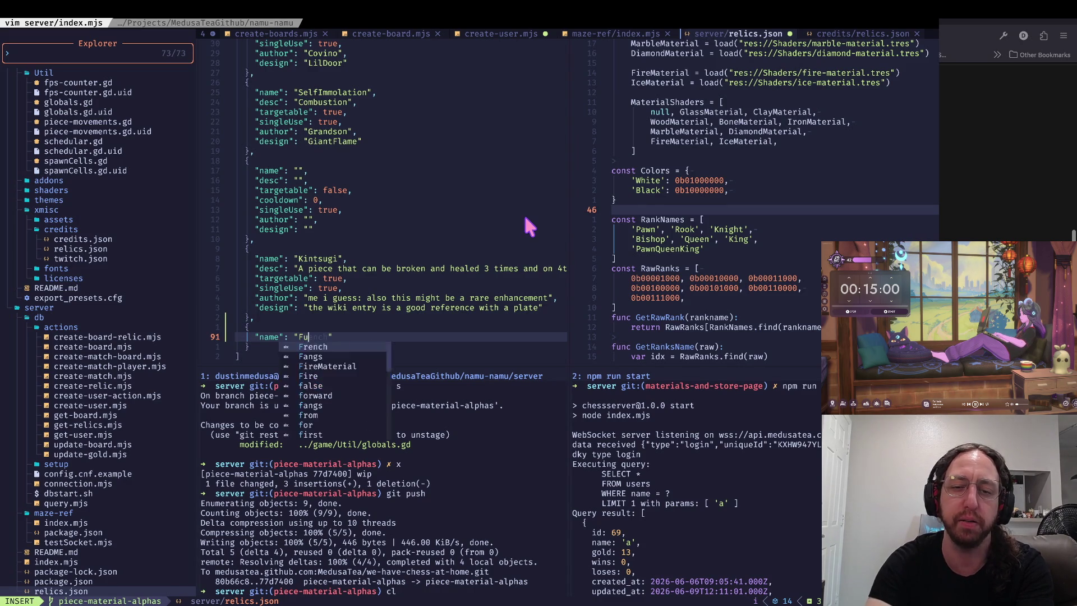
type(",")
key("Return")
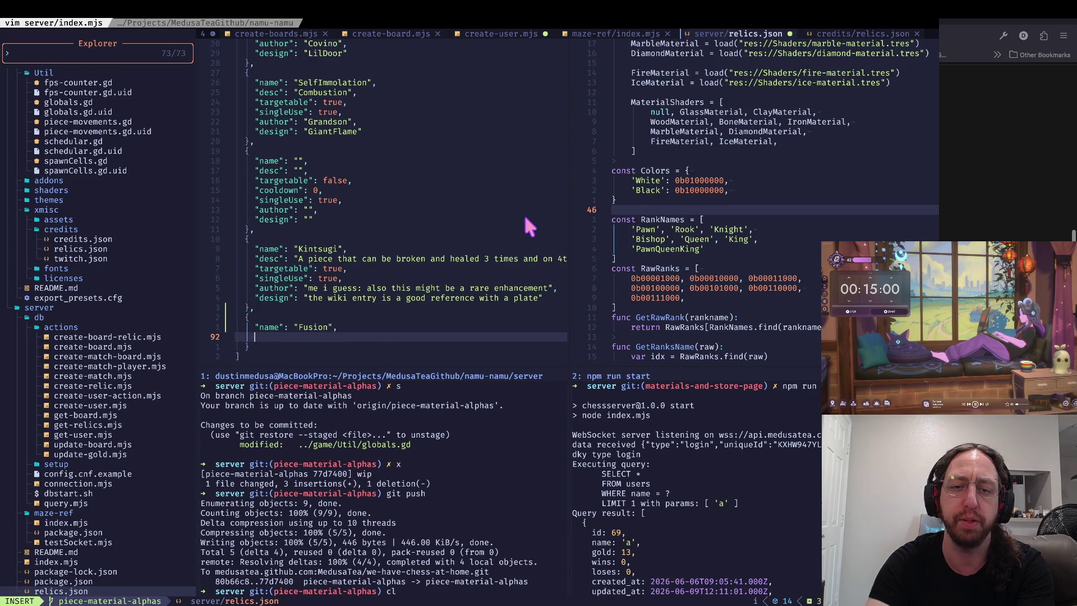
type("\"desc\", ")
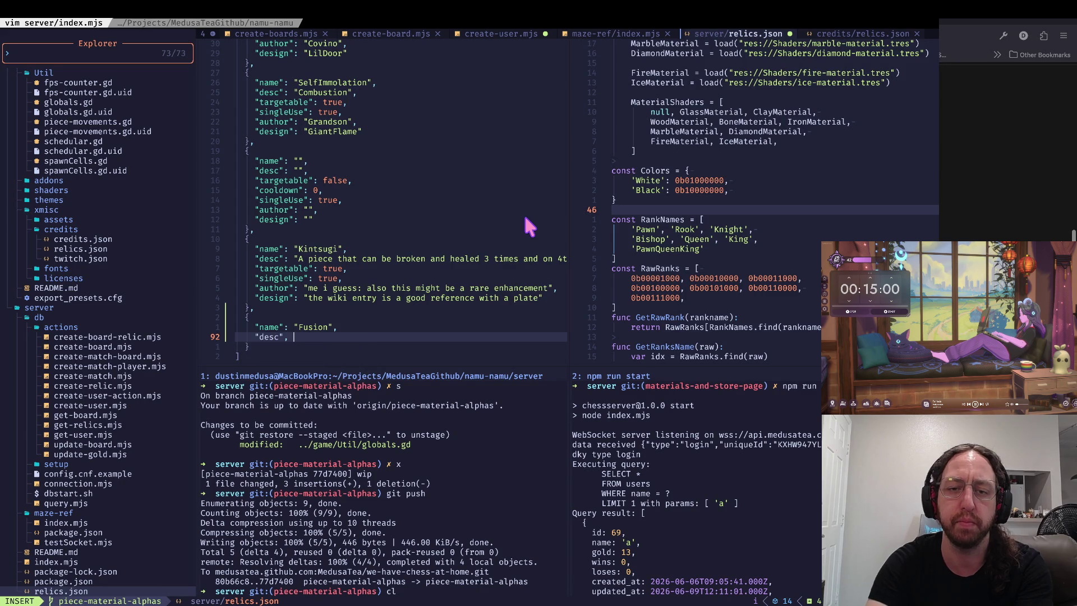
type("Combine two ")
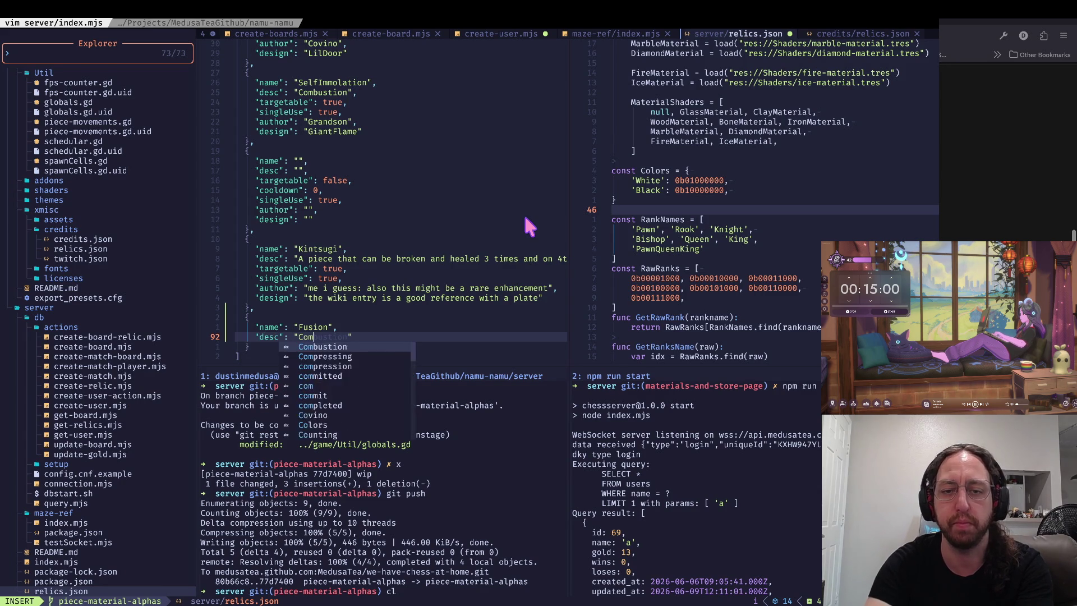
type("pieces into 1")
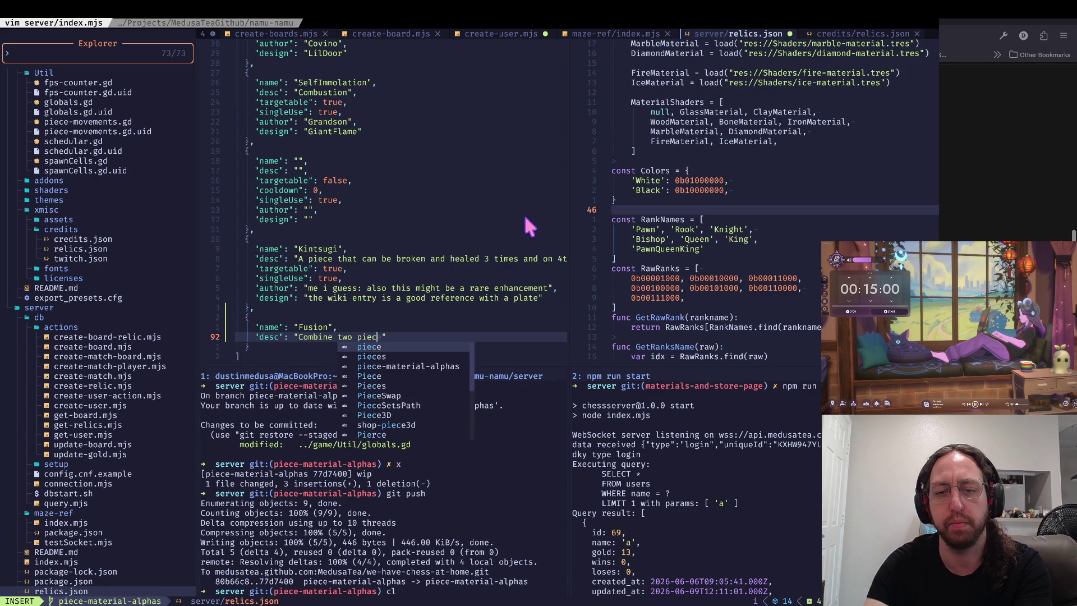
type("\",")
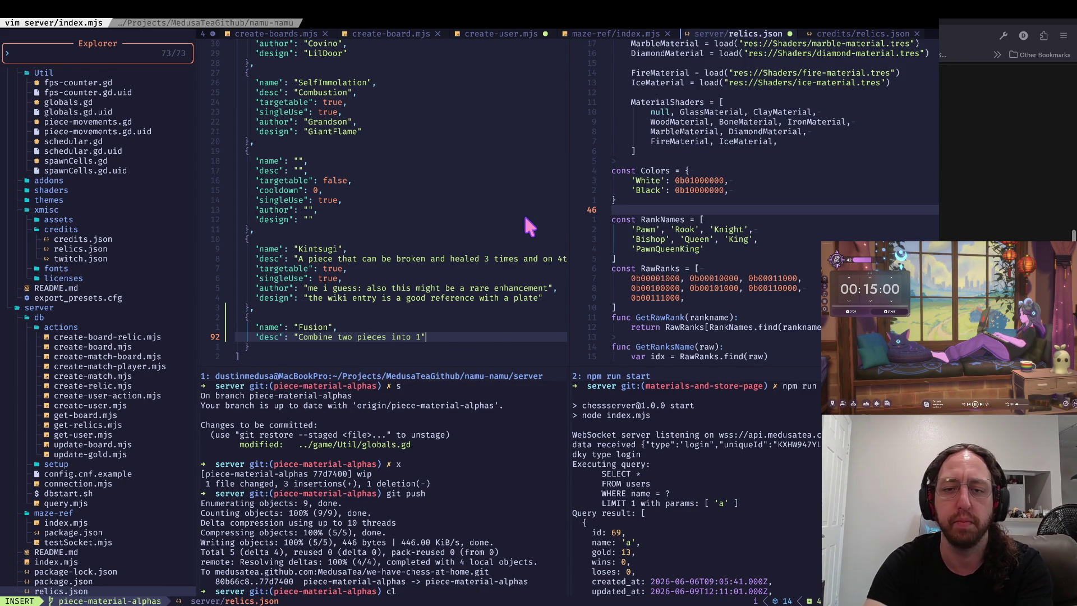
key("Return")
type("targetable\": ")
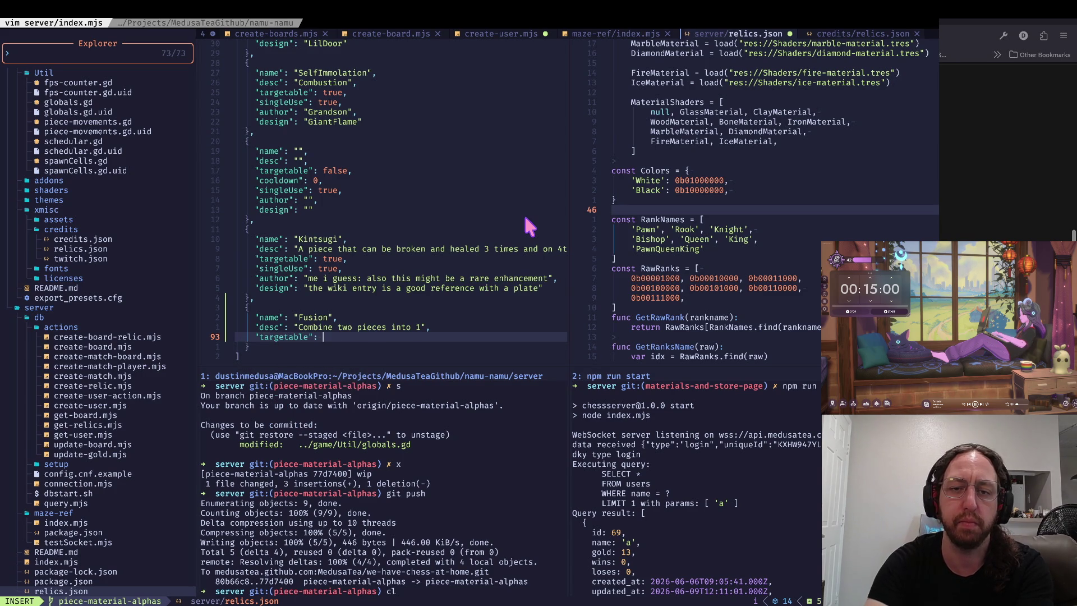
type("true,")
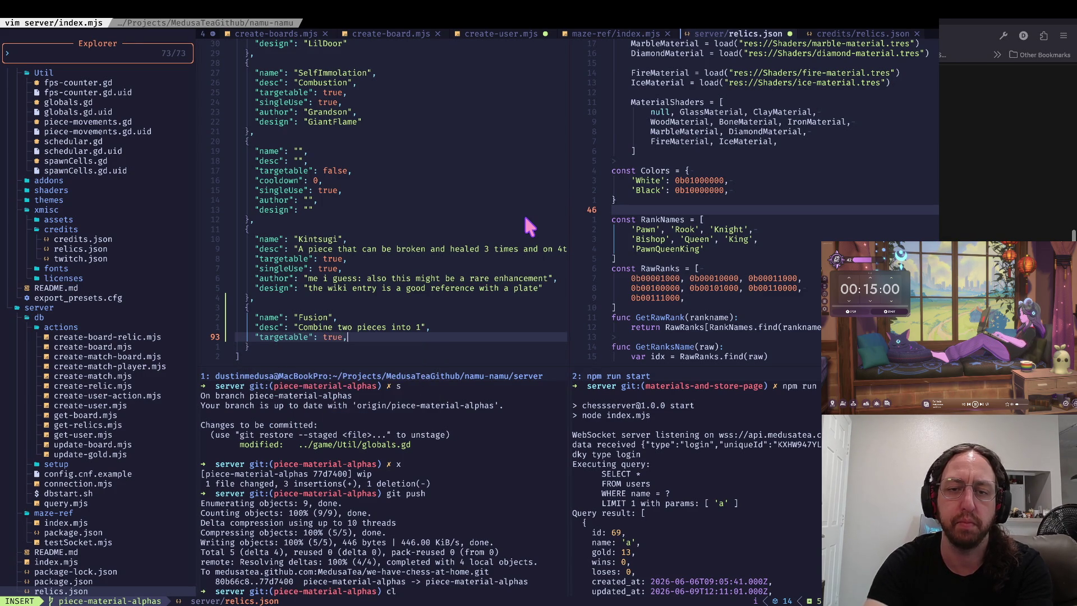
- Add the authors' names and design 'Fusion dance or some energy spiral thing'
key("Return")
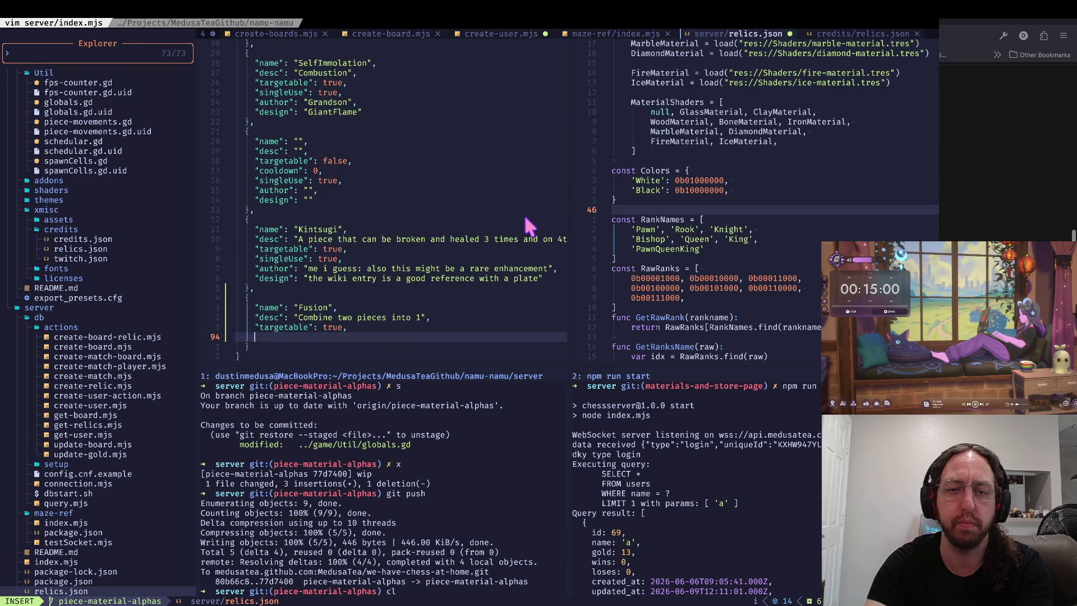
type("\"author\":")
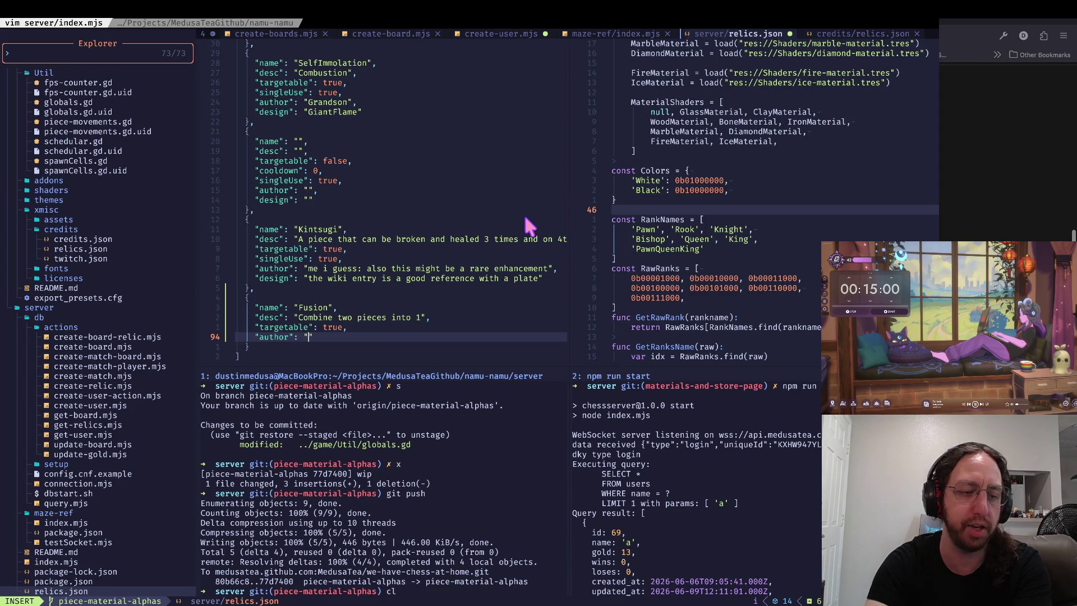
type("Kani ")
type("and JD")
type("DoesDe")
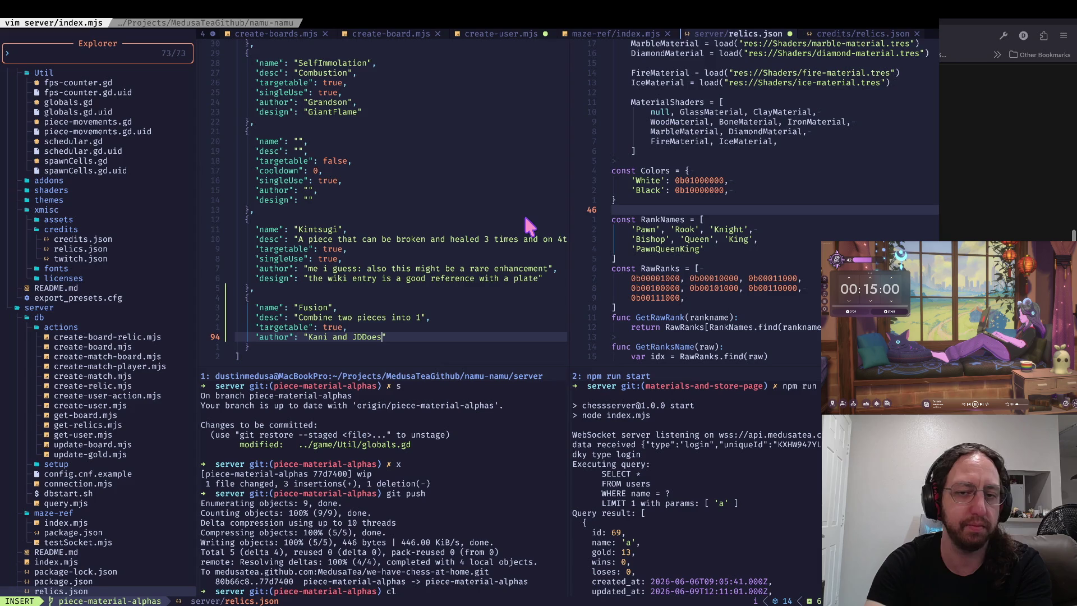
type("v")
key("Escape")
type("i_dev")
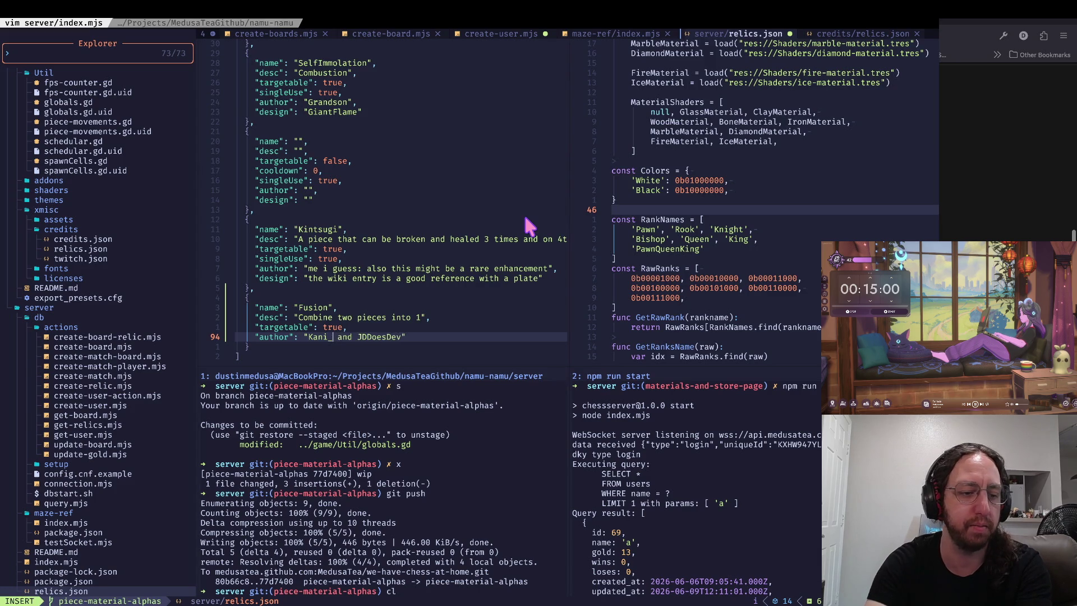
key("Escape")
key("asciicircum")
key("r")
key("k")
key("asciicircum")
type("o")
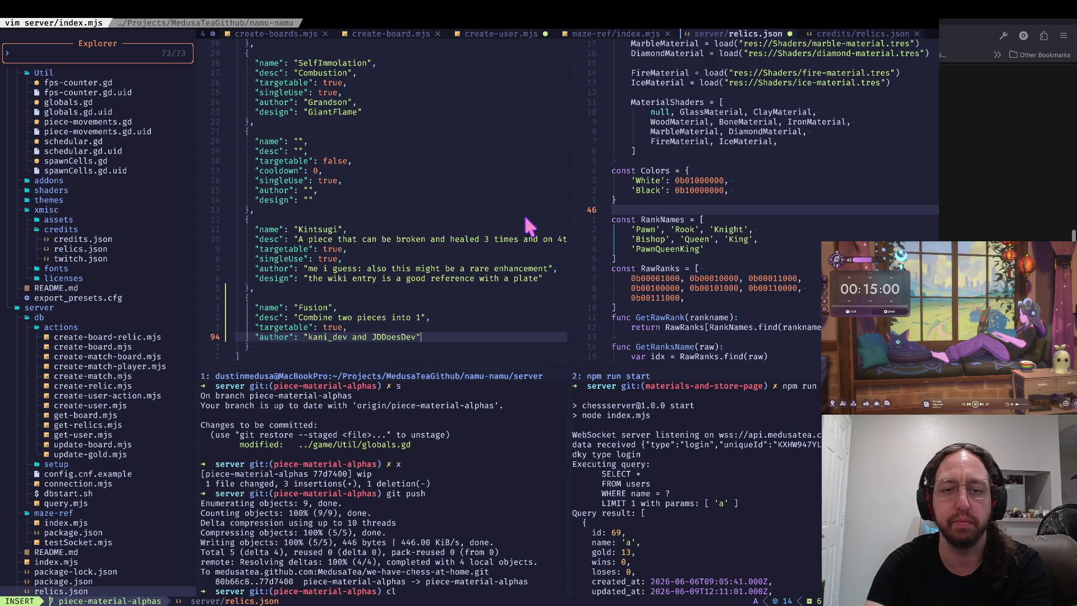
type("\"design\":")
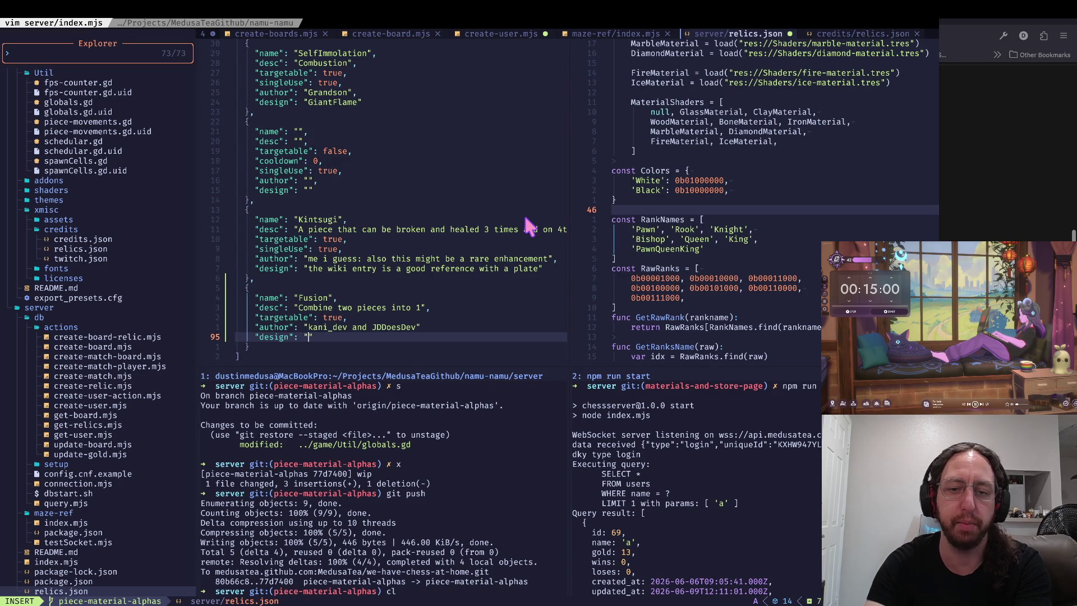
type("Fusion dance ")
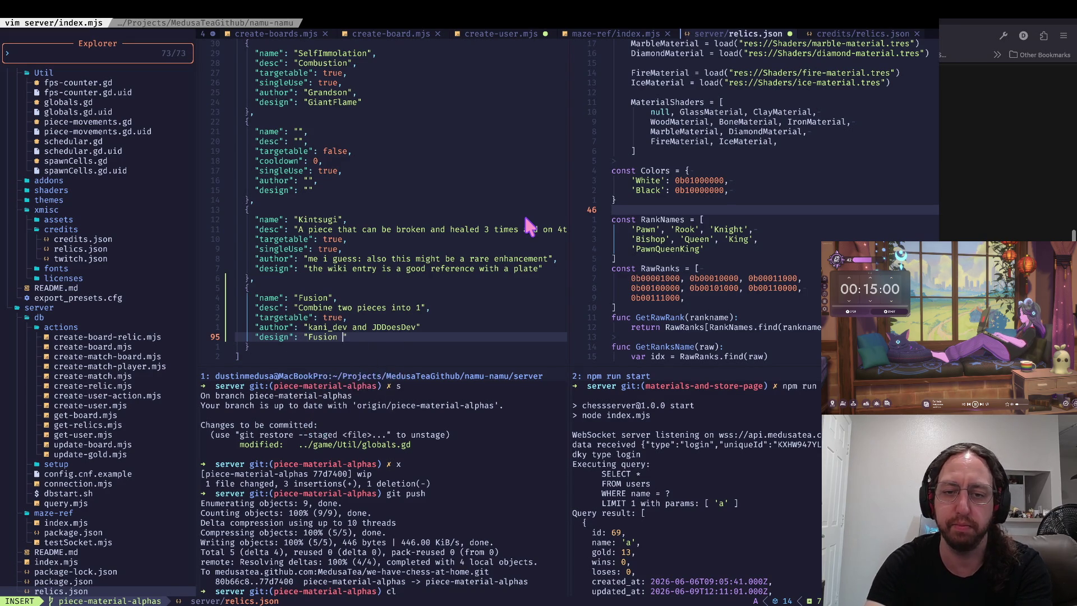
type("or some ")
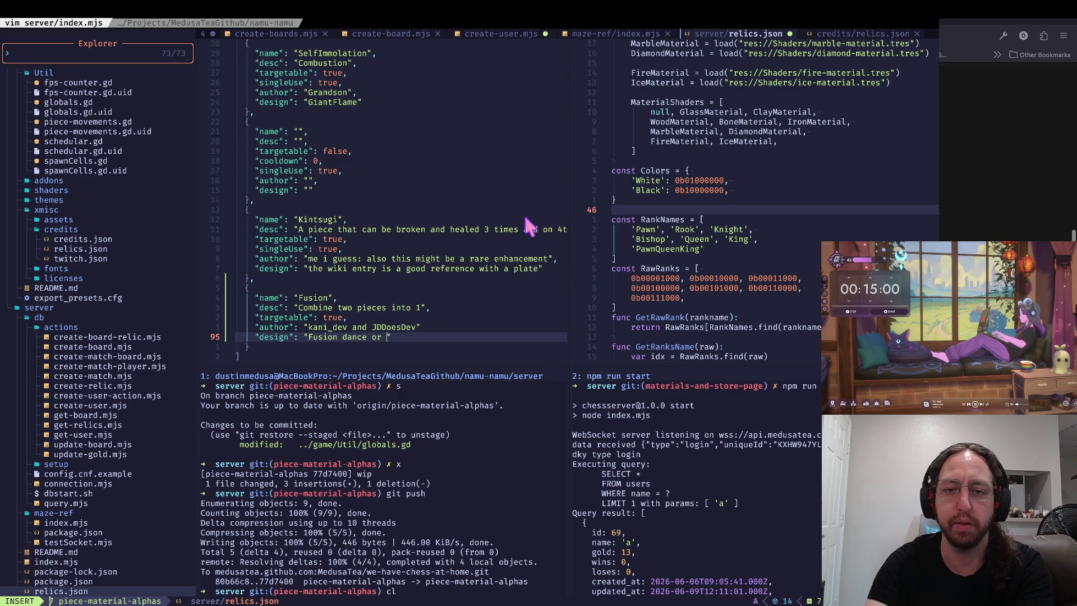
type("energy spirtal th")
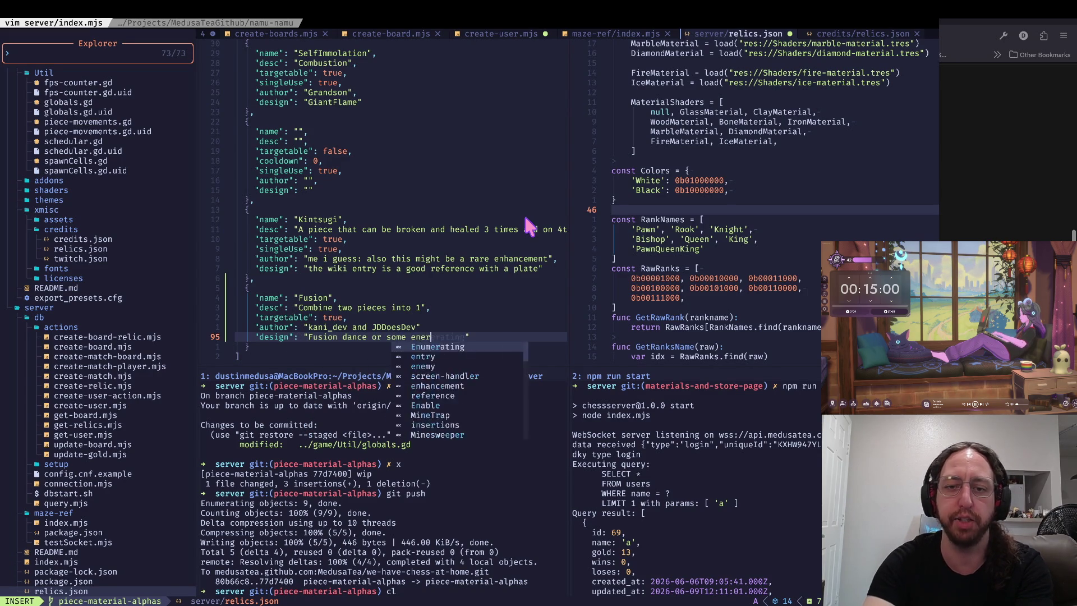
type("ing")
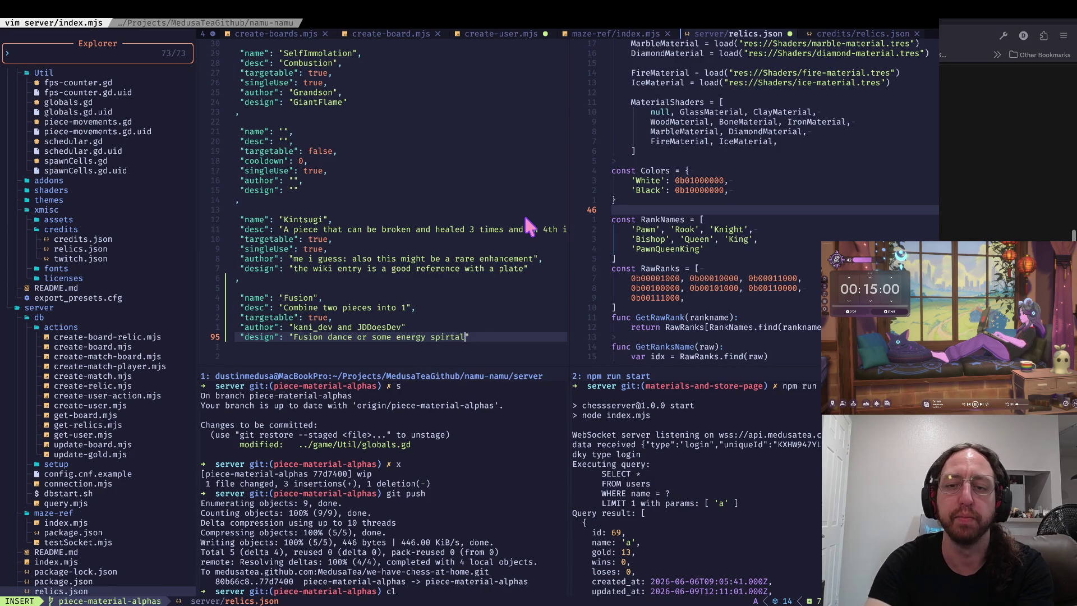
key("Escape")
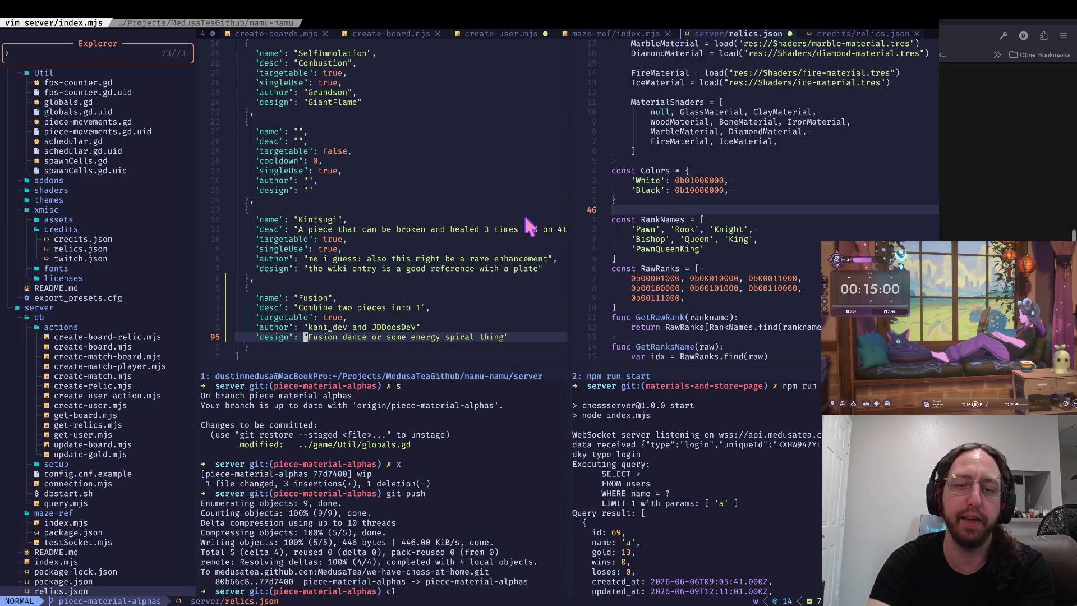
- Prefix the Fusion design value with 'Lil Statue of'
key("b")
key("b")
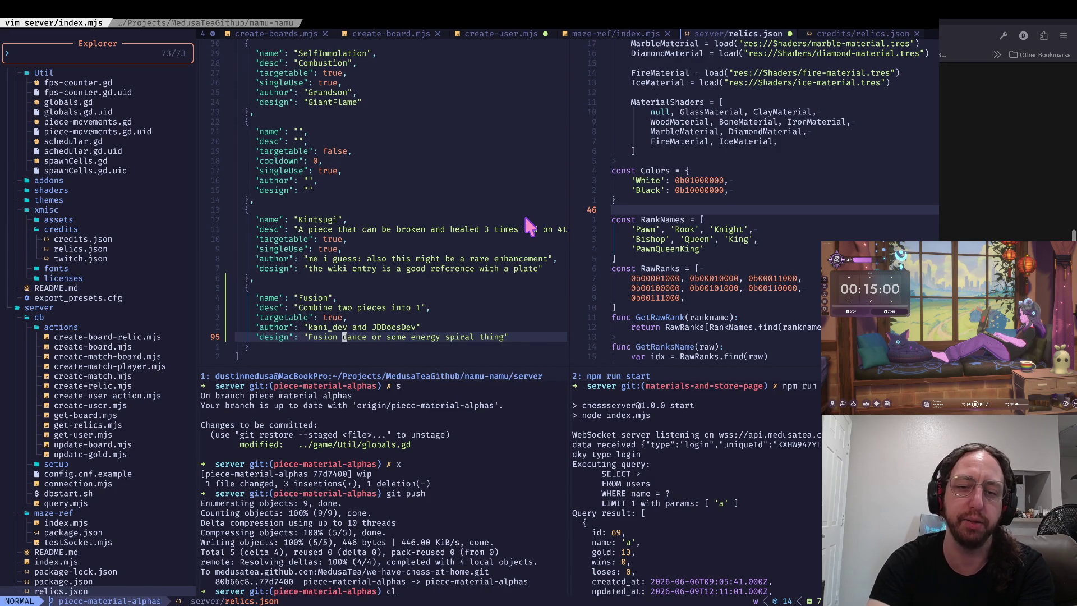
type("ign\": \"Status")
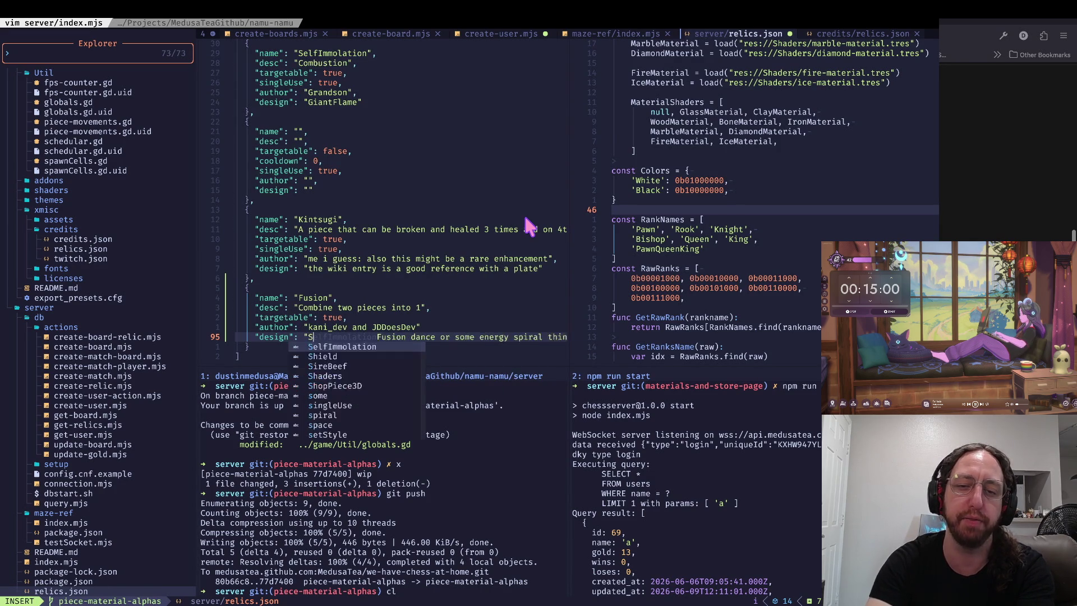
key("BackSpace")
key("BackSpace")
type("e of")
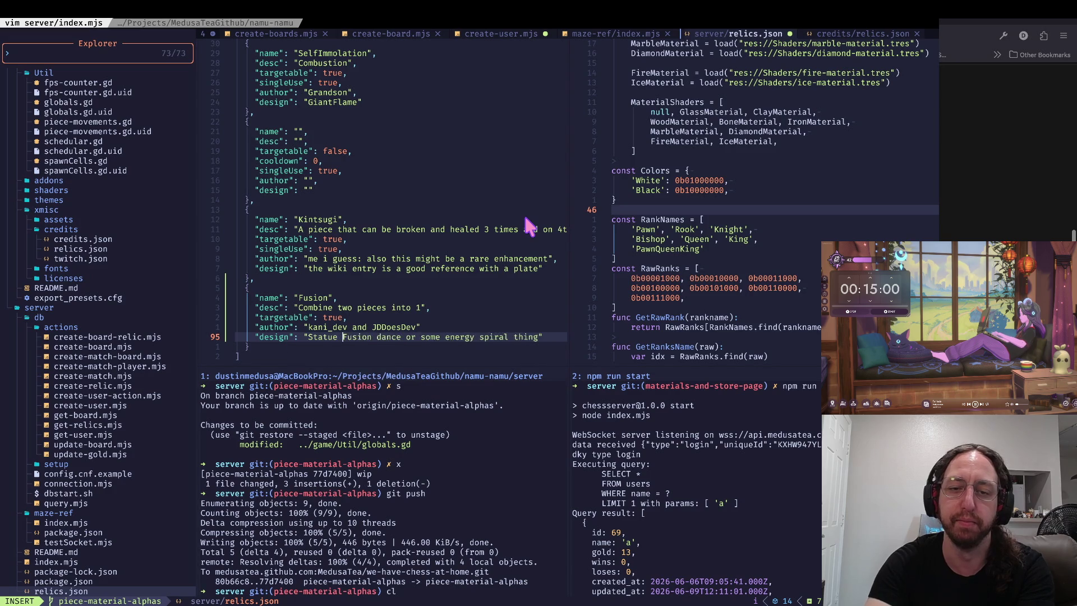
key("Escape")
key("b")
key("b")
type("iLil")
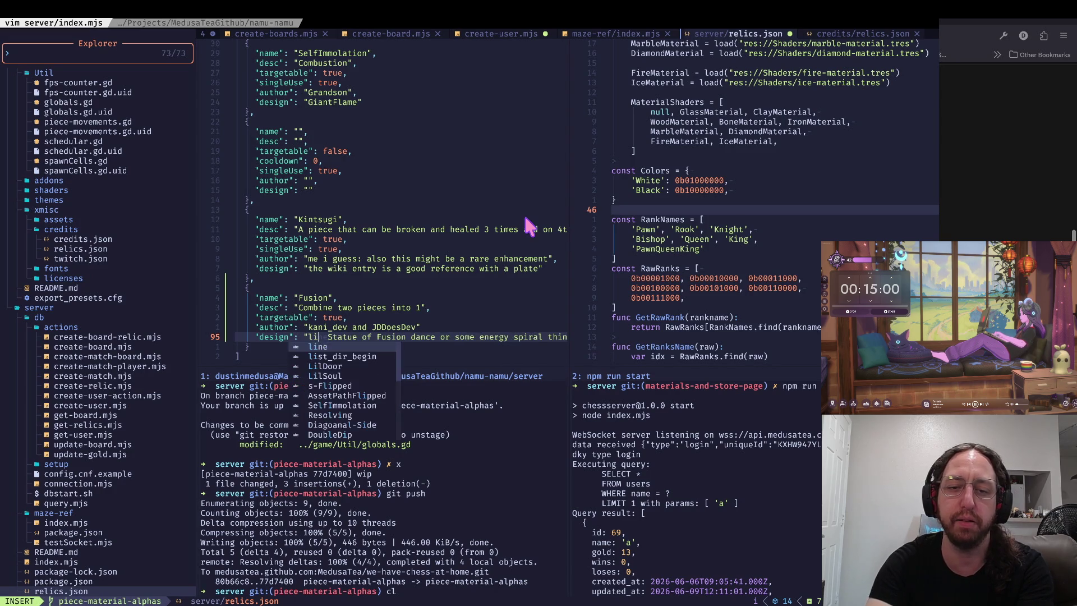
key("Escape")
key("w")
key("w")
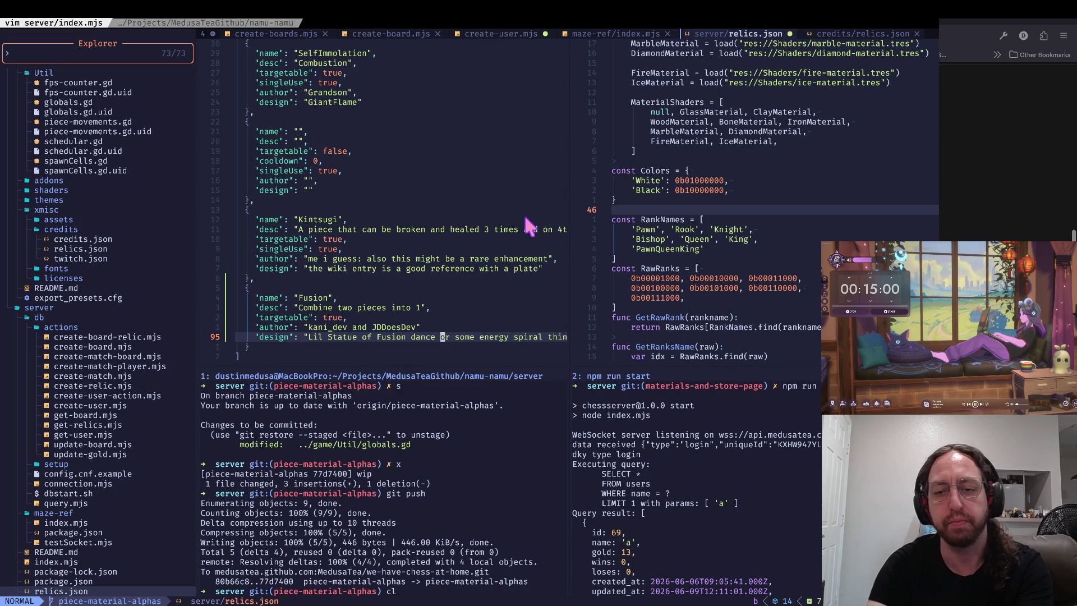
- Save relics.json and scroll up through the earlier relics
key("ctrl+s")
key("k")
key("k")
key("k")
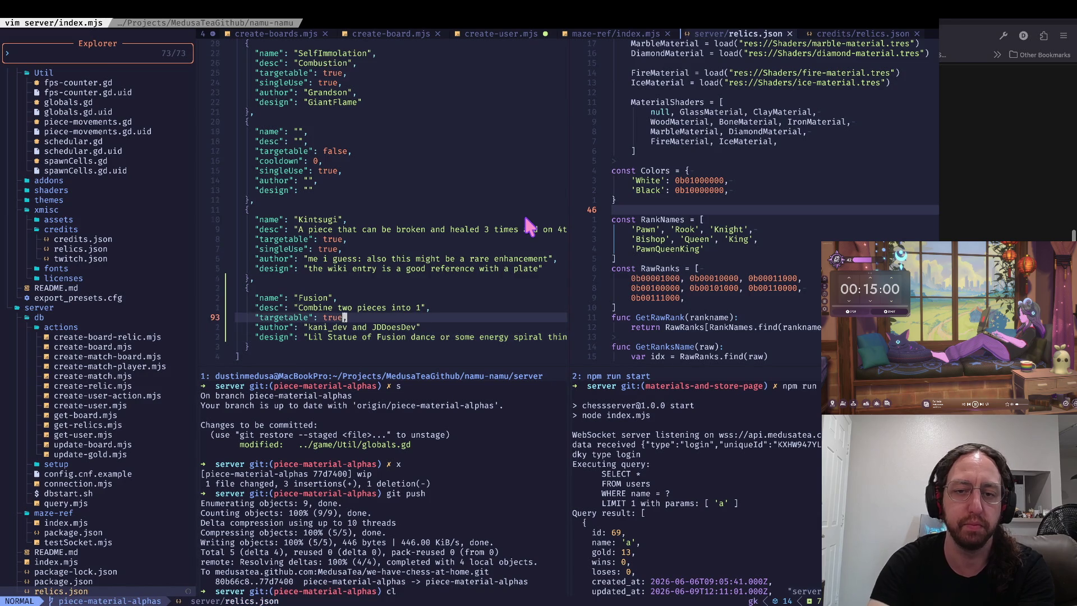
key("k")
key("k")
key("k")
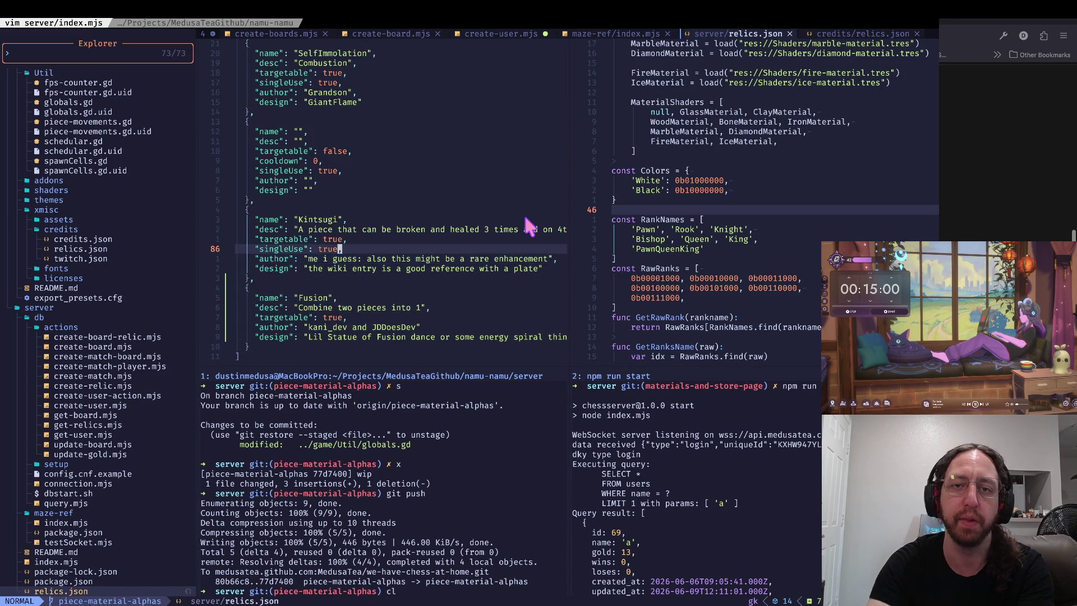
key("ctrl+u")
key("ctrl+u")
key("ctrl+u")
key("ctrl+d")
key("ctrl+d")
key("ctrl+d")
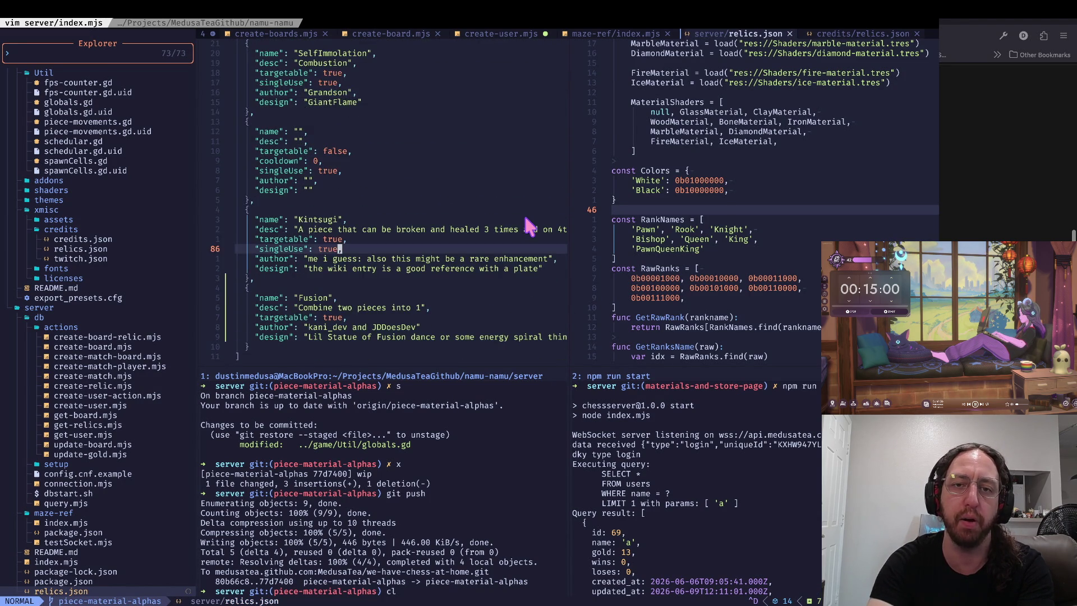
key("ctrl+u")
key("k")
key("k")
key("k")
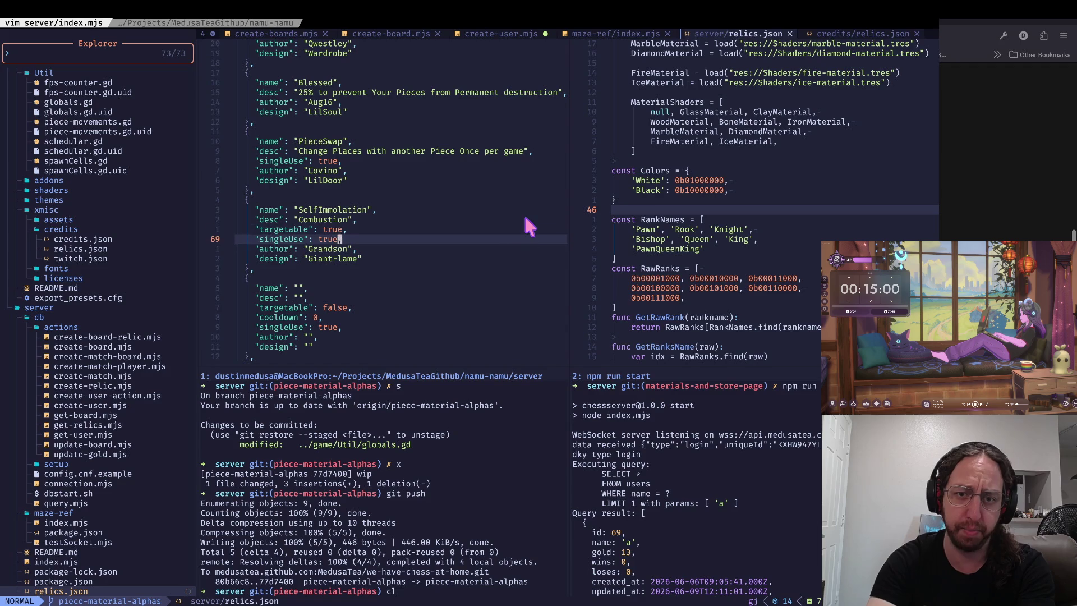
key("b")
key("b")
key("k")
key("k")
key("j")
key("j")
key("ctrl+u")
key("ctrl+u")
key("ctrl+u")
key("ctrl+u")
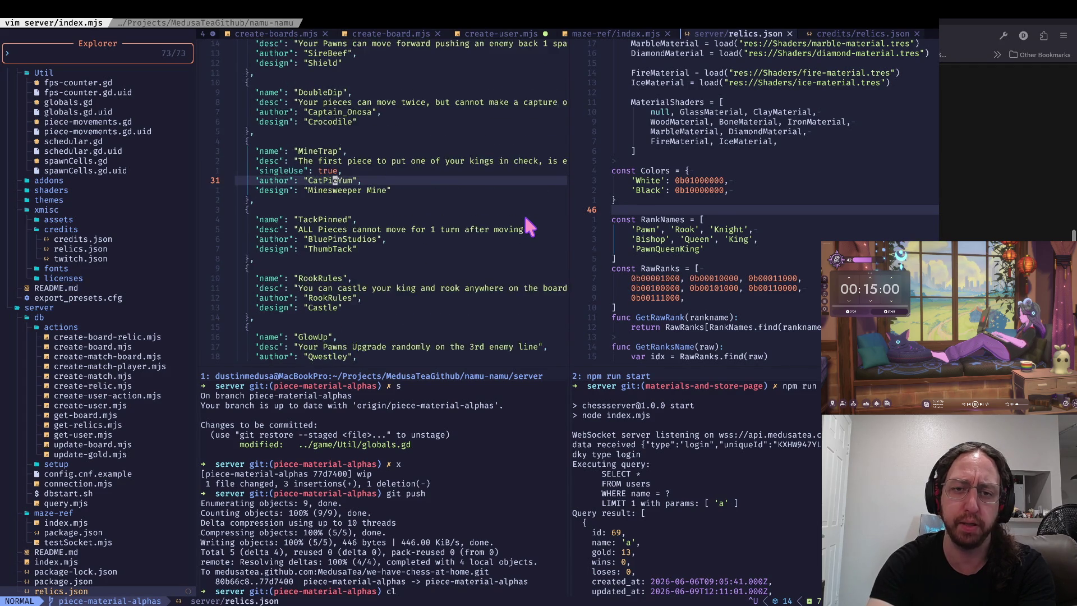
key("ctrl+d")
key("ctrl+d")
key("ctrl+d")
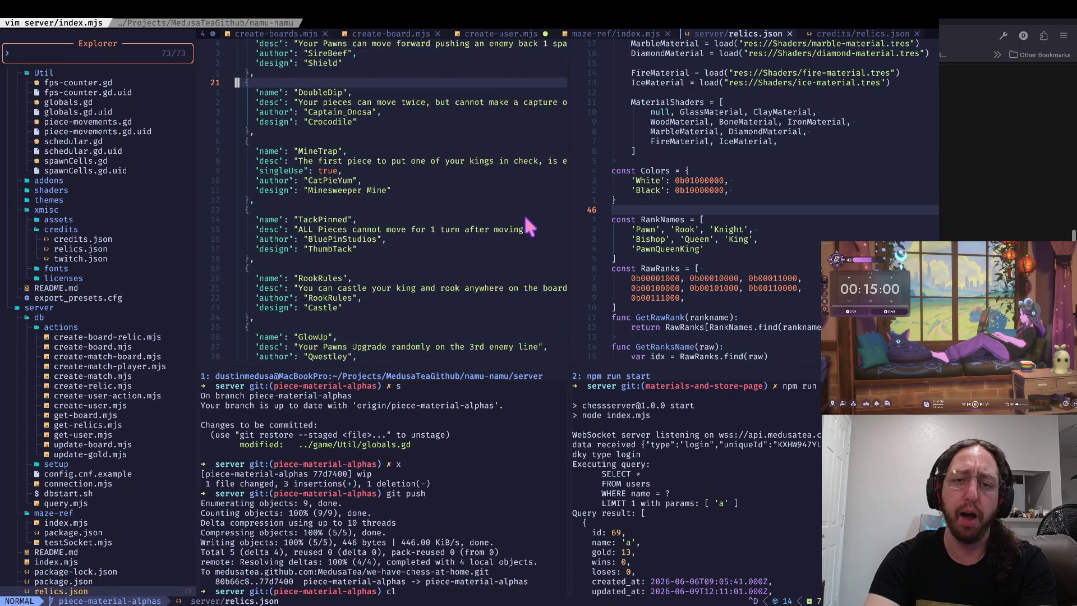
key("ctrl+u")
key("ctrl+u")
key("ctrl+u")
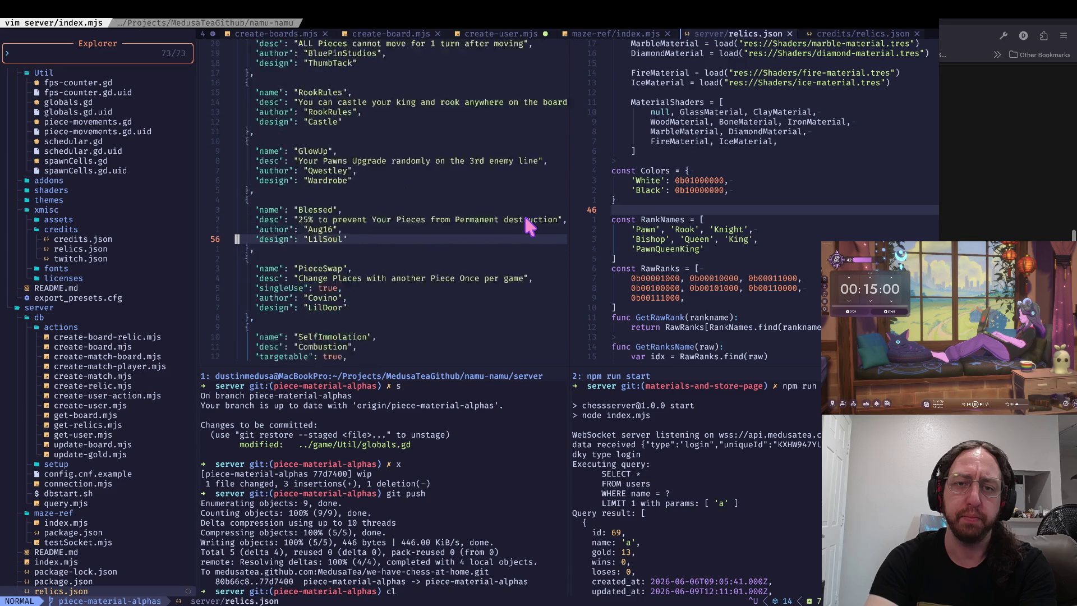
key("k")
key("k")
key("k")
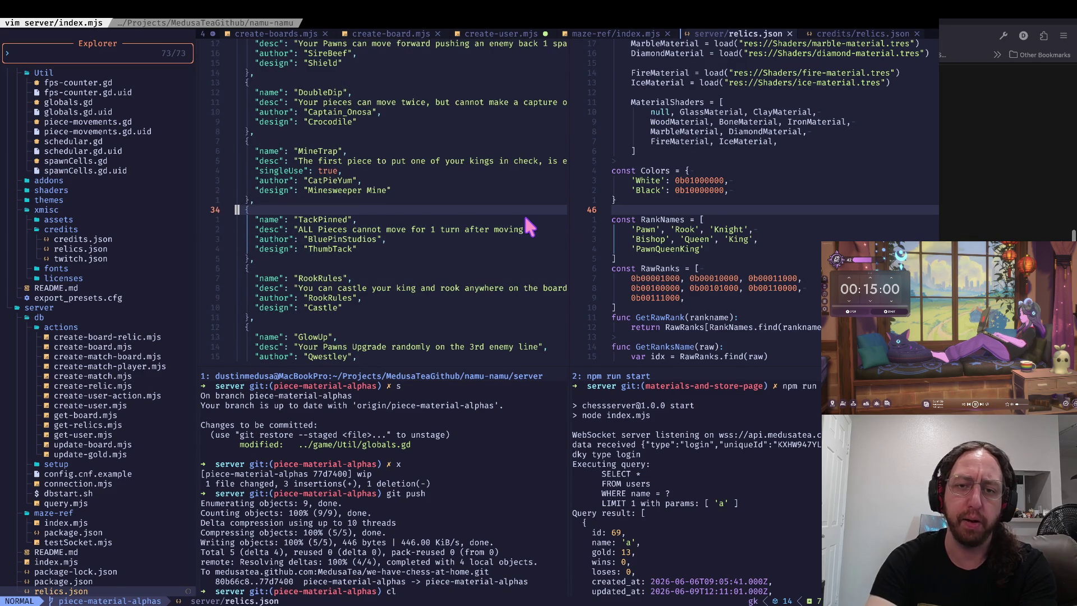
key("w")
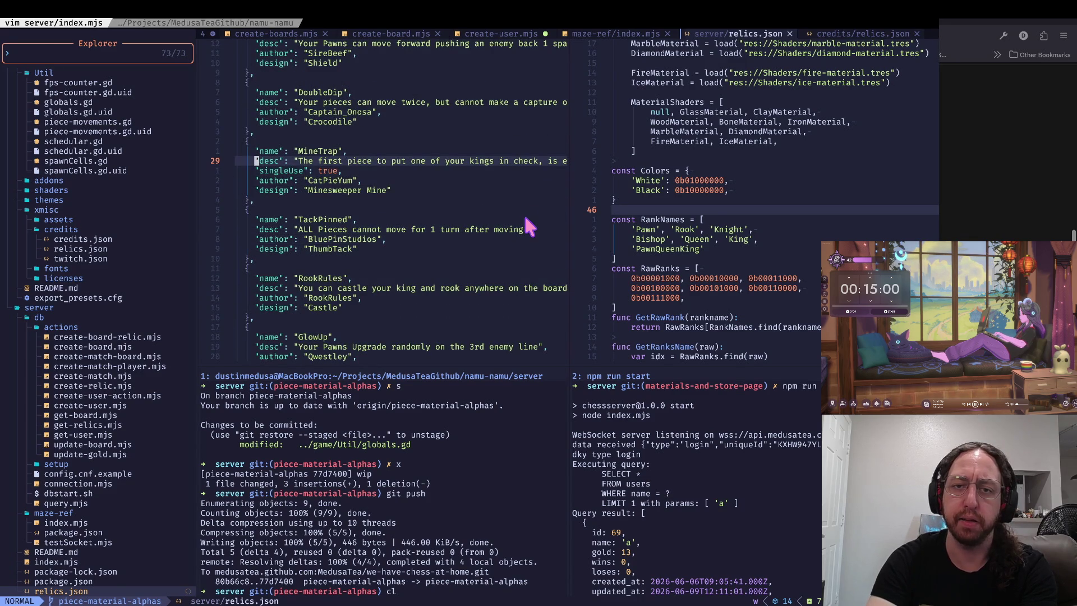
key("ctrl+u")
key("j")
key("j")
key("k")
key("j")
key("j")
key("G")
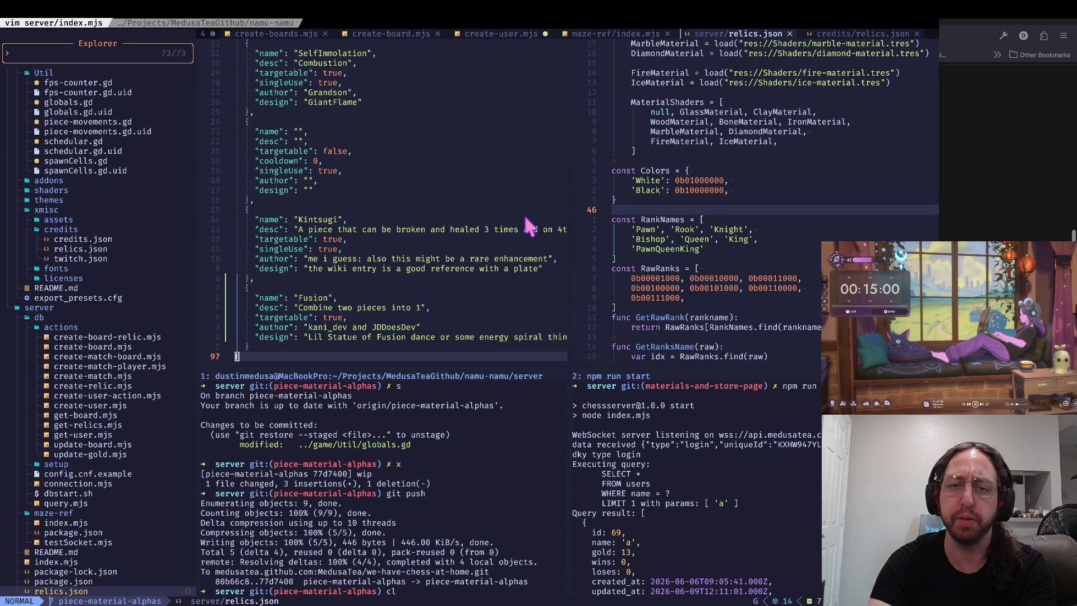
key("k")
key("k")
key("k")
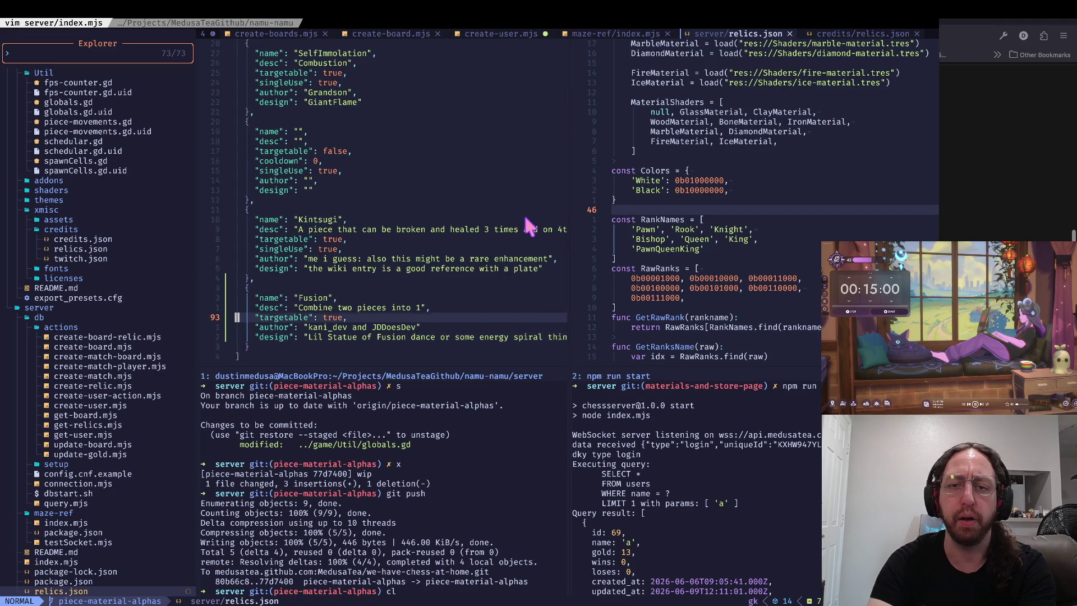
key("ctrl+u")
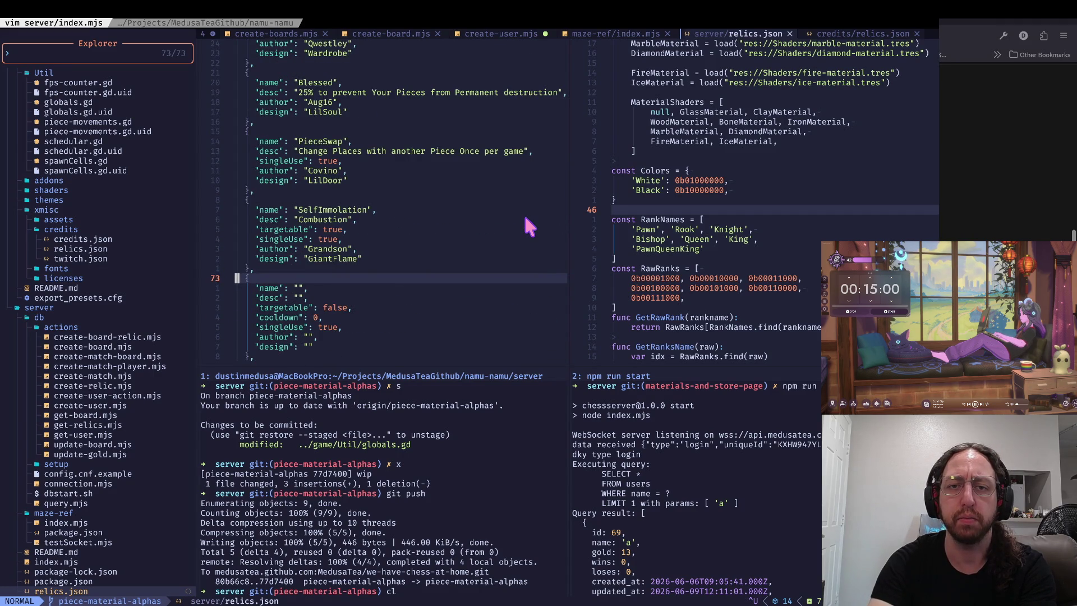
key("ctrl+u")
key("ctrl+u")
key("1")
key("9")
key("k")
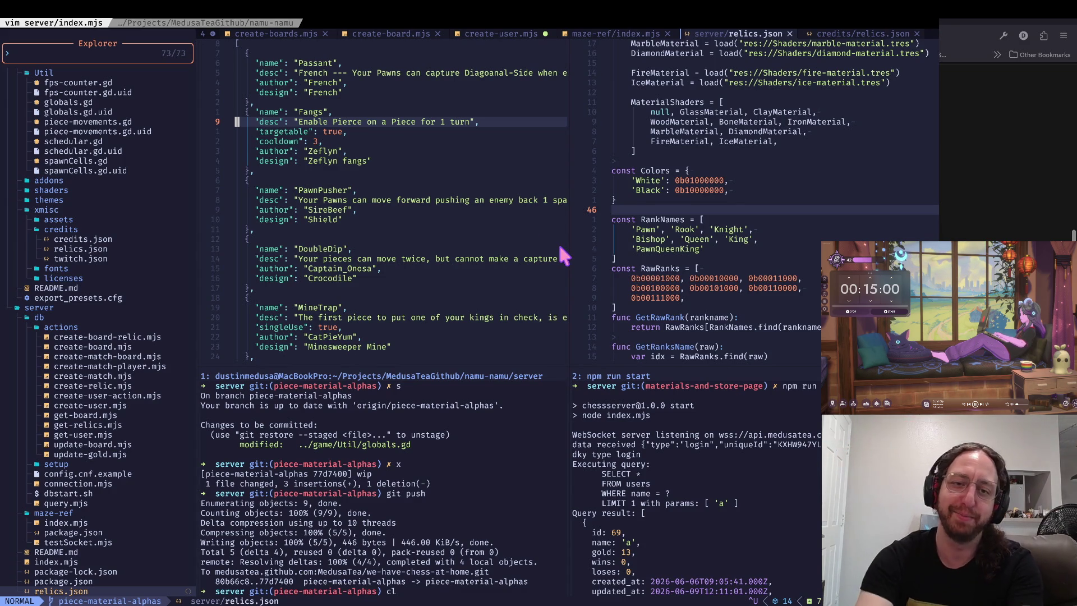
key("j")
key("j")
key("j")
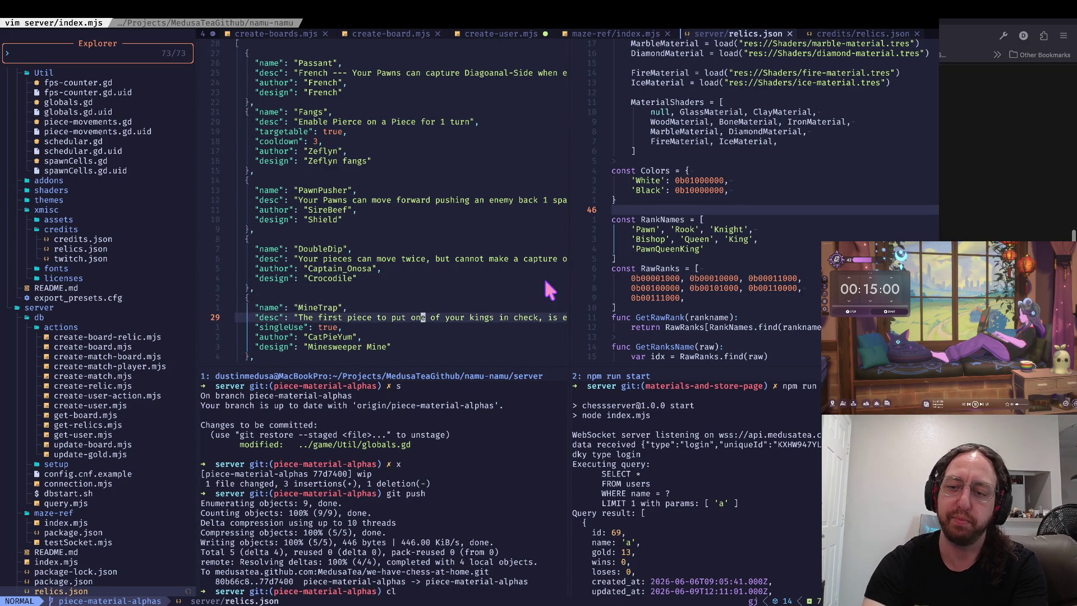
key("j")
key("j")
key("j")
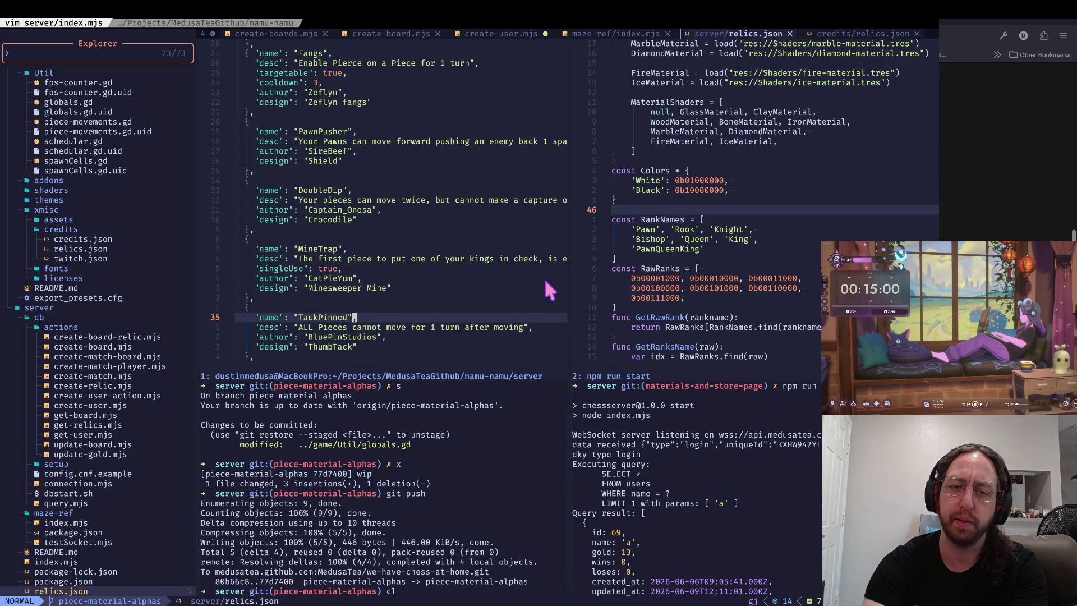
key("j")
key("w")
key("w")
key("w")
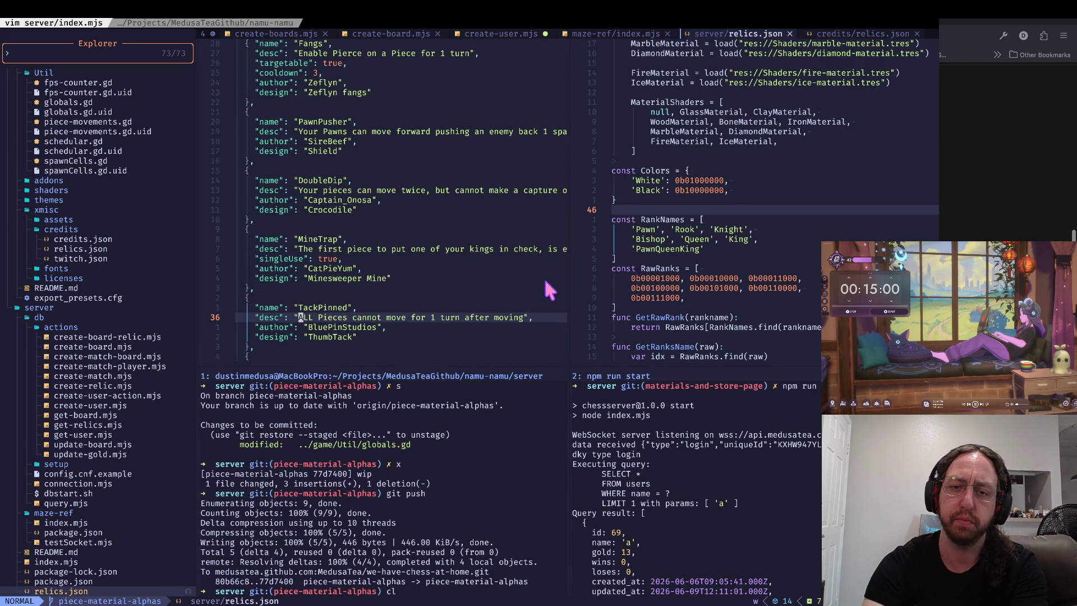
key("w")
key("w")
key("w")
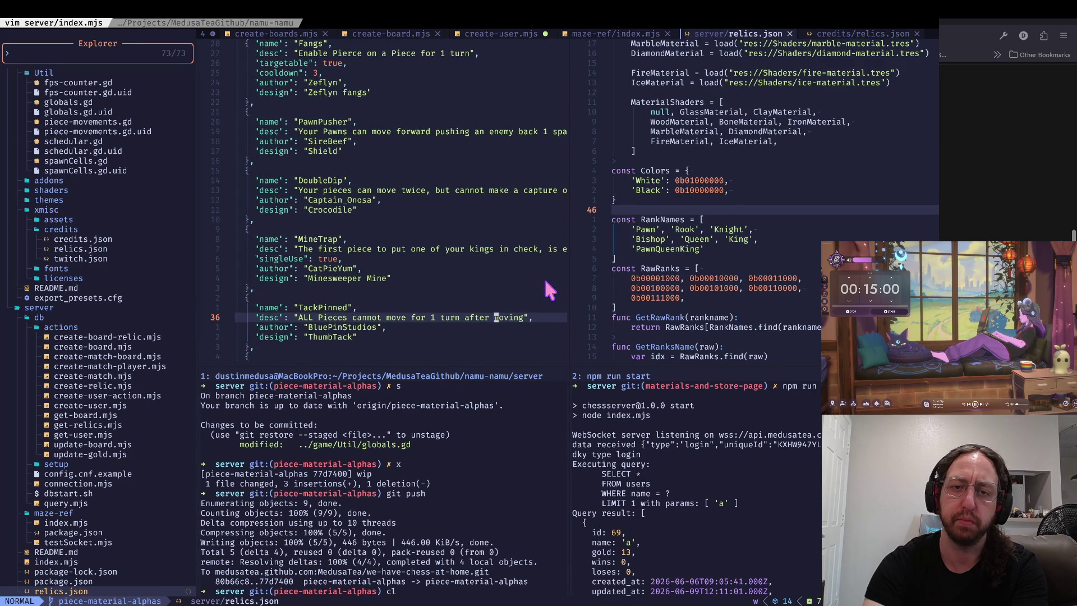
key("asciicircum")
key("w")
key("w")
key("w")
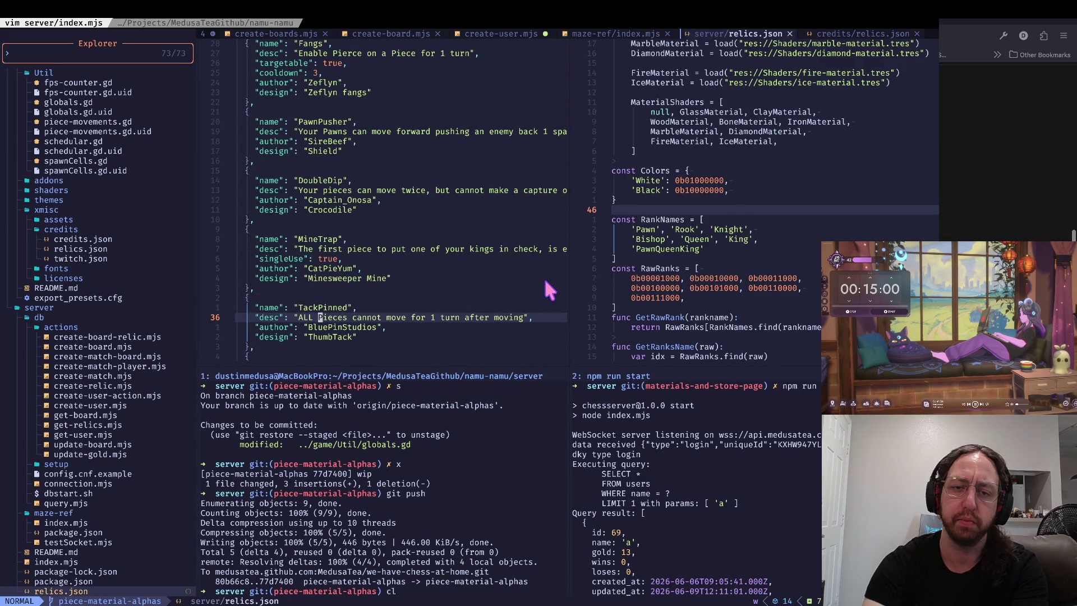
key("V")
key("y")
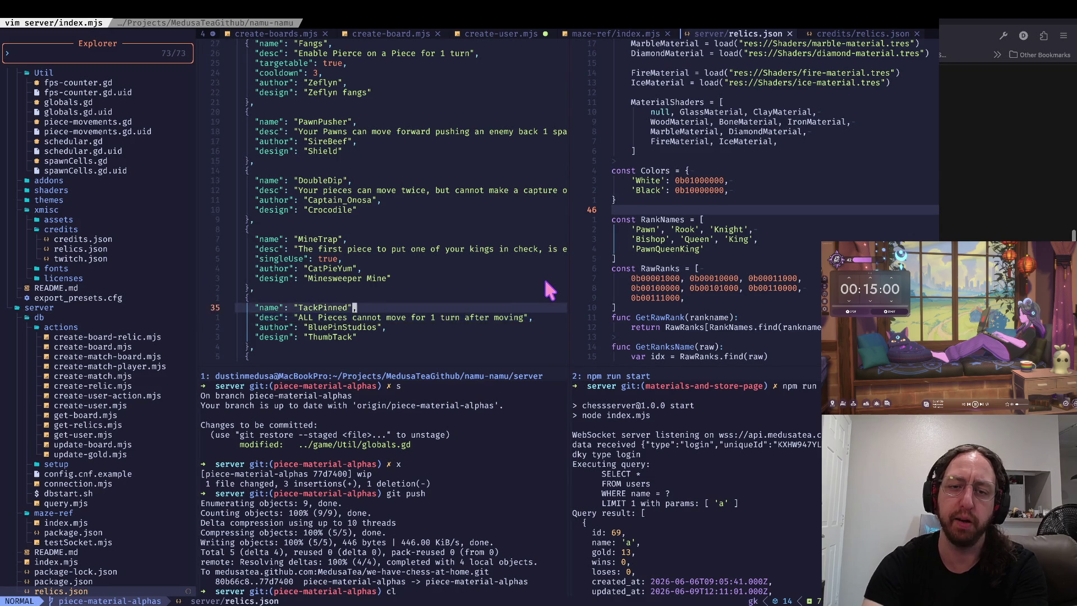
key("asciicircum")
key("w")
key("w")
key("w")
key("w")
key("w")
key("w")
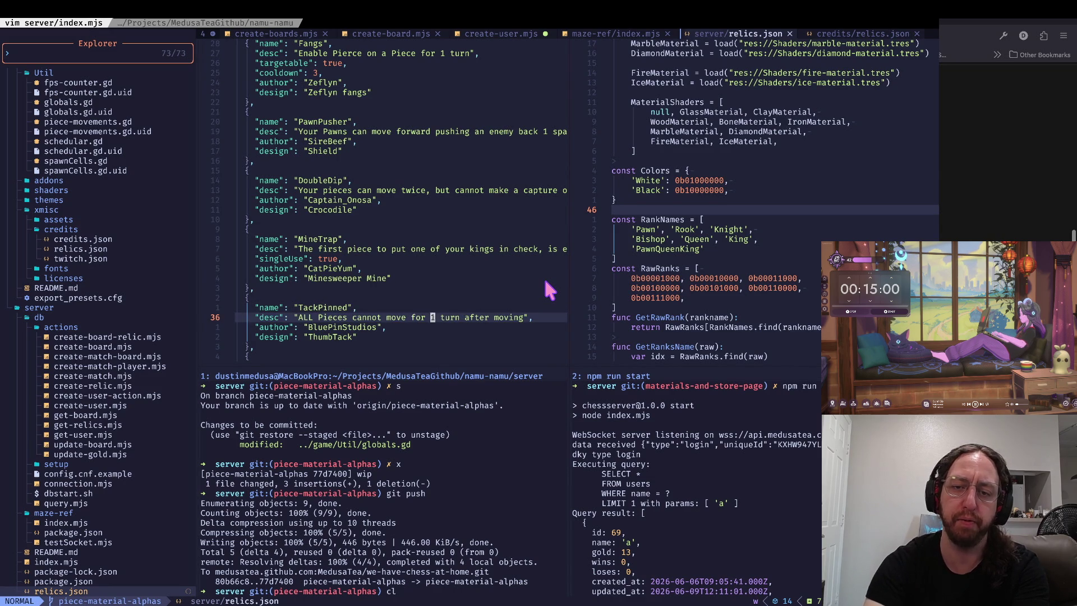
key("b")
key("b")
key("b")
key("w")
key("w")
key("w")
key("w")
key("b")
key("b")
key("b")
key("w")
key("w")
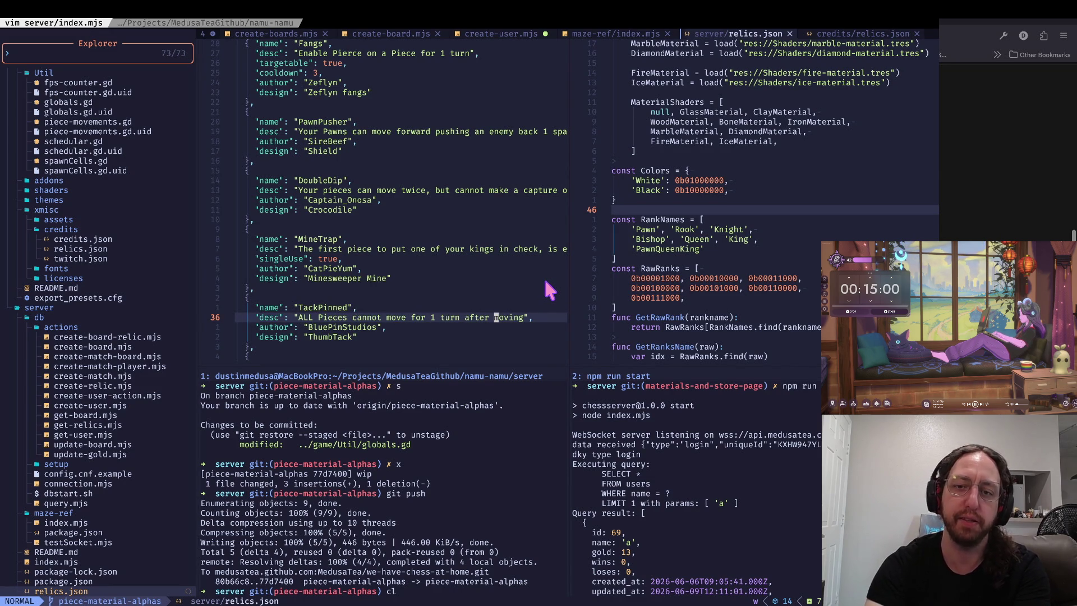
key("w")
key("b")
key("b")
key("b")
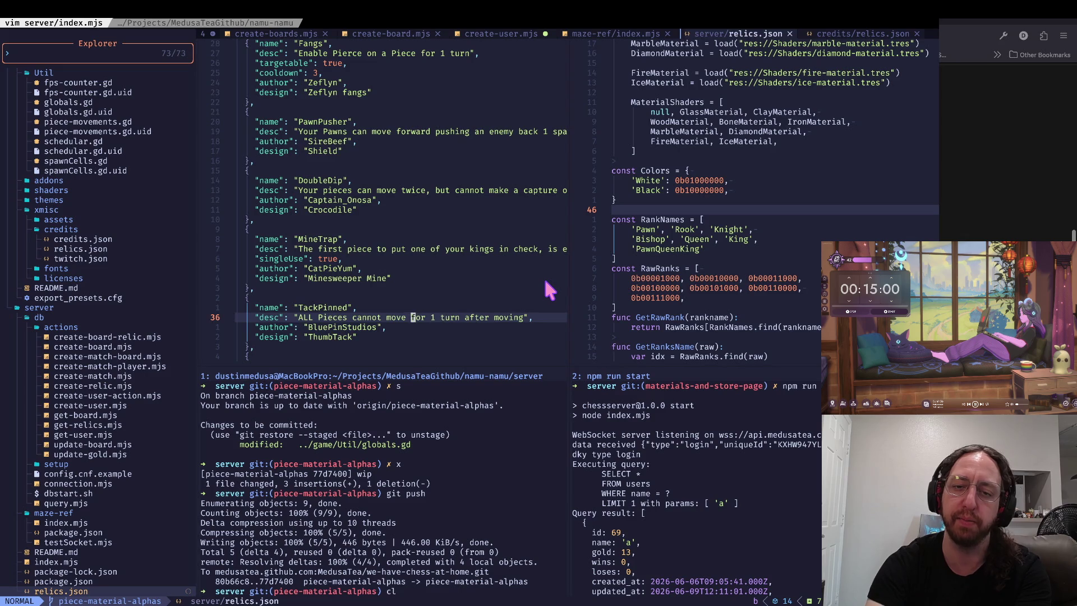
key("Escape")
key("^")
key("e")
key("w")
key("W")
key("0")
key("w")
key("w")
key("w")
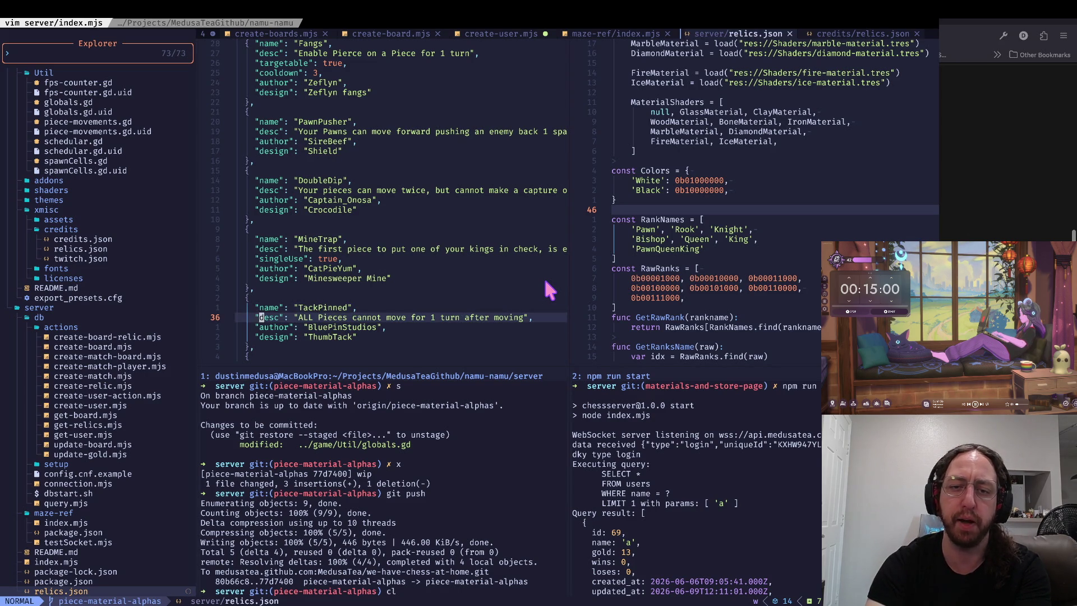
key("l")
key("j")
key("k")
key("k")
key("k")
key("ctrl+d")
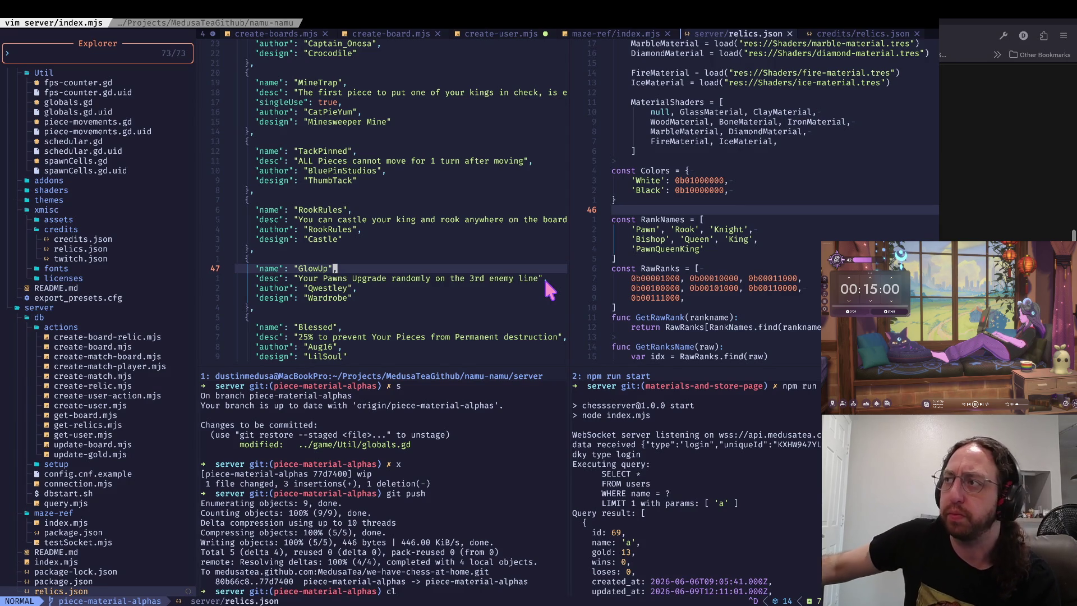
key("g")
key("j")
key("g")
key("j")
key("j")
key("j")
key("k")
key("k")
key("k")
key("0")
key("w")
key("w")
key("w")
key("w")
key("g")
key("j")
key("g")
key("j")
key("g")
key("j")
key("g")
key("j")
key("g")
key("j")
key("g")
key("j")
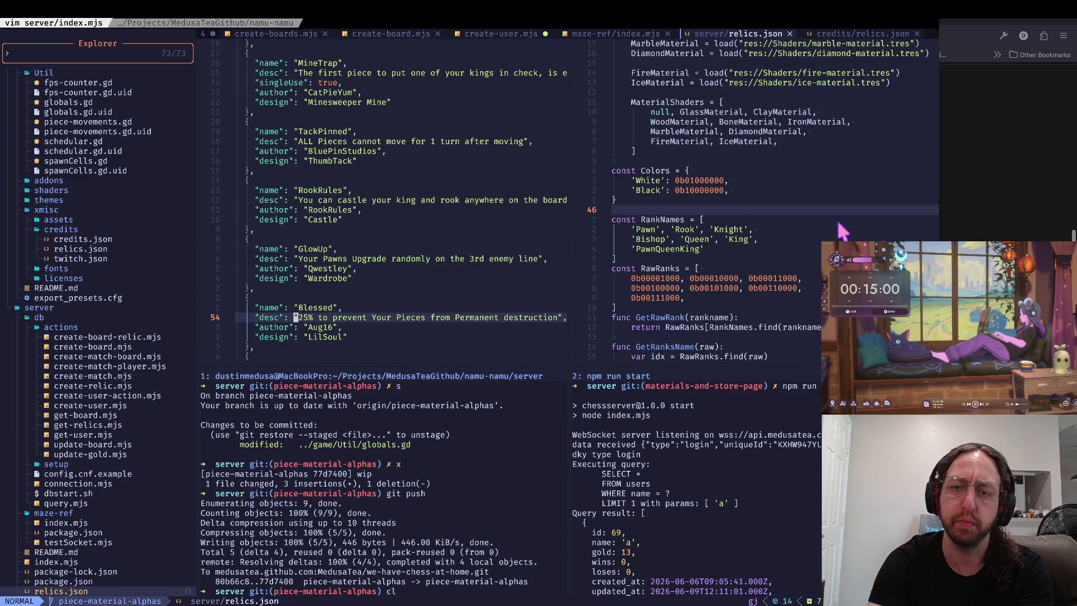
key("w")
key("w")
key("w")
key("w")
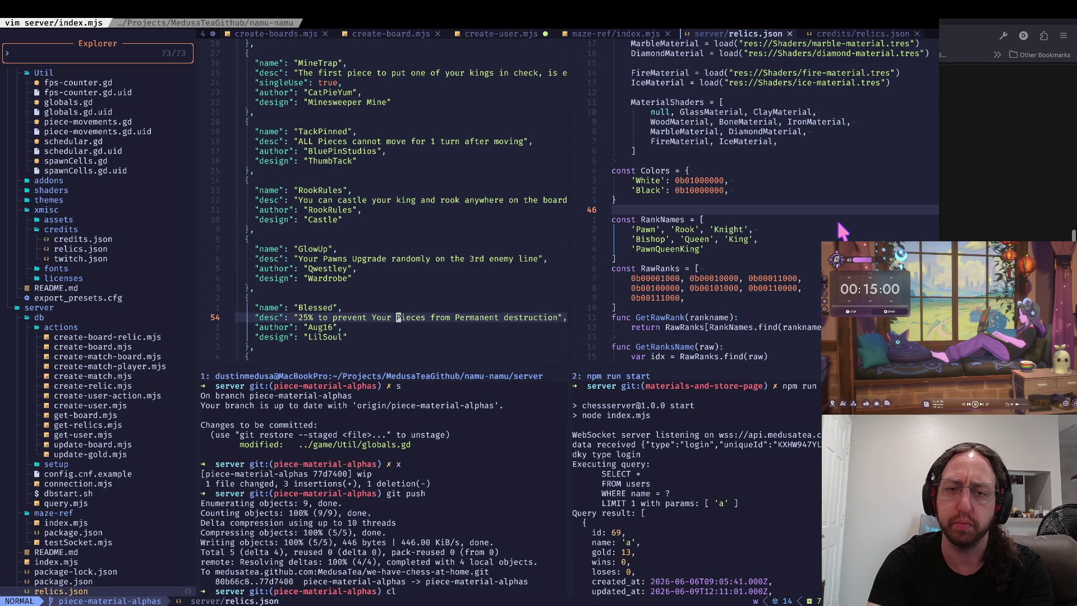
key("ctrl+d")
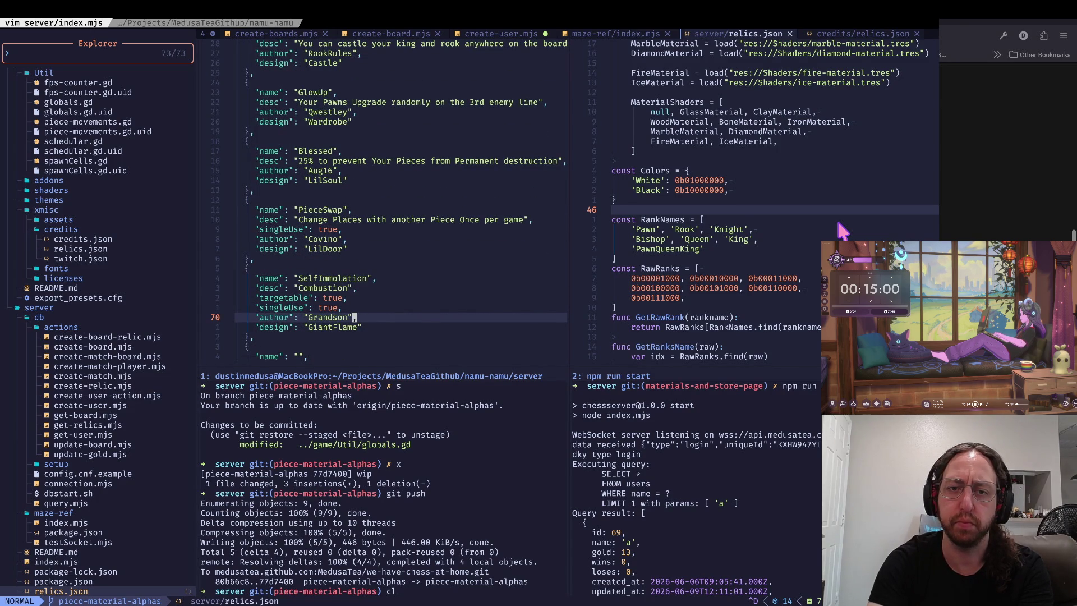
key("g")
key("j")
key("g")
key("j")
key("g")
key("j")
key("g")
key("j")
key("g")
key("j")
key("g")
key("j")
key("g")
key("j")
key("g")
key("j")
key("g")
key("j")
key("g")
key("j")
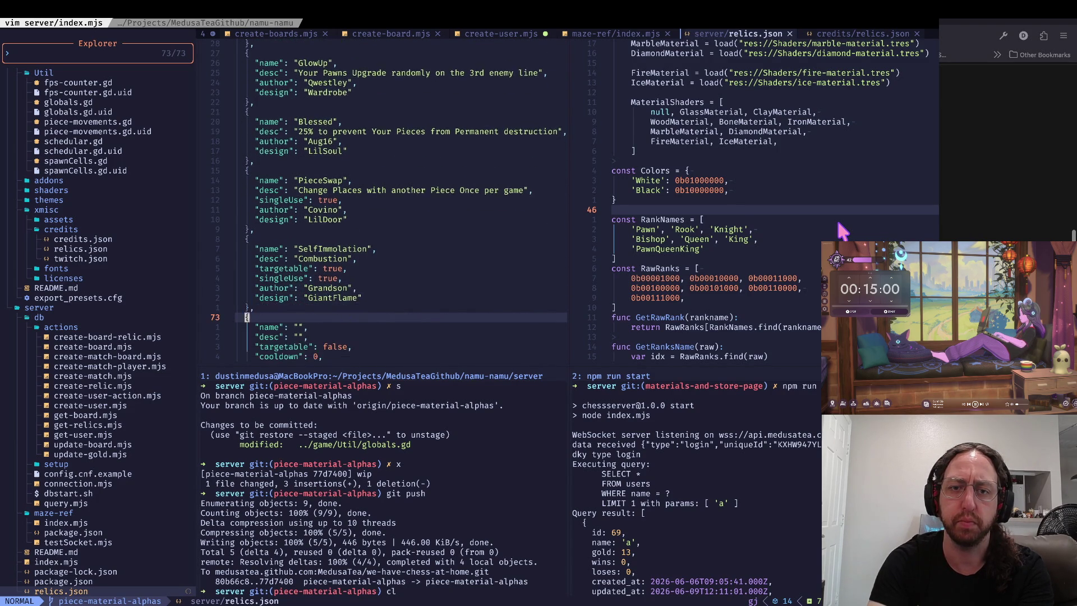
key("g")
key("j")
key("g")
key("j")
key("g")
key("j")
key("g")
key("j")
key("g")
key("j")
key("g")
key("j")
key("g")
key("j")
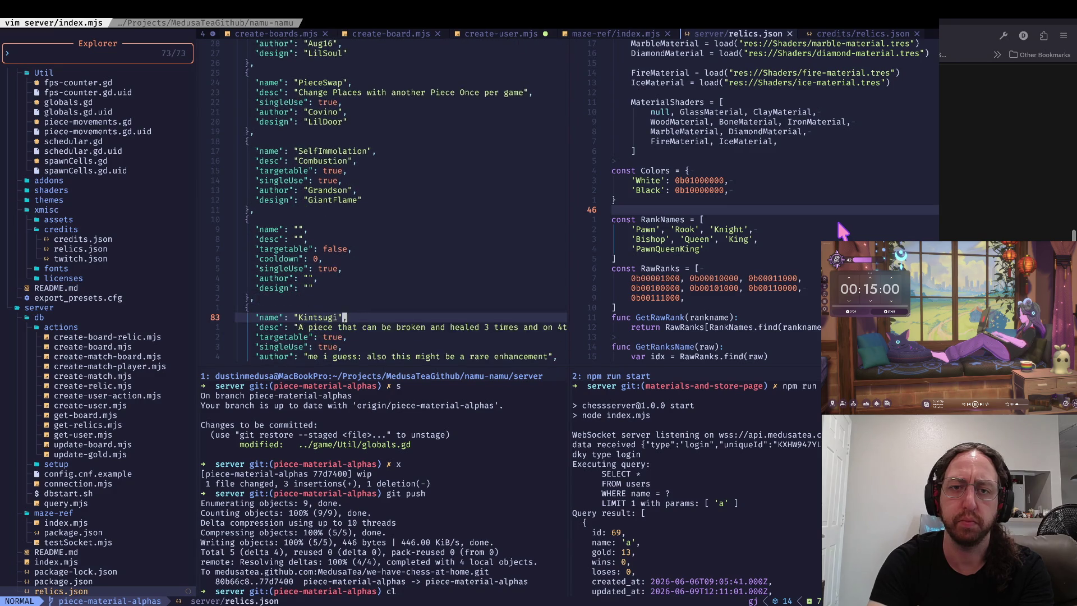
key("e")
key("e")
key("e")
key("g")
key("j")
key("g")
key("j")
key("g")
key("j")
key("g")
key("j")
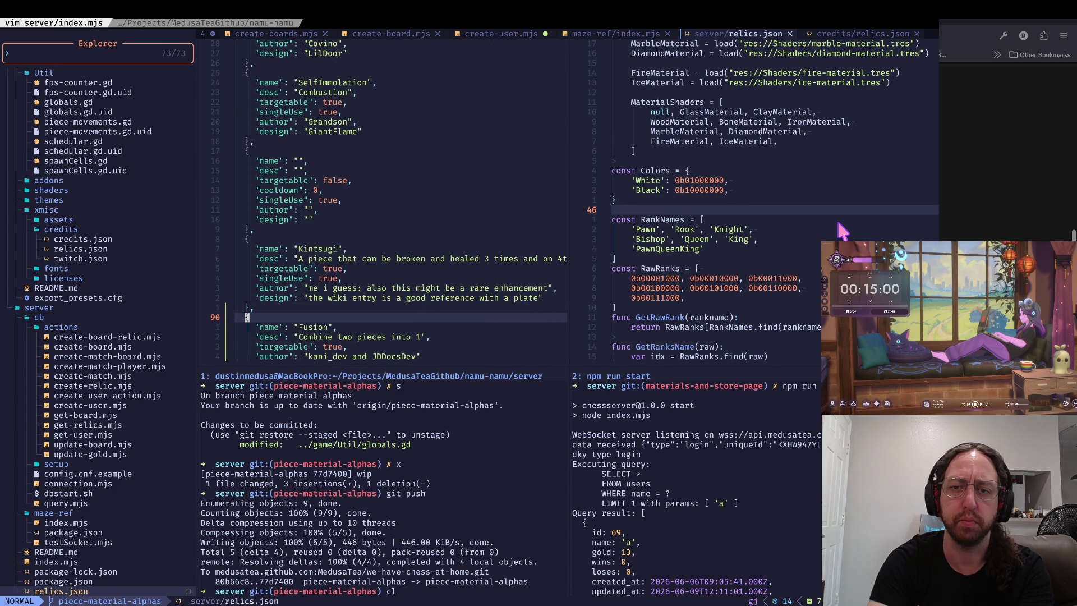
key("g")
key("j")
key("g")
key("j")
key("g")
key("j")
key("g")
key("j")
key("g")
key("j")
key("g")
key("j")
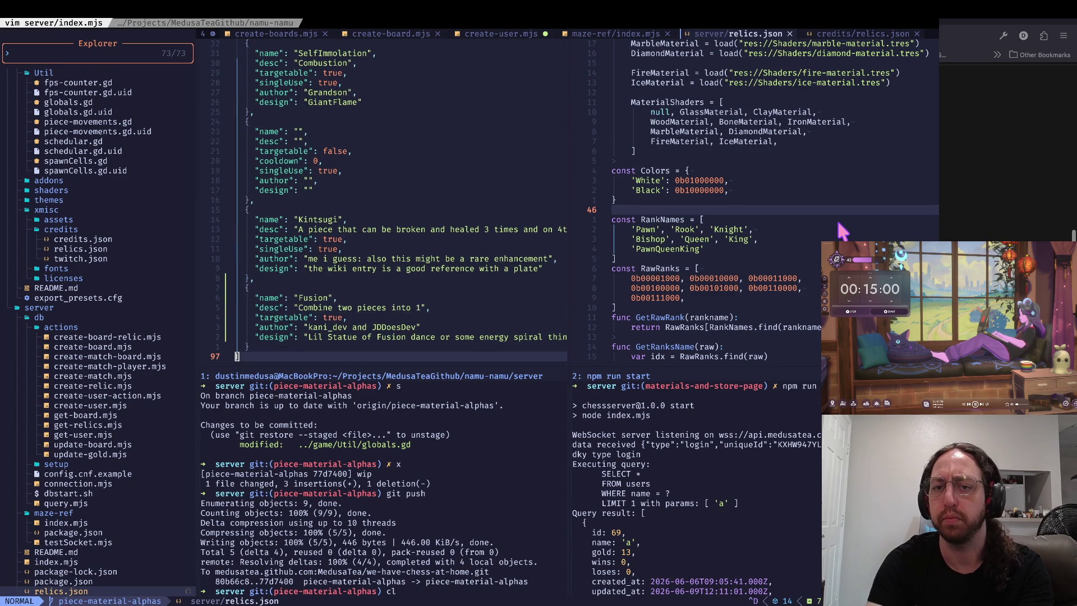
key("super+Tab")
key("super+Tab")
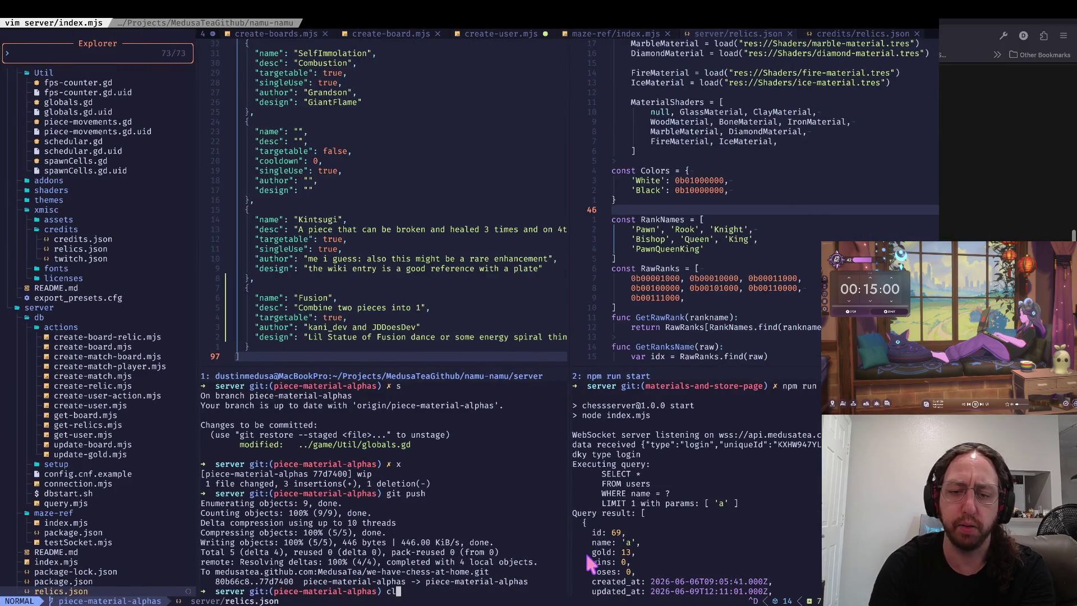
- Check git status and stage the modified relics.json
type("cl")
key("ctrl+c")
type("c")
key("Return")
type("s")
key("Return")
type("a")
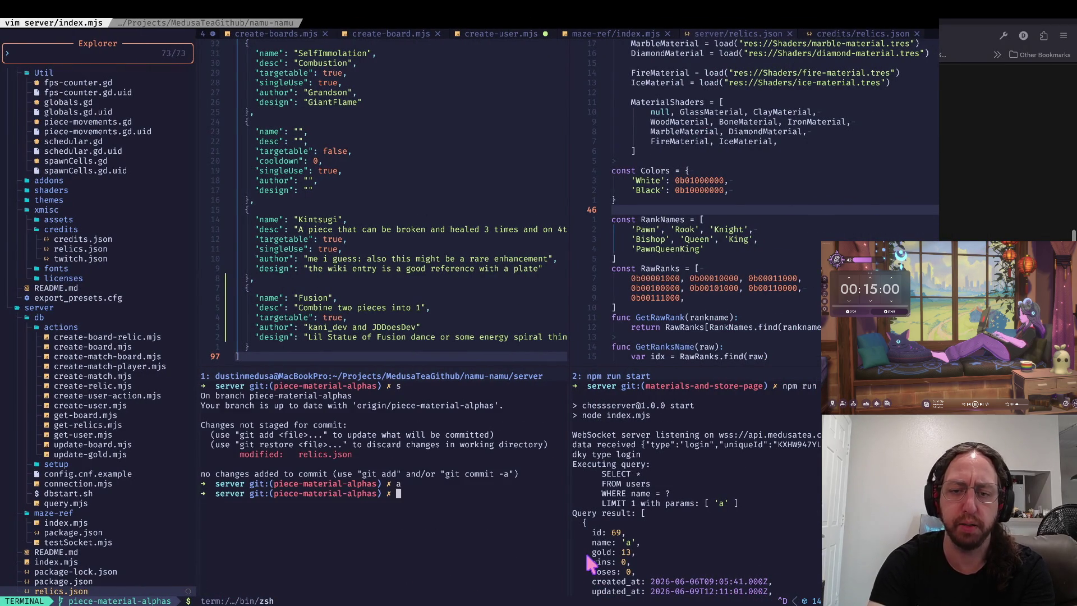
key("Return")
type("s")
key("Return")
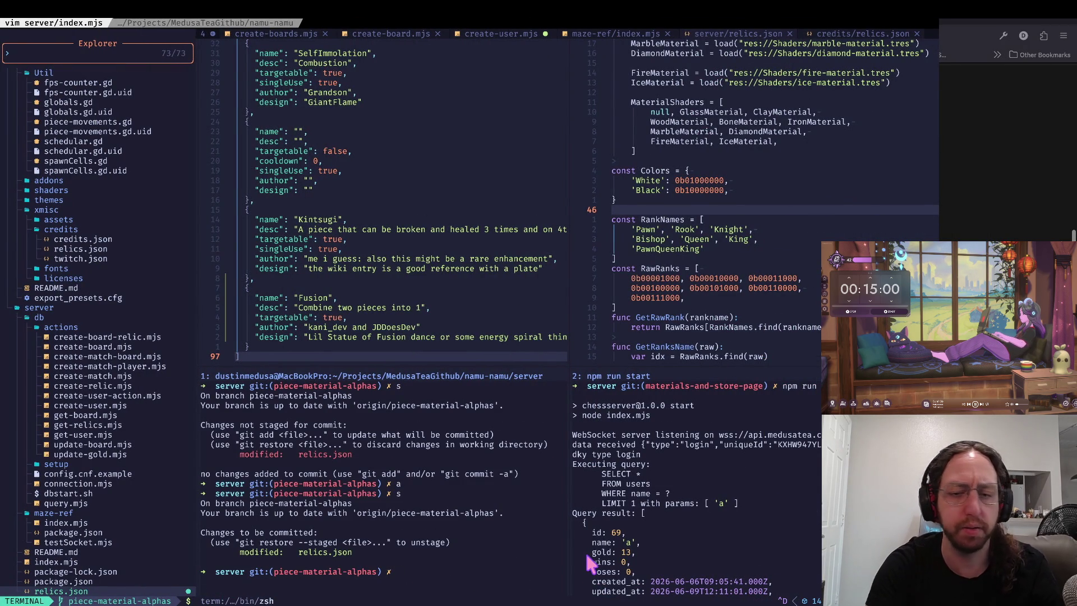
- Commit the relics.json change as wip and push it to piece-material-alphas
type("x")
key("Return")
type("git push")
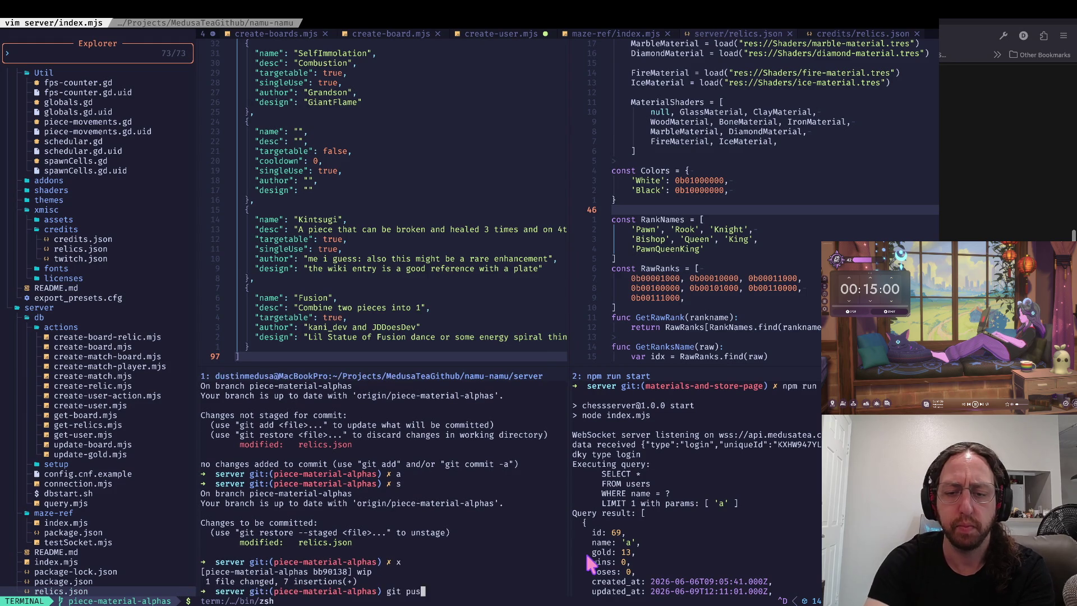
key("Return")
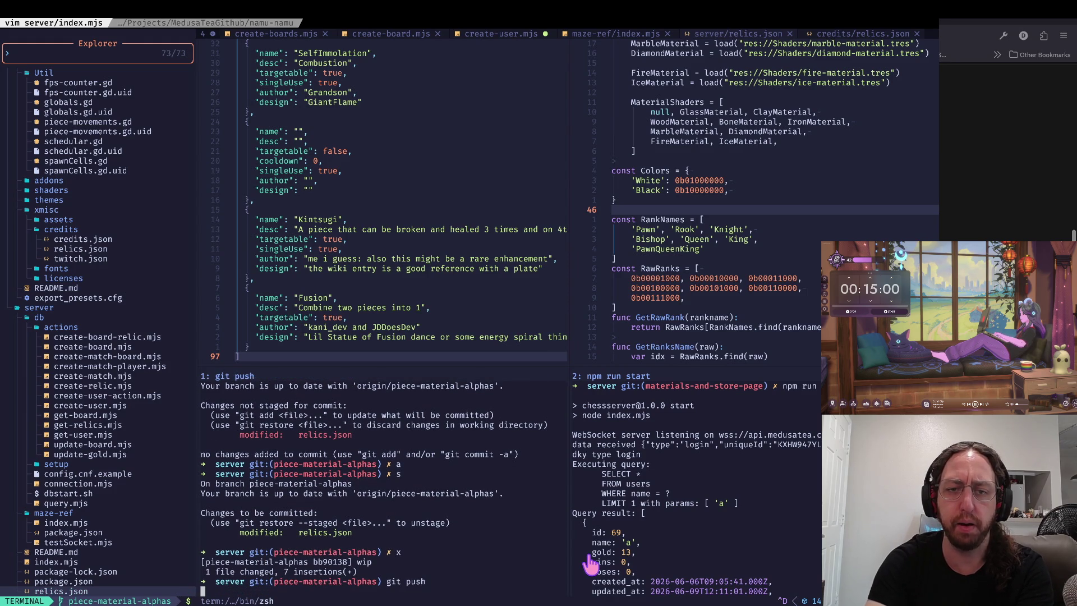
key("super+Tab")
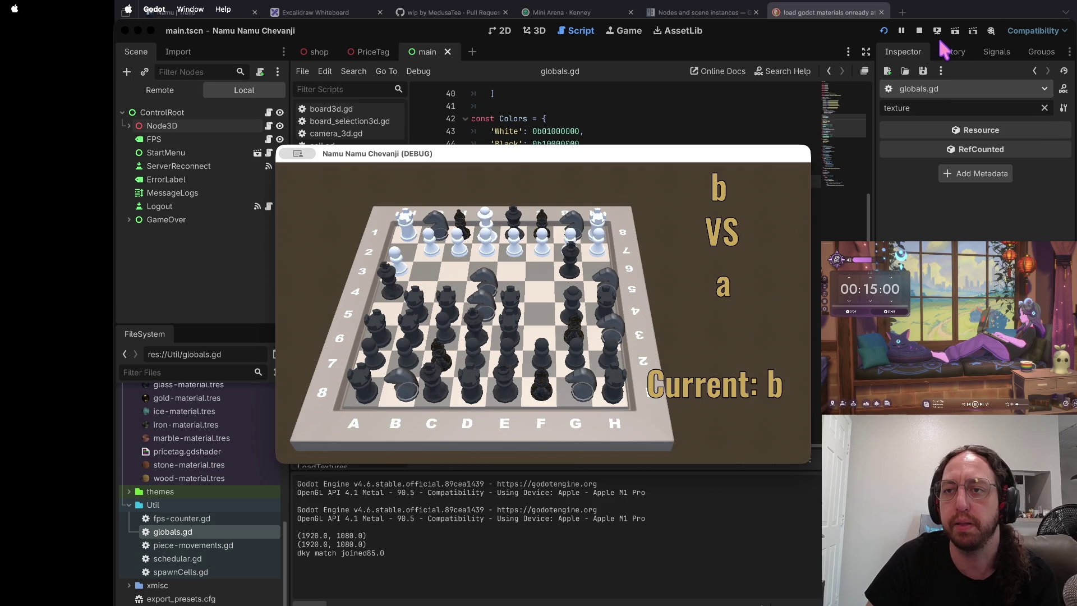
- Stop the running chess game and scroll through globals.gd
left_click(921, 30)
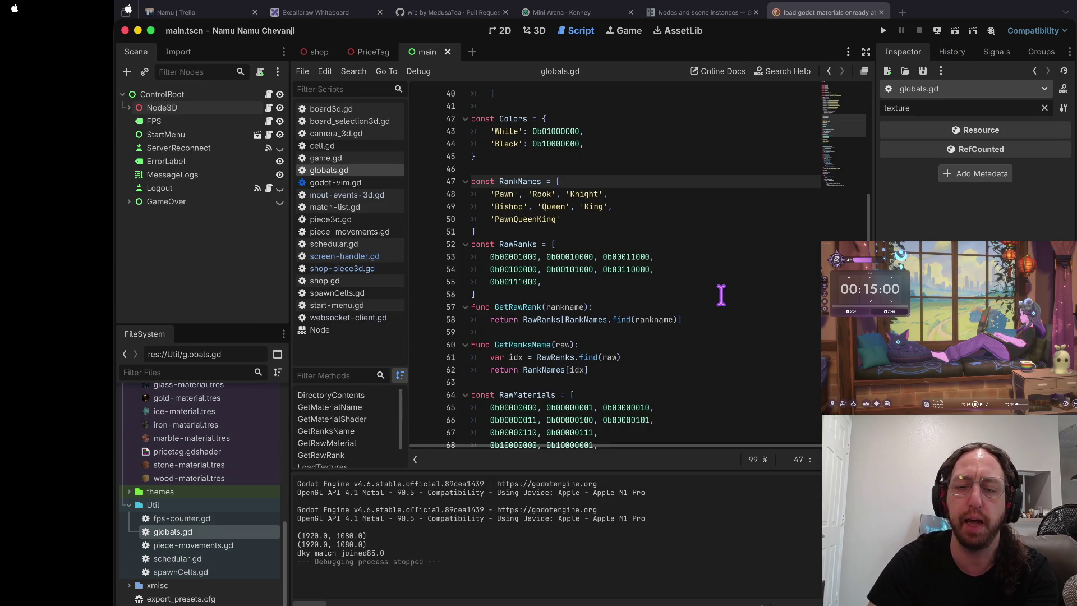
scroll(721, 295, "up", 10)
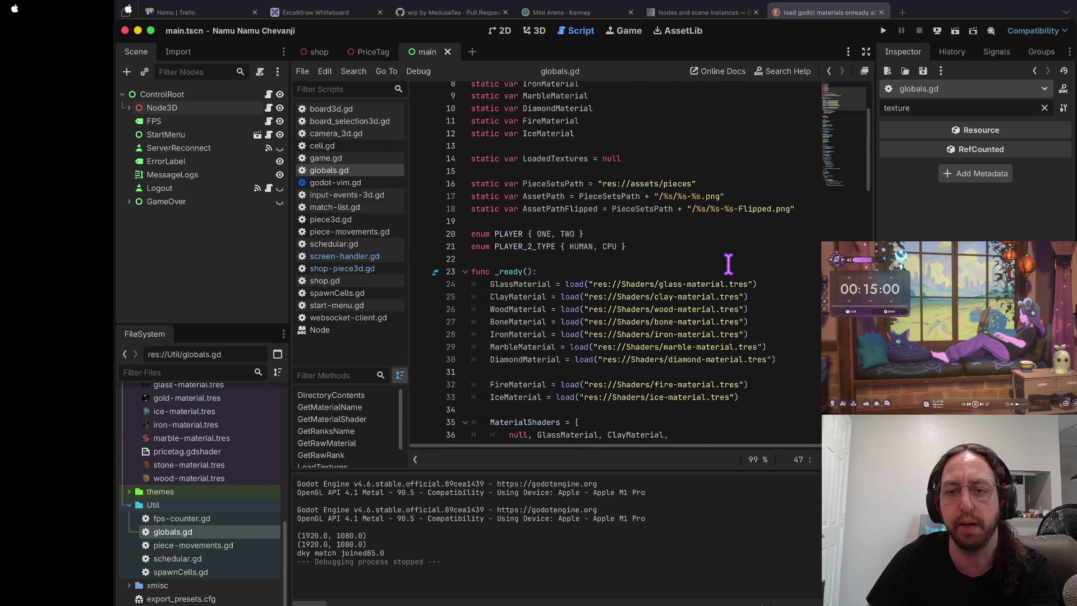
scroll(728, 264, "down", 2)
left_click(729, 218)
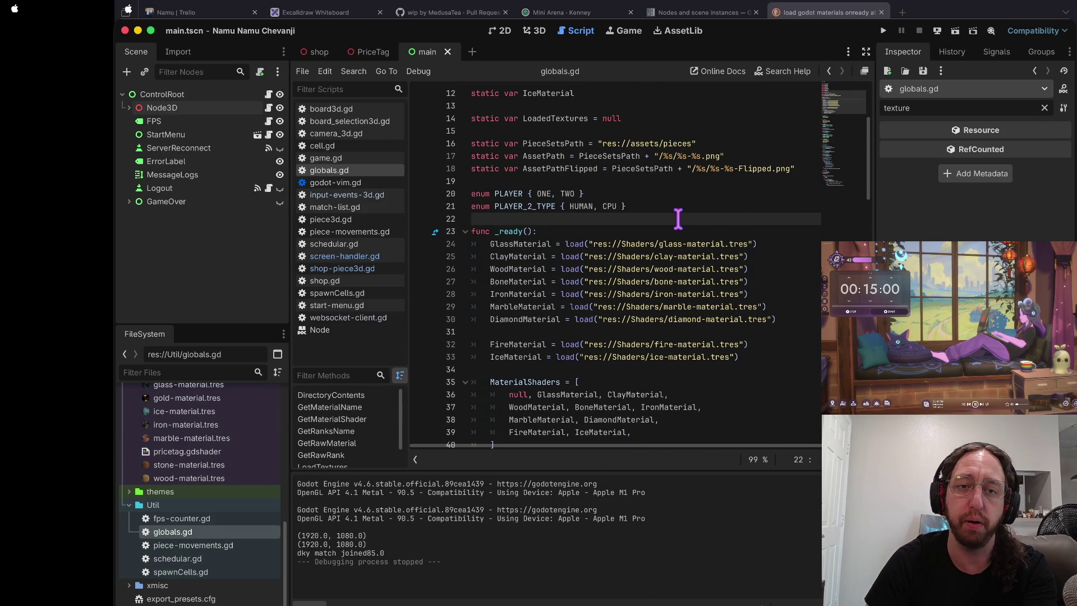
scroll(620, 398, "down", 5)
scroll(240, 465, "up", 5)
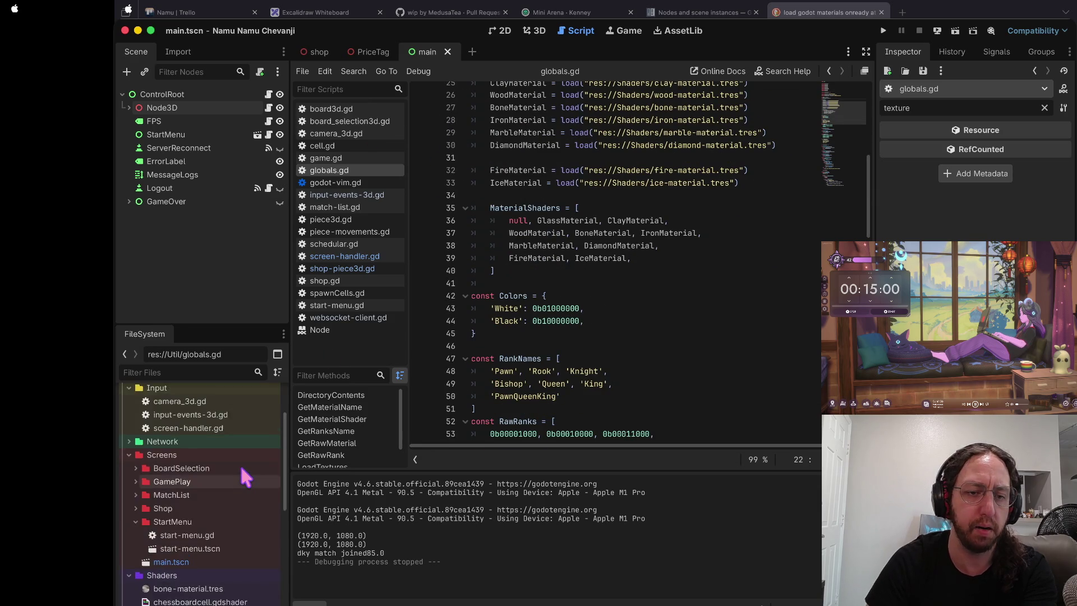
scroll(240, 471, "up", 3)
- Collapse the Screens, Shaders, Util and Input folders in the FileSystem dock
left_click(129, 528)
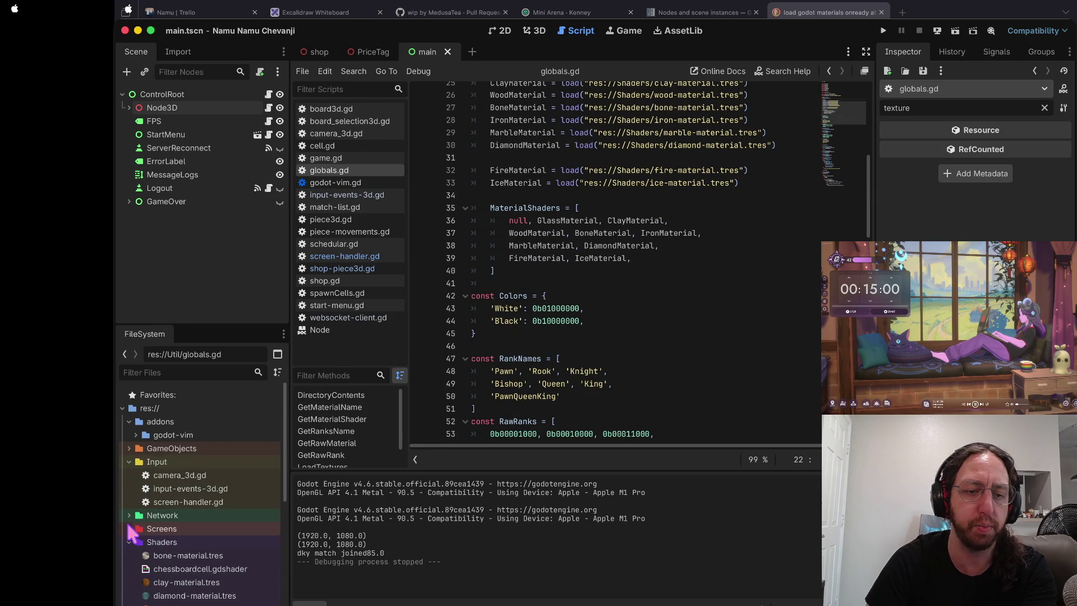
left_click(129, 542)
left_click(129, 568)
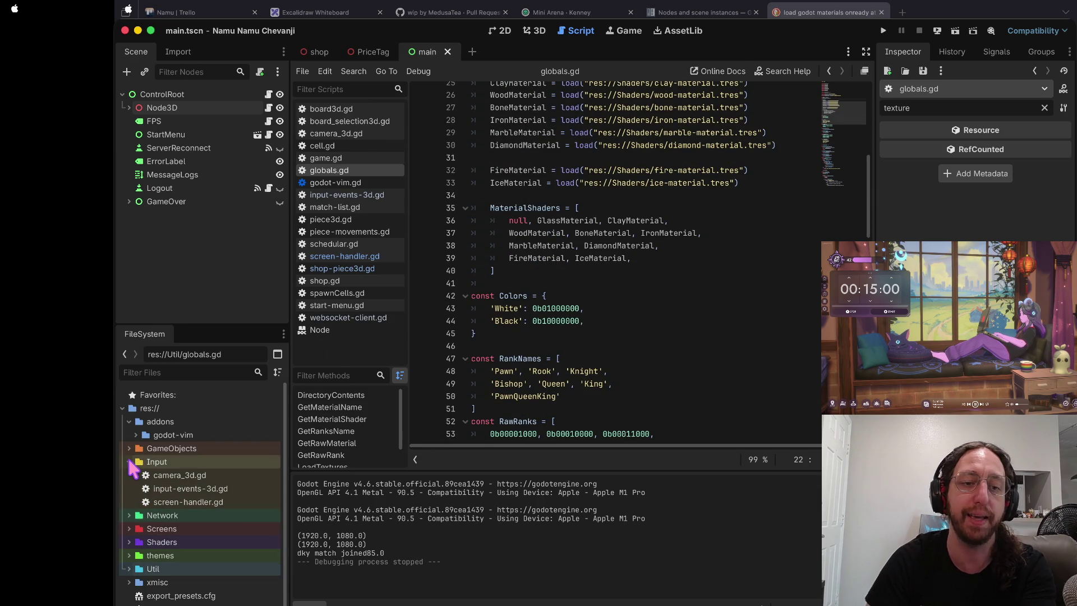
left_click(129, 462)
- Review globals.gd around lines 13 to 41, then return to the terminal
left_click(576, 287)
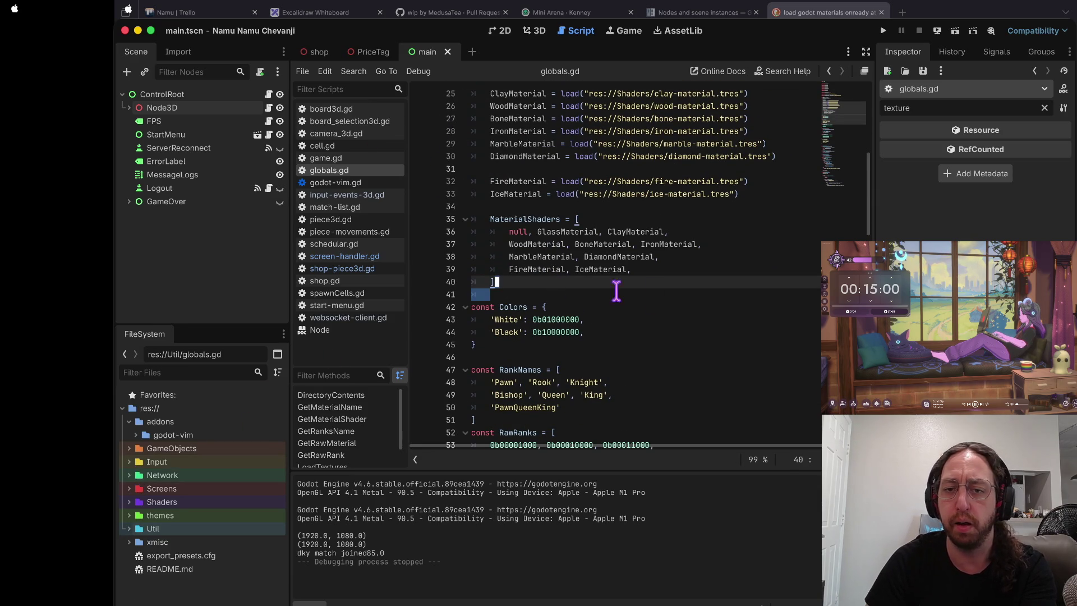
left_click(668, 298)
scroll(626, 300, "up", 3)
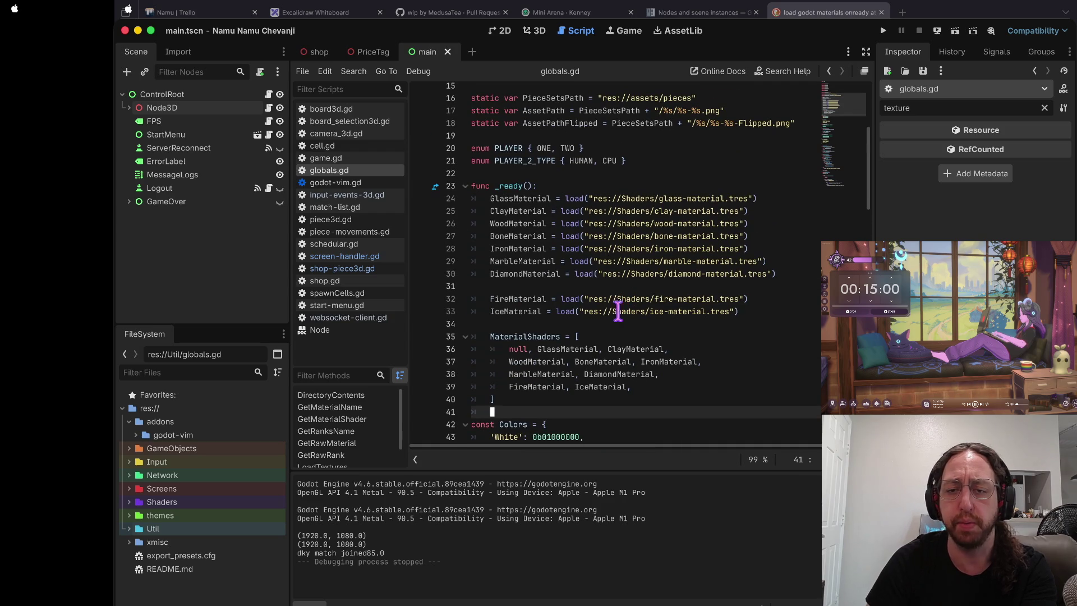
scroll(611, 314, "up", 5)
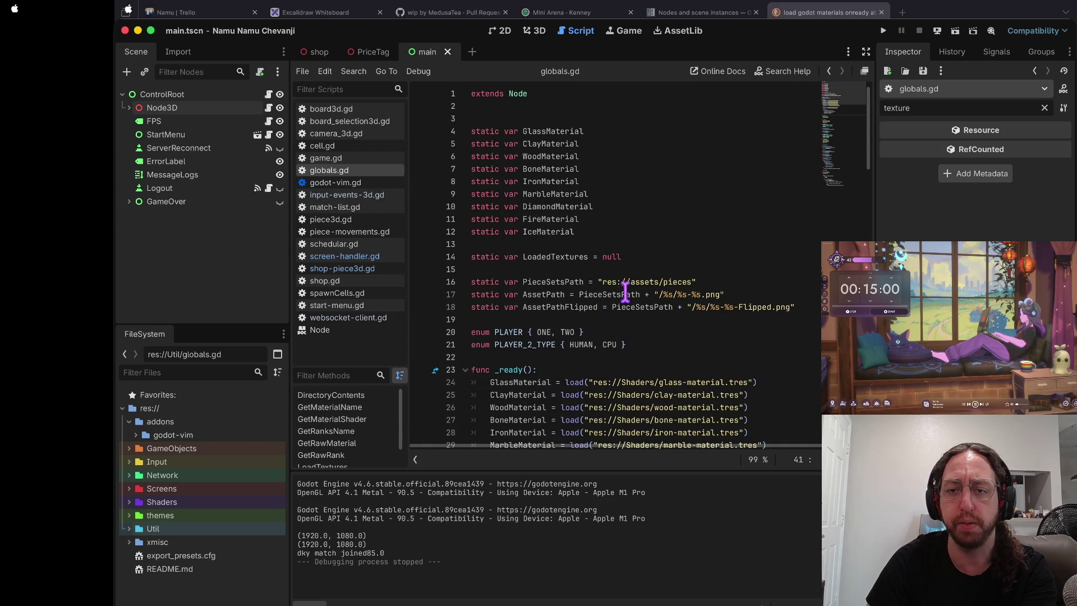
left_click(643, 269)
left_click(617, 242)
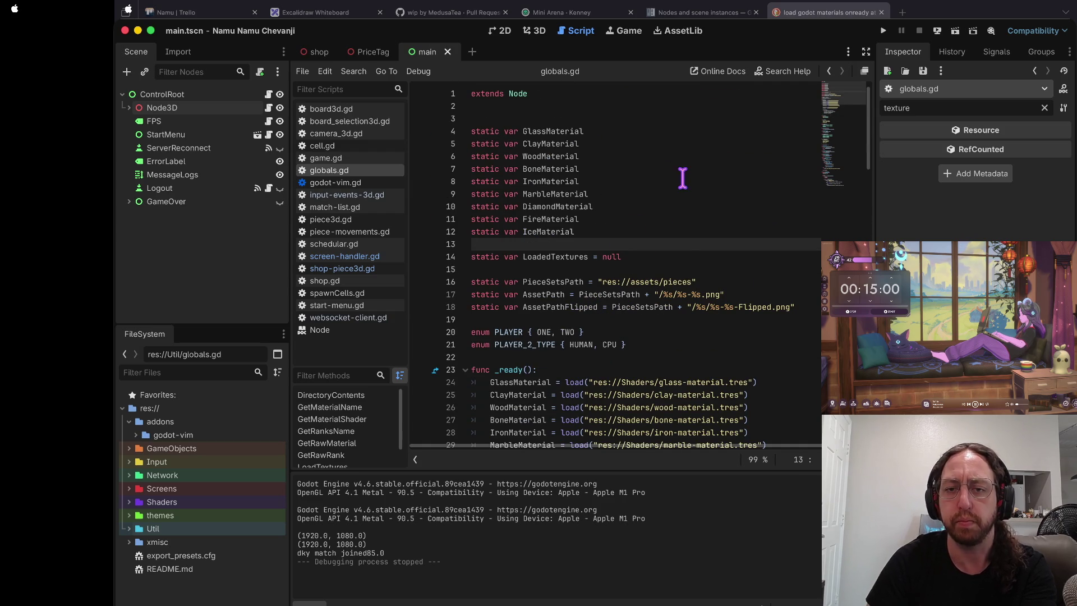
scroll(548, 175, "down", 2)
left_click(718, 275)
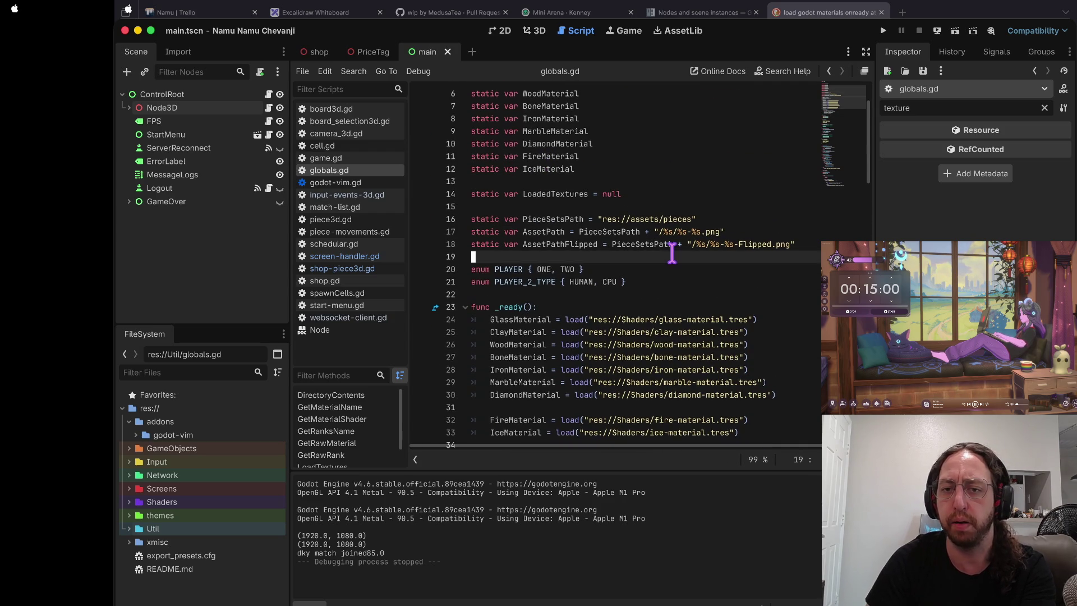
scroll(662, 247, "down", 1)
left_click(627, 251)
scroll(634, 255, "down", 2)
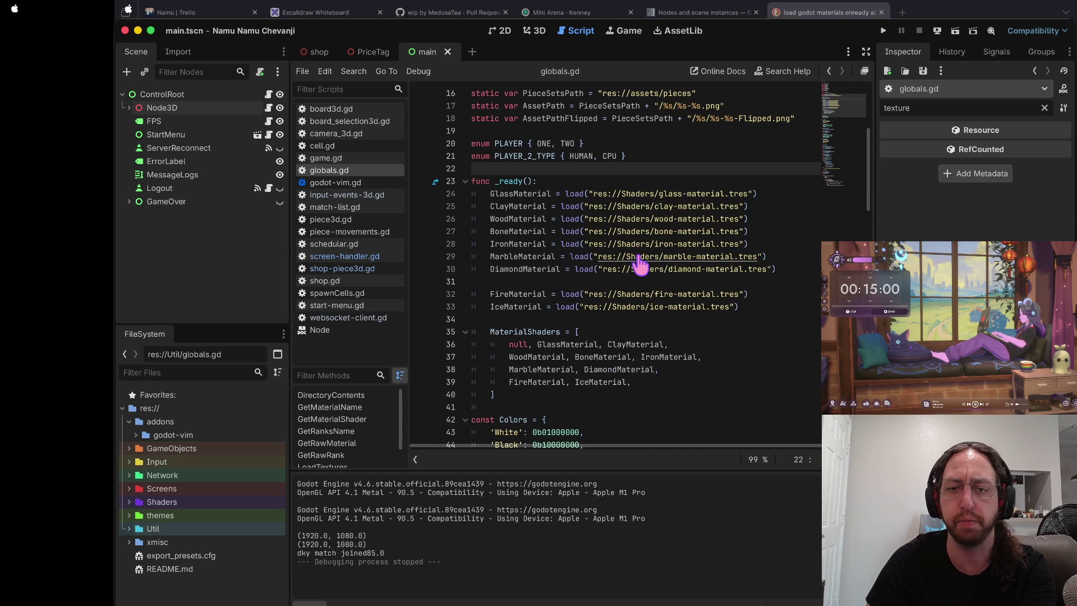
key("super+Tab")
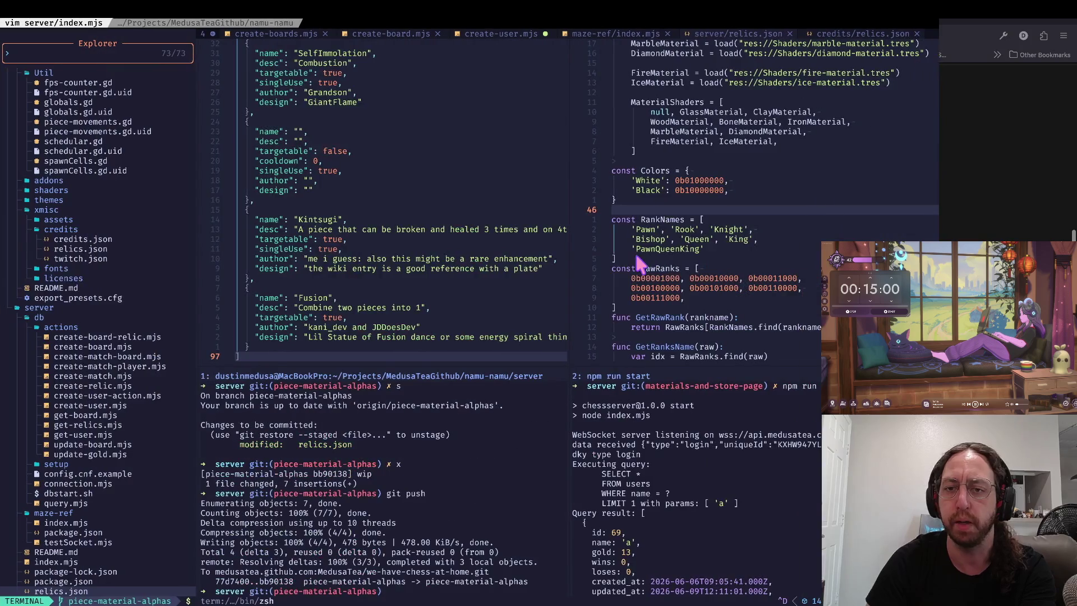
- Confirm the git push finished and clear the shell pane
key("super+Tab")
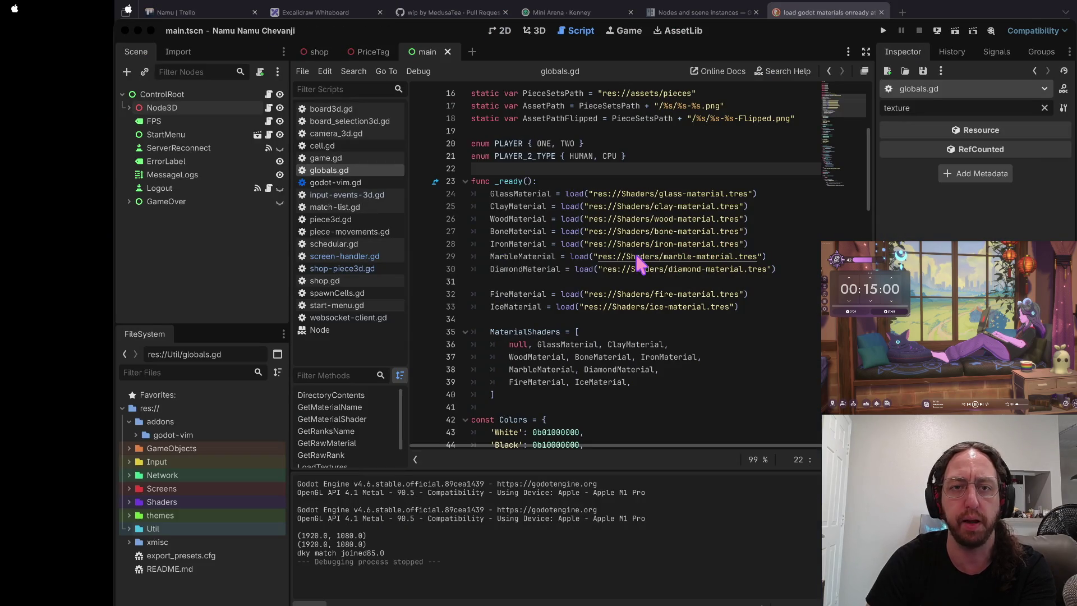
key("super+Tab")
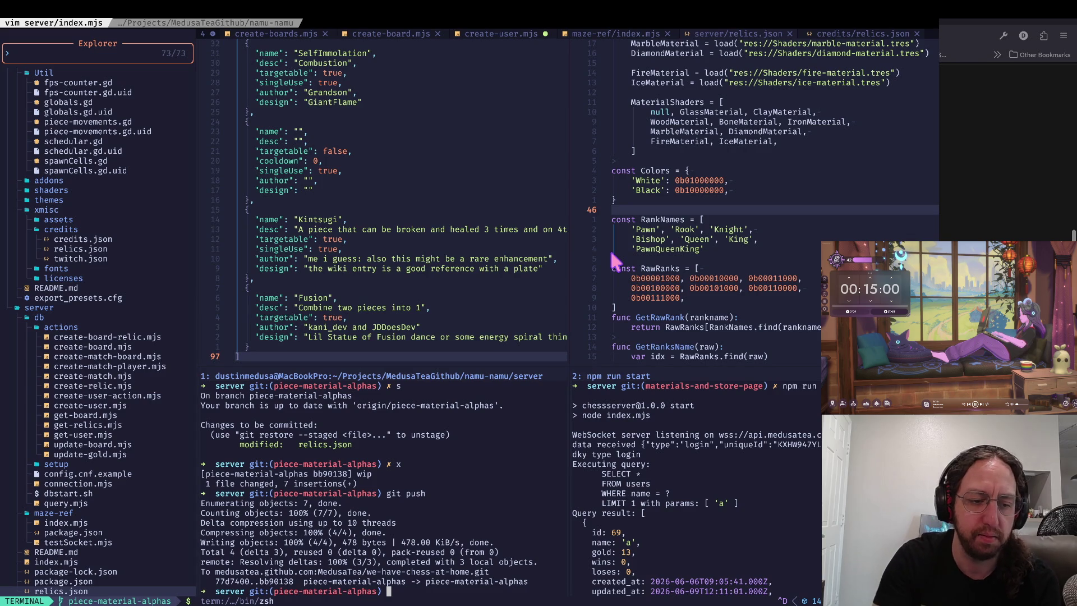
left_click(537, 446)
key("i")
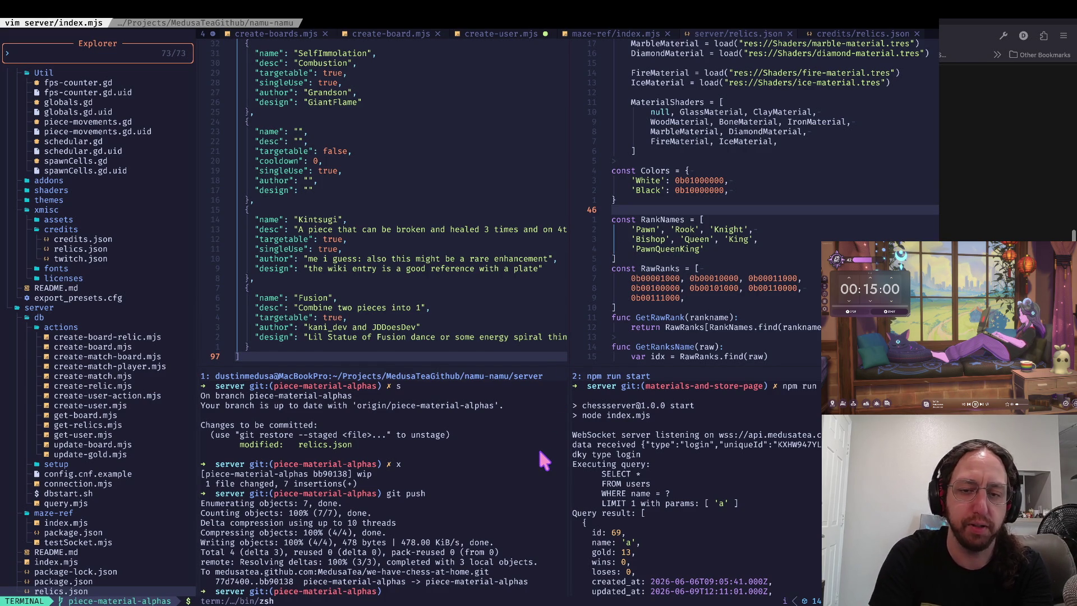
key("ctrl+l")
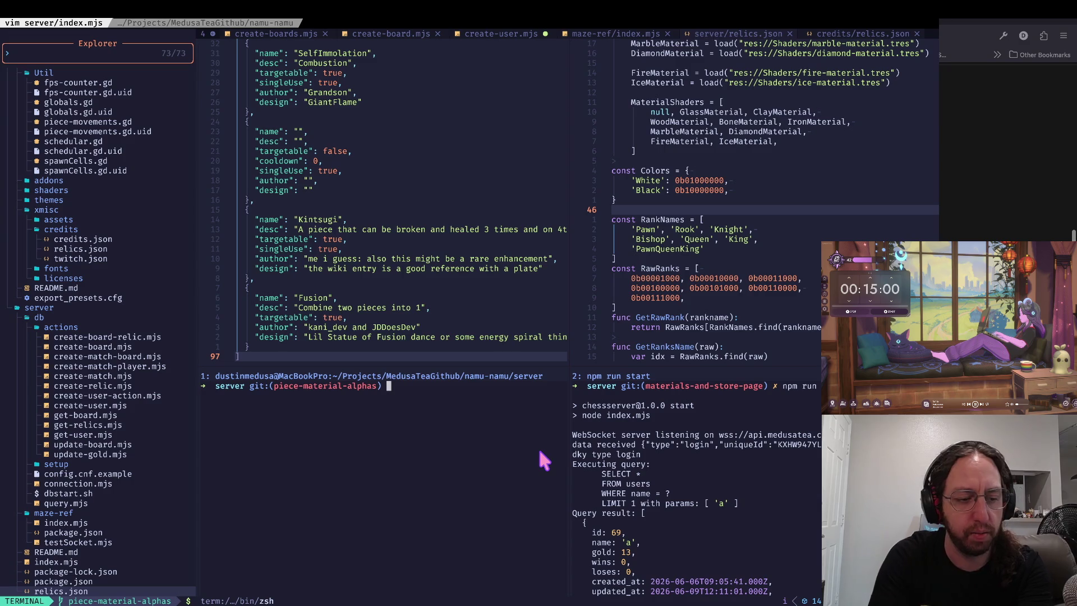
left_click(509, 302)
- Add a comma after the Fusion entry and open an empty new relic block
key("G")
key("O")
key("Escape")
type("kA,")
key("Return")
type("{")
key("Return")
key("Return")
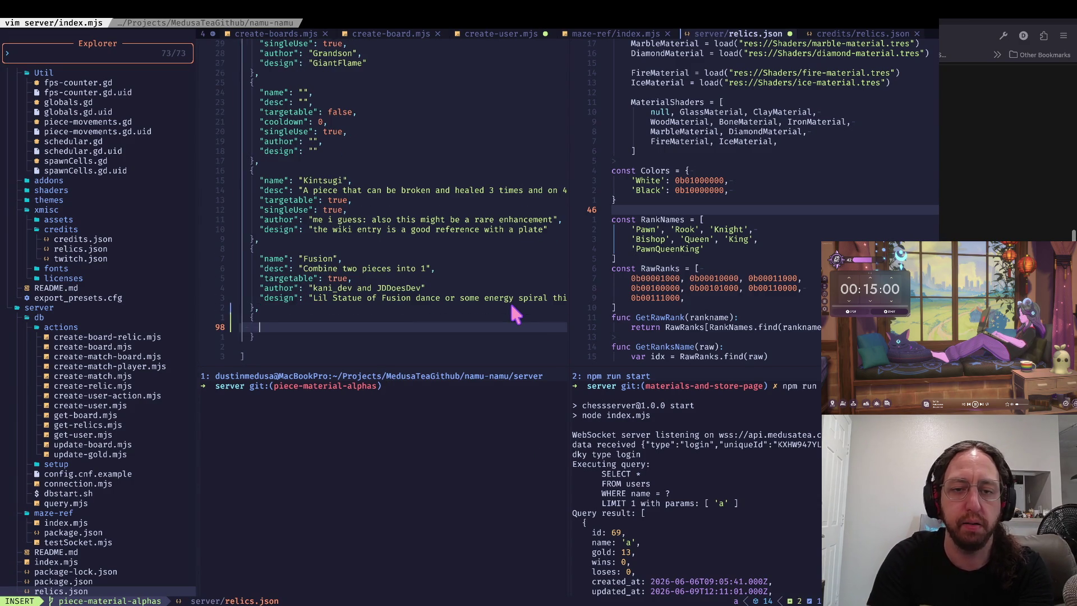
type("},")
key("Escape")
key("j")
key("k")
key("k")
- Name the new relic 'Dimensional Shift' and begin its desc field
type("S\"name\": ")
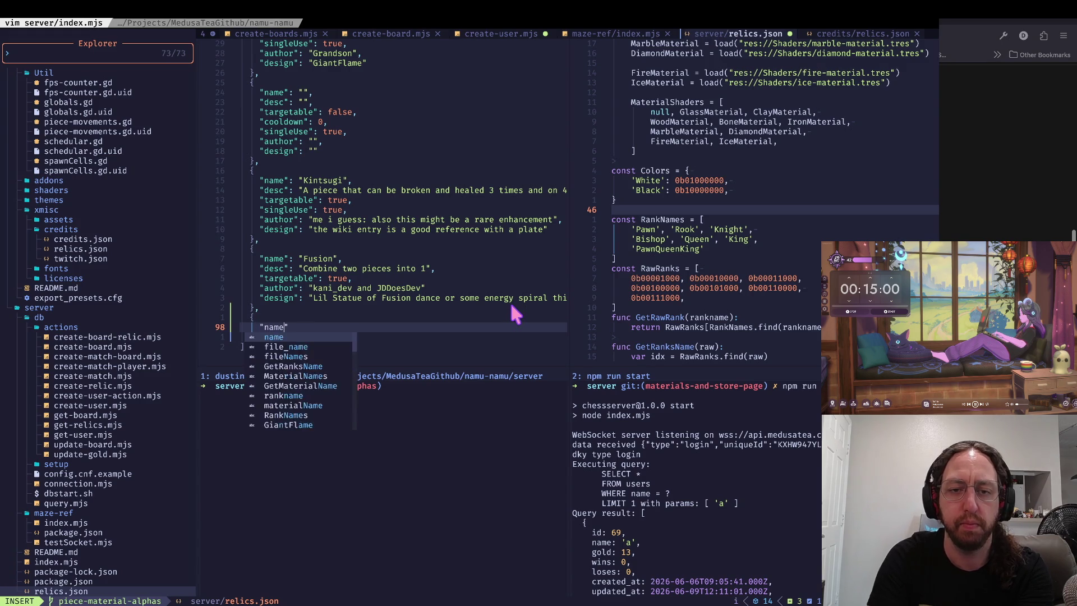
type("D")
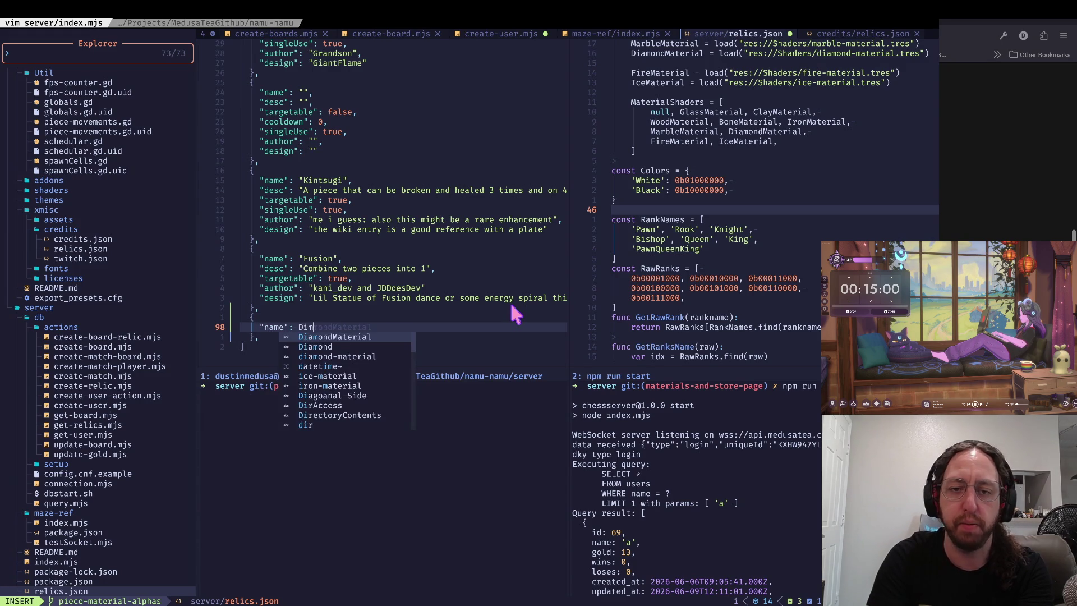
key("BackSpace")
type("\"")
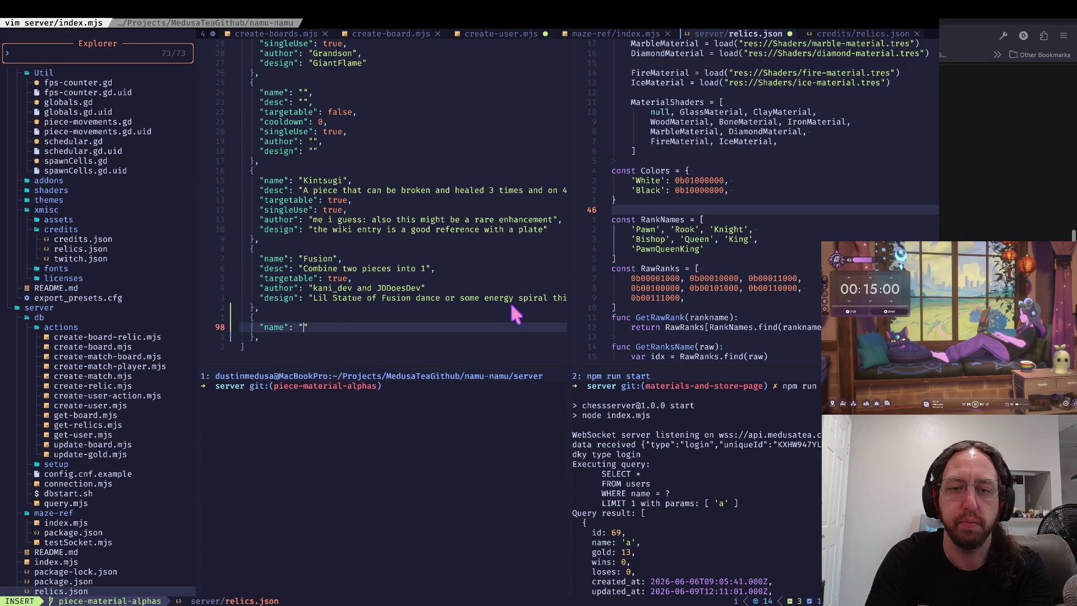
type("Dimensional Shift\"")
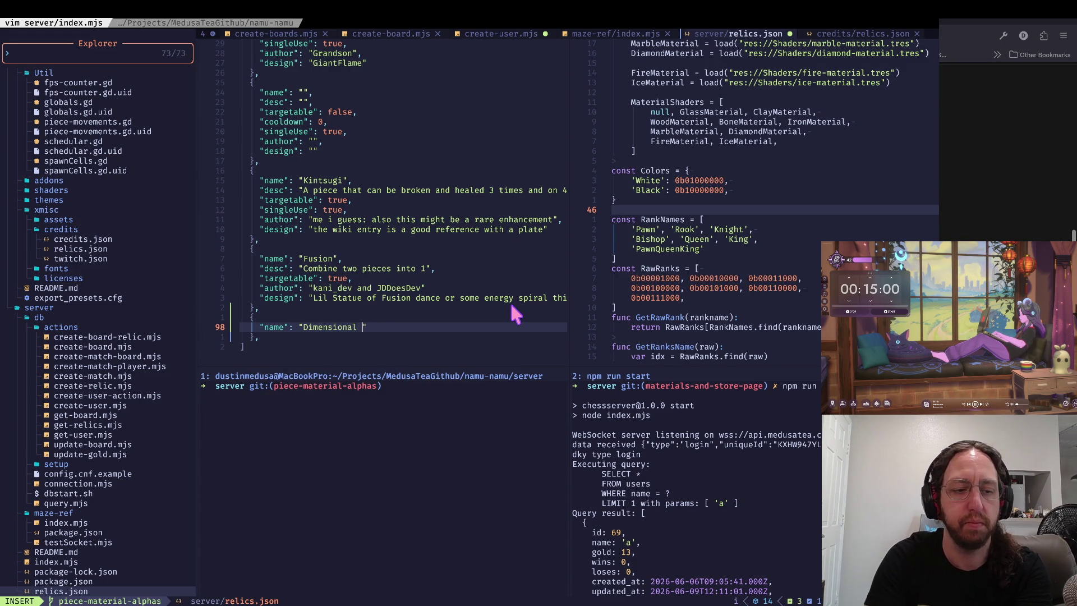
type(",")
key("Return")
type("\"desc\": \"")
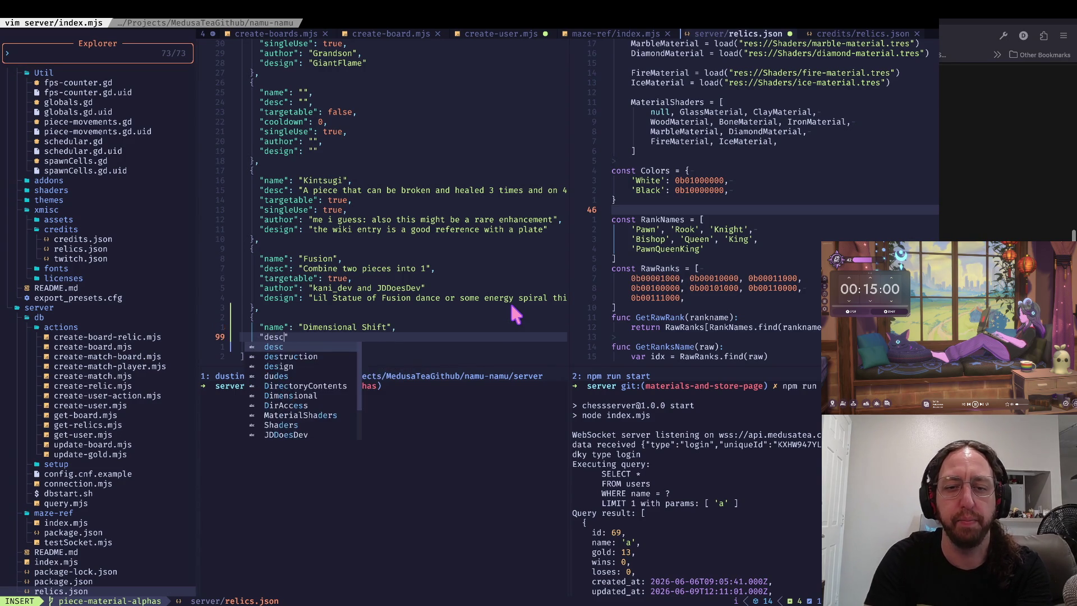
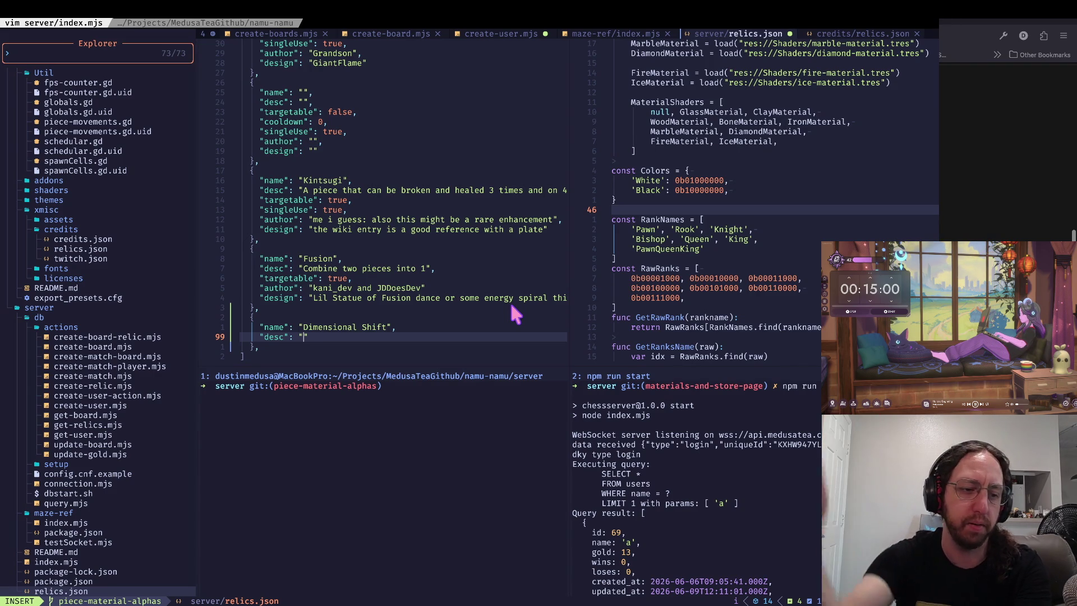
- Leave insert mode and review the Dimensional Shift name and empty description lines
key("Escape")
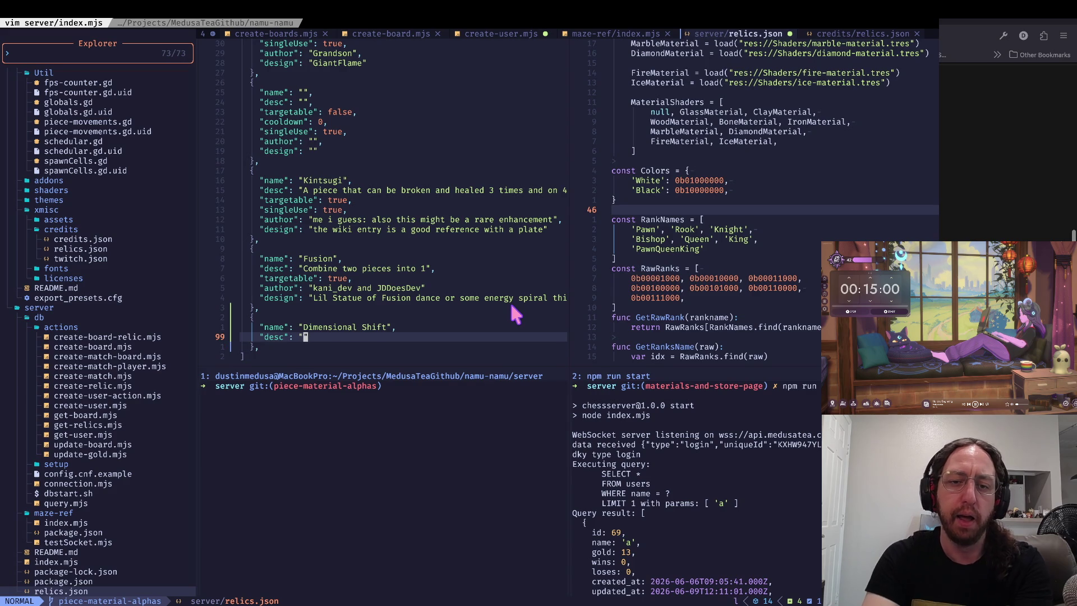
key("j")
key("k")
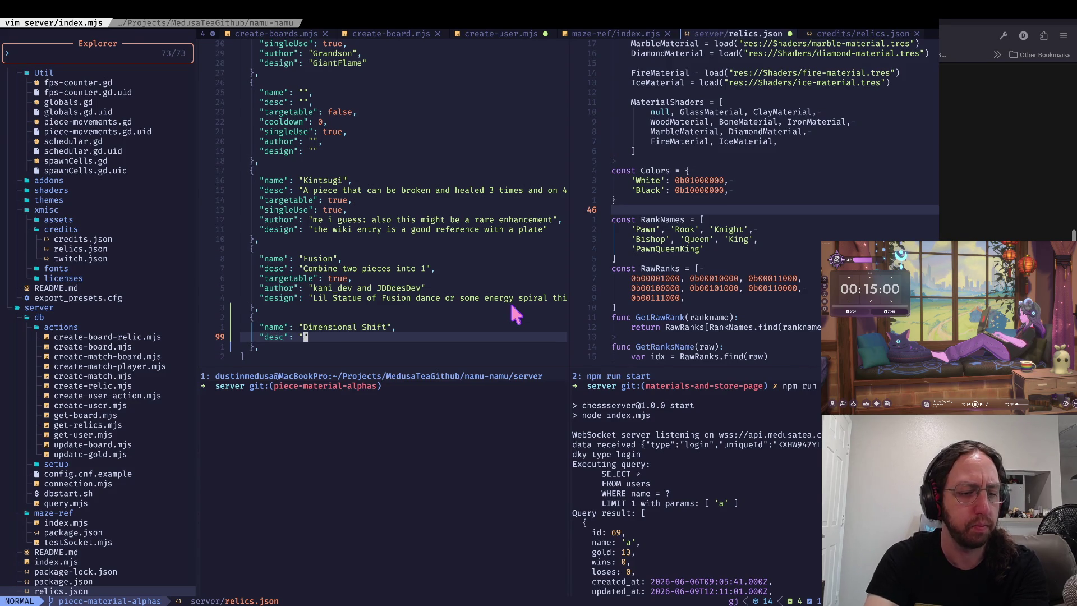
key("k")
key("j")
key("k")
key("j")
key("k")
key("j")
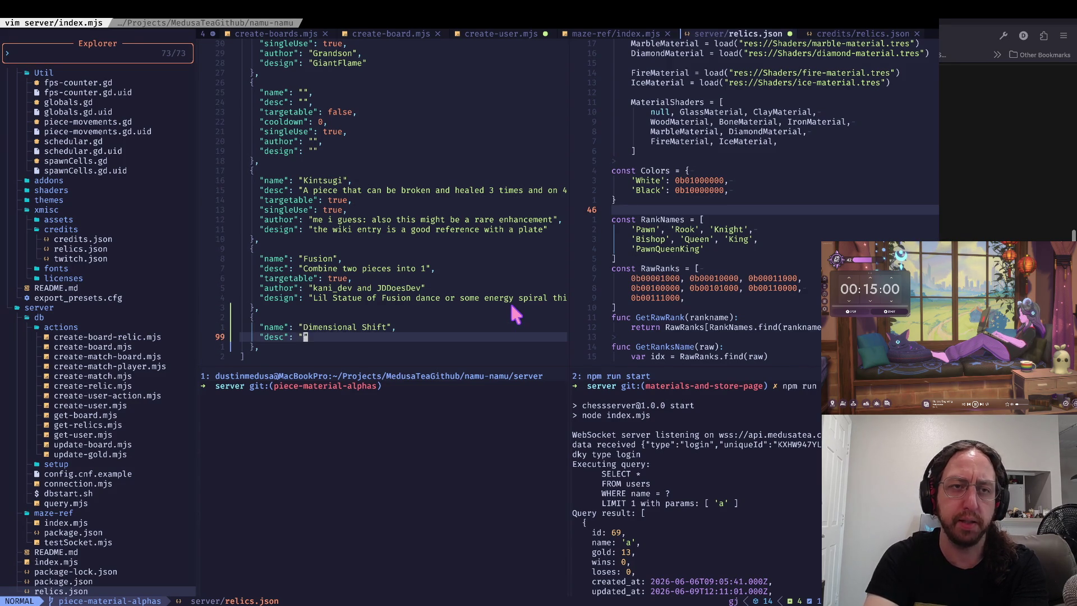
key("k")
key("j")
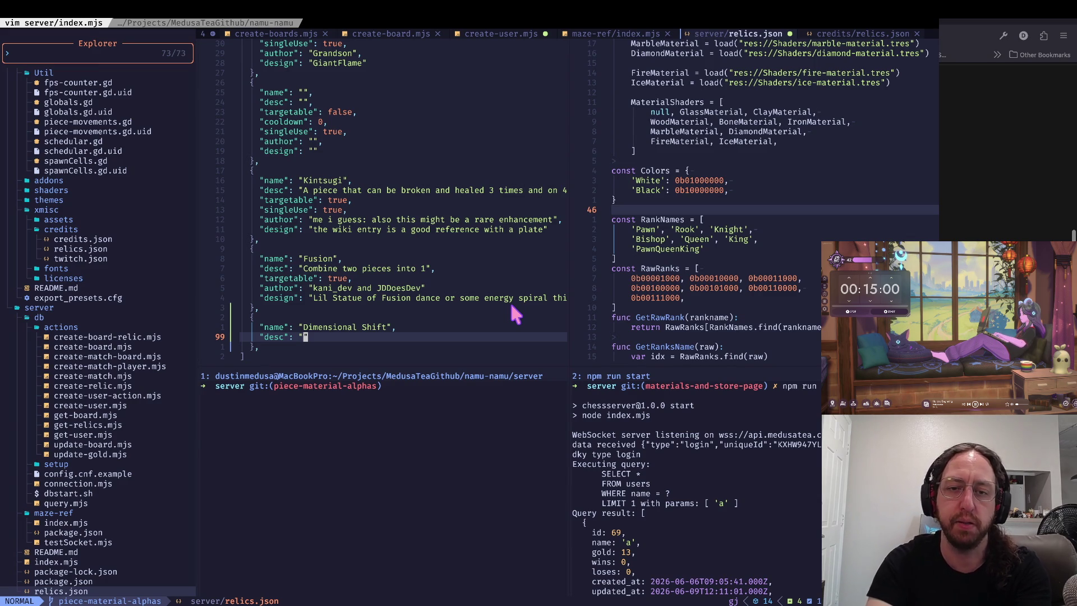
key("j")
key("k")
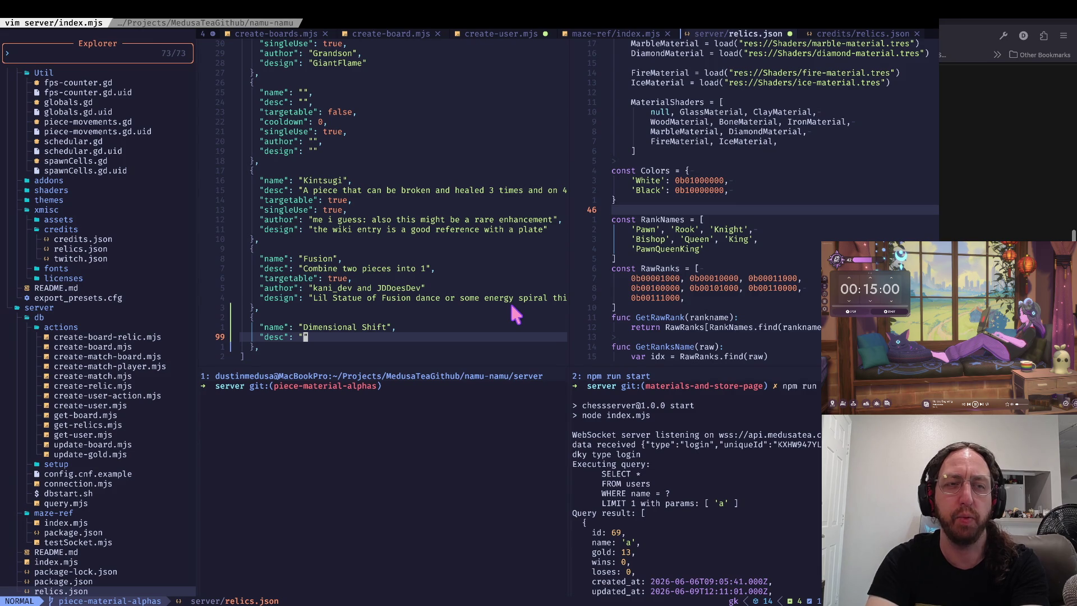
key("k")
key("j")
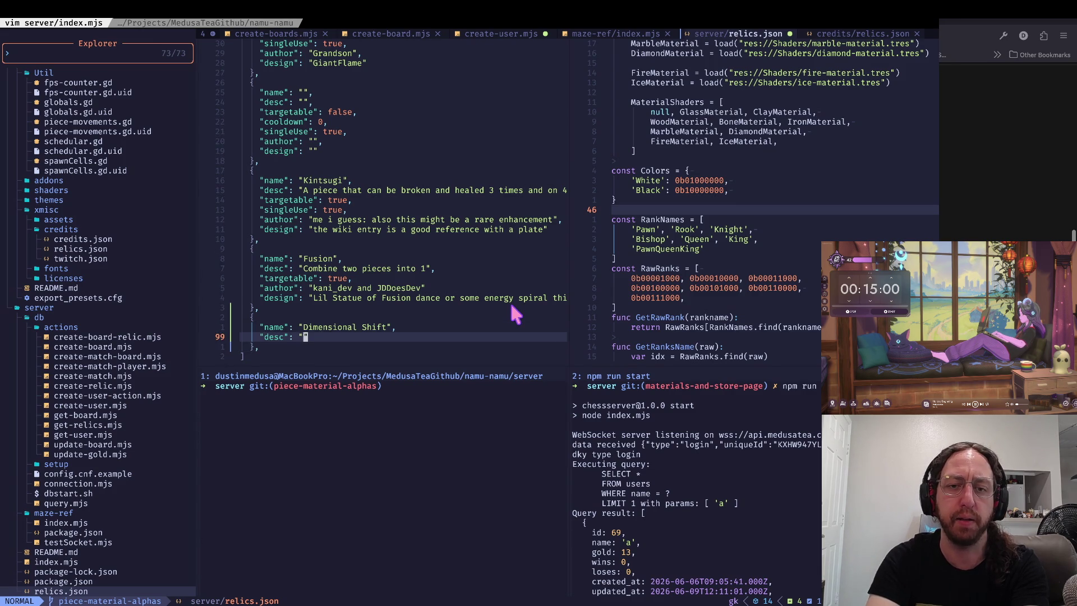
key("k")
key("j")
key("k")
key("j")
key("k")
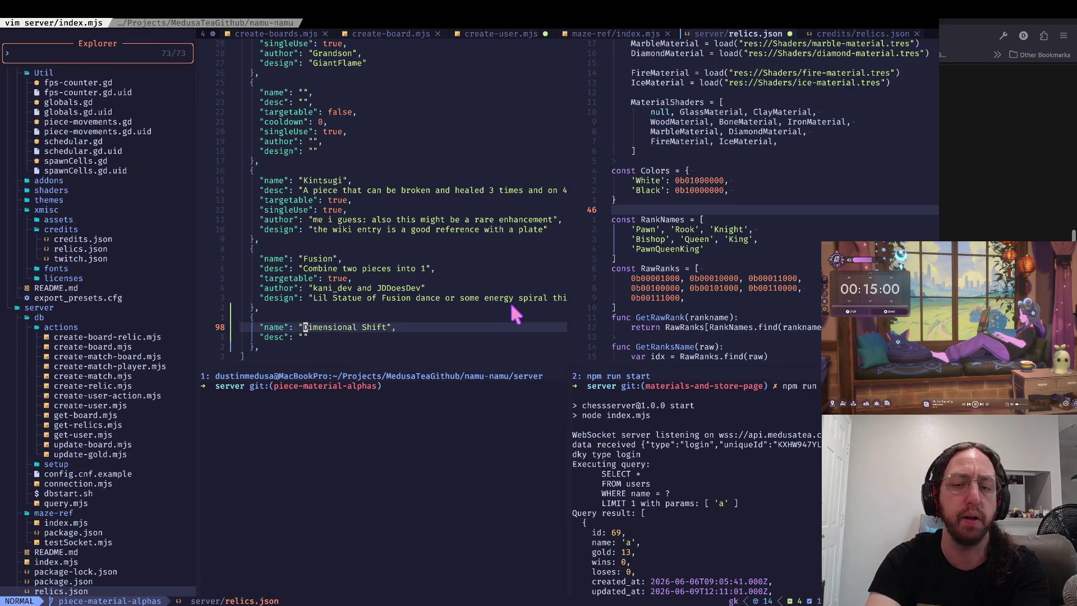
key("j")
key("k")
key("j")
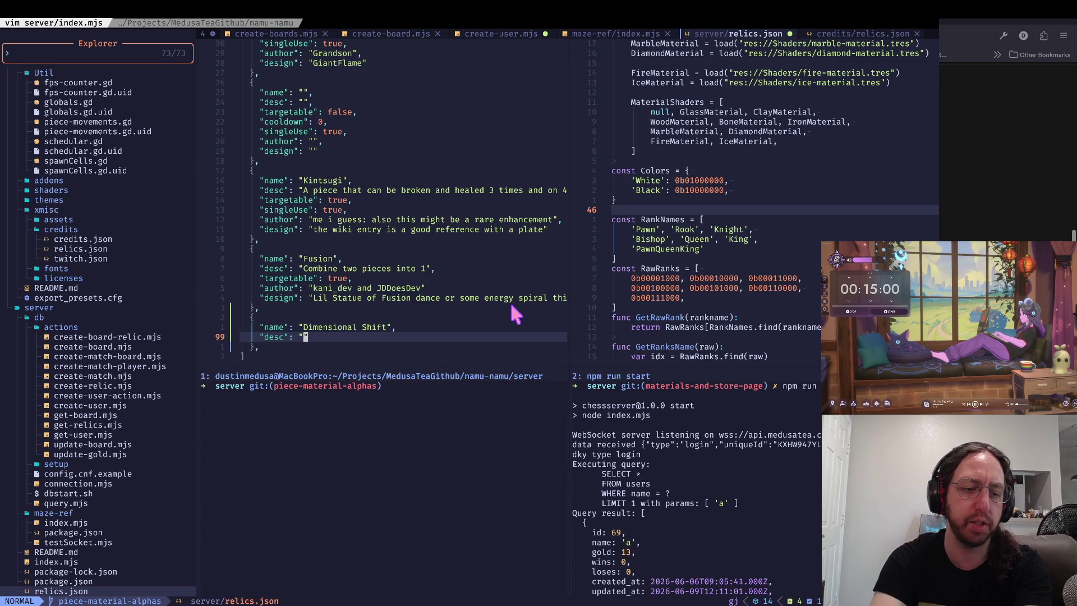
key("k")
key("j")
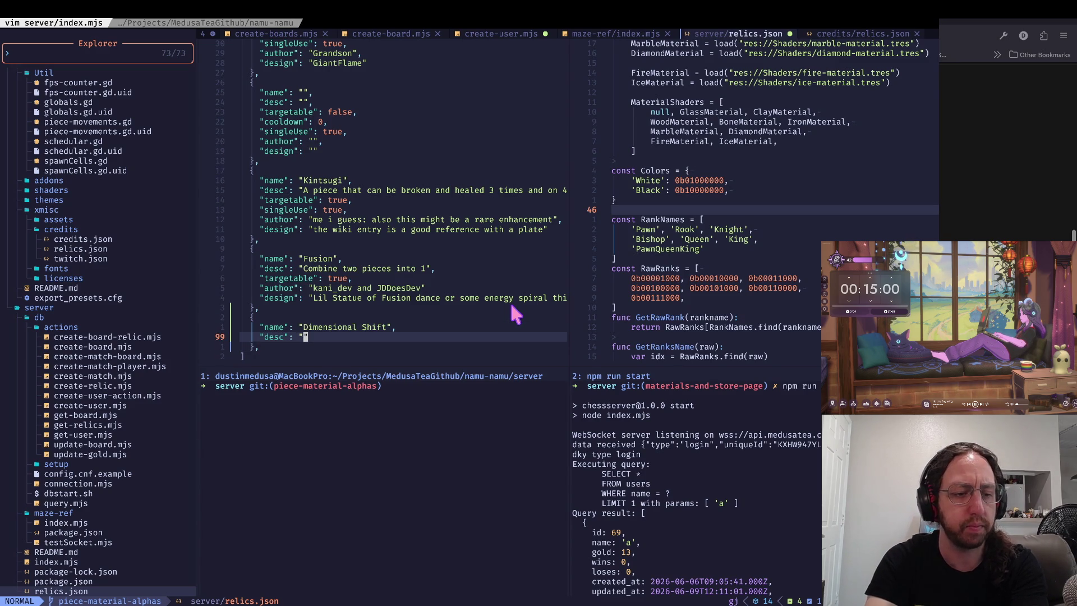
- Check the blank template and earlier relic entries, then return to the empty description value
key("k")
key("j")
key("k")
key("ctrl+u")
key("ctrl+u")
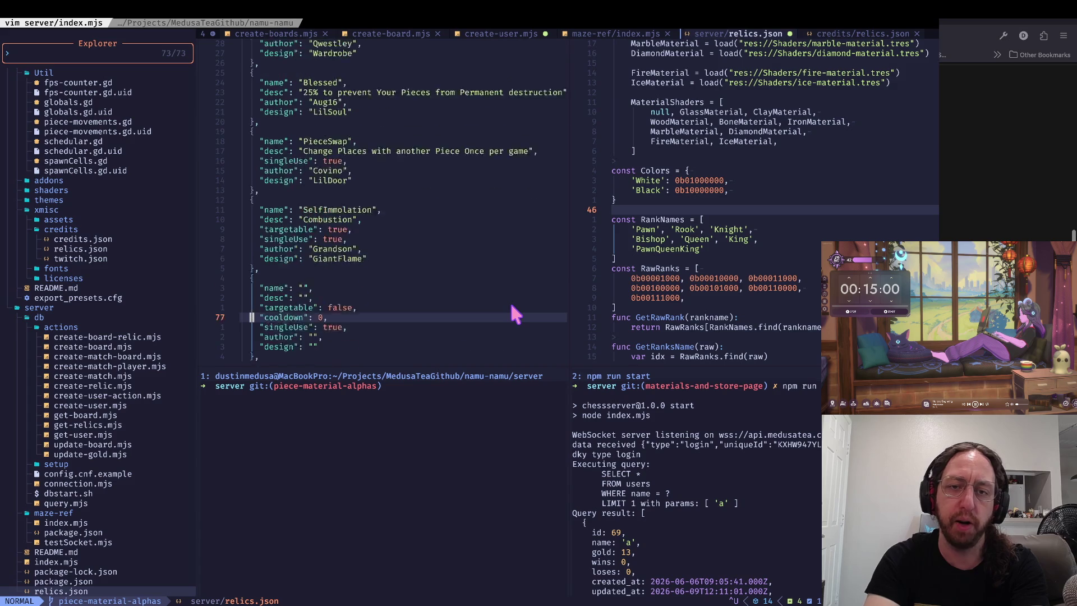
key("ctrl+u")
key("ctrl+d")
key("ctrl+d")
key("ctrl+d")
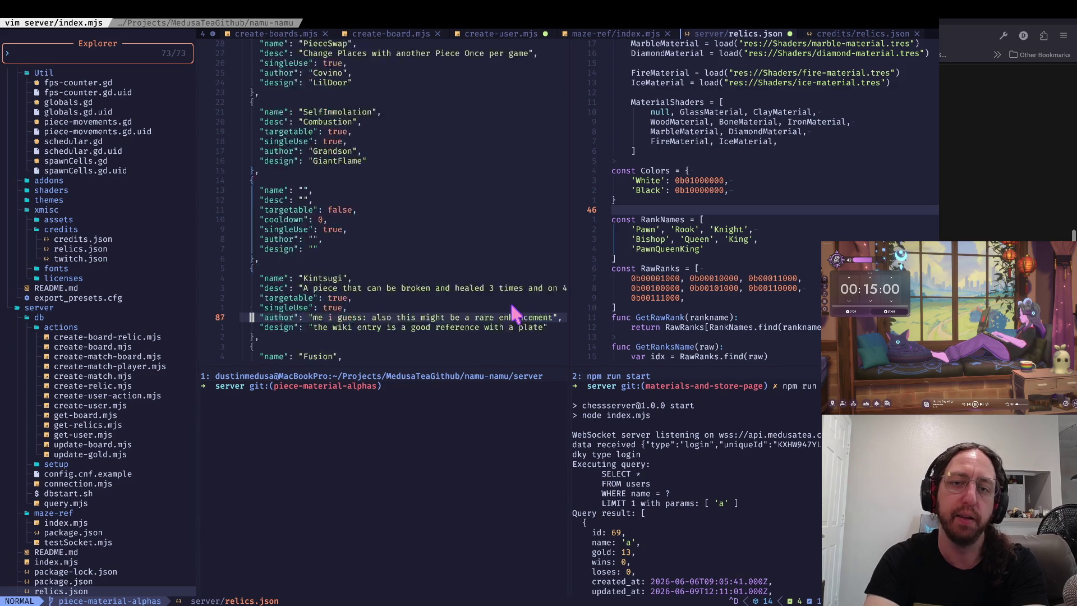
key("ctrl+u")
key("ctrl+u")
key("ctrl+u")
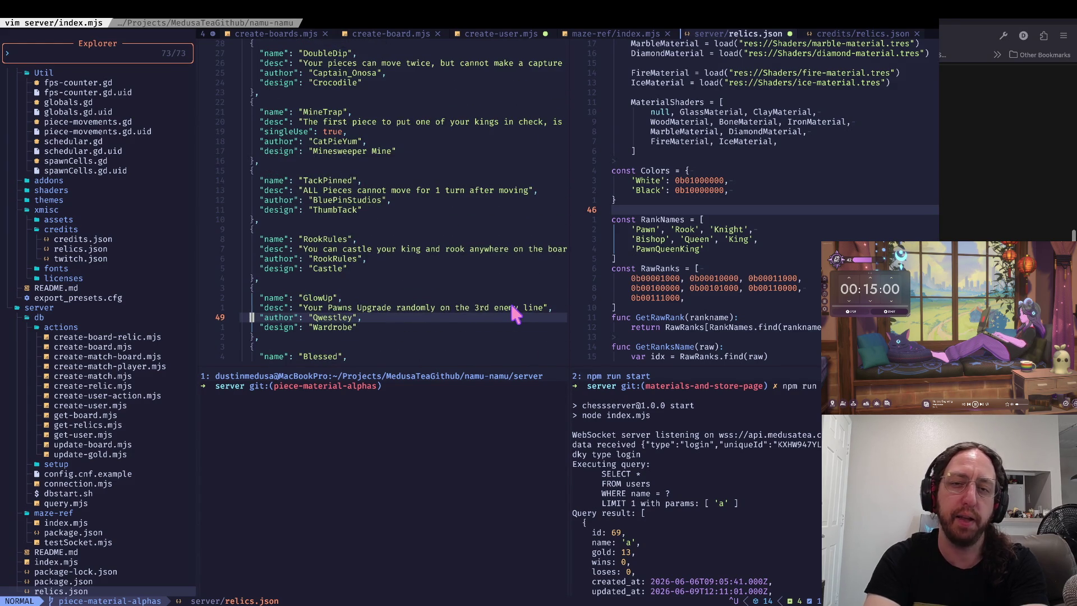
key("ctrl+d")
key("ctrl+d")
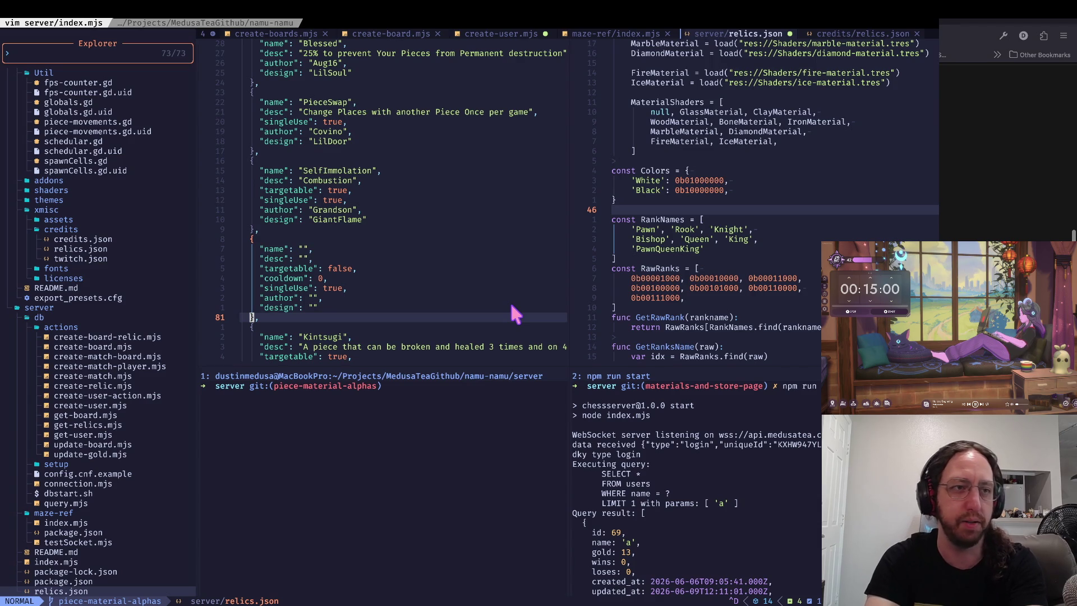
key("j")
key("k")
key("k")
key("k")
key("k")
key("j")
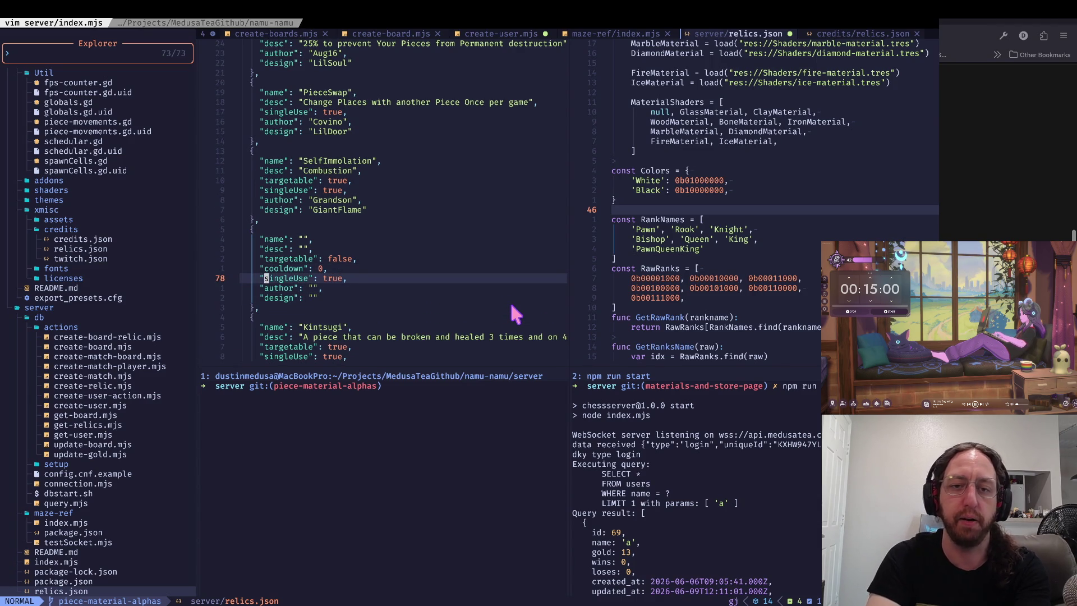
key("W")
key("j")
key("j")
key("ctrl+d")
key("j")
key("j")
key("j")
key("$")
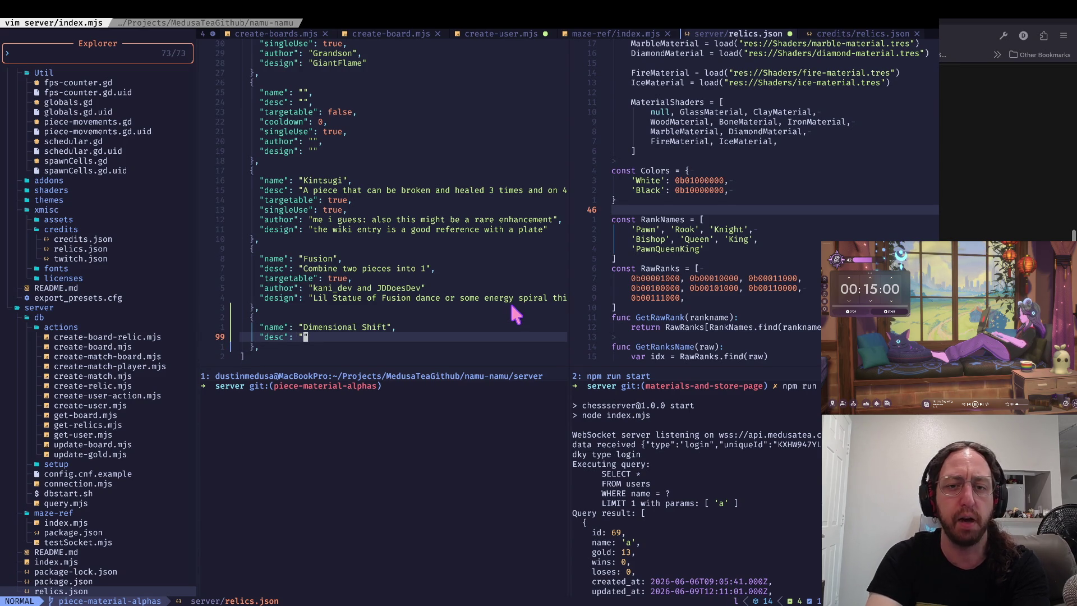
key("g")
key("k")
key("g")
key("j")
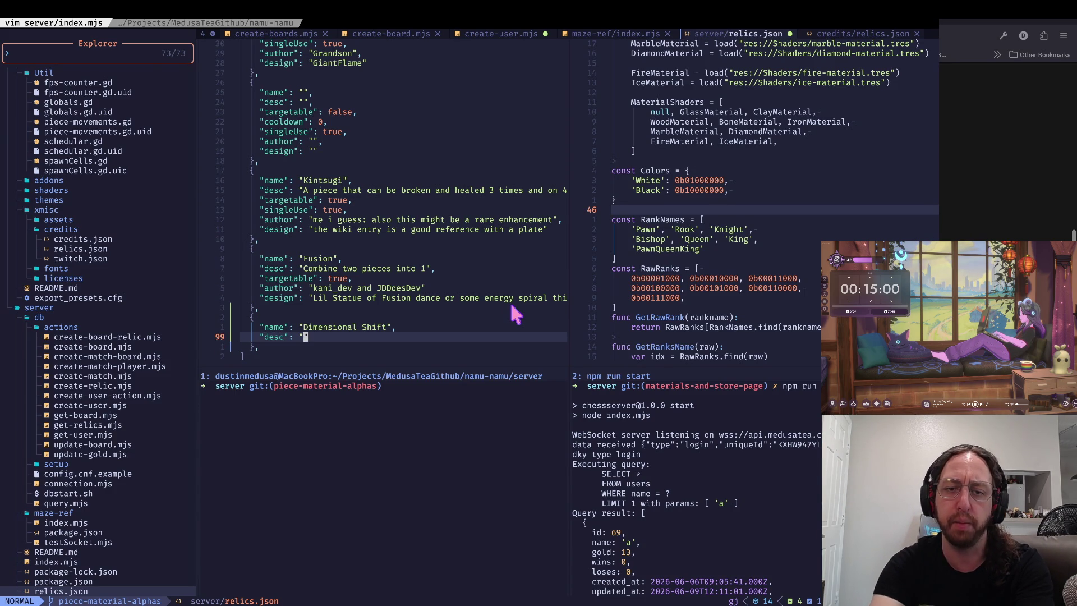
- Enter the description "Allows your pieces to wrap the board, but not capture"
type("i")
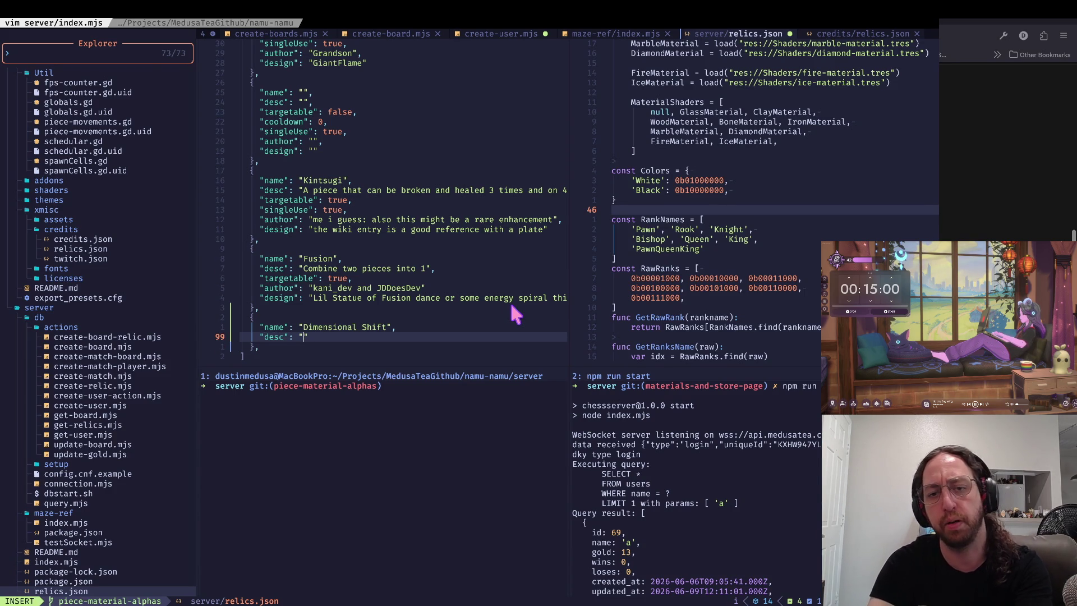
type("A")
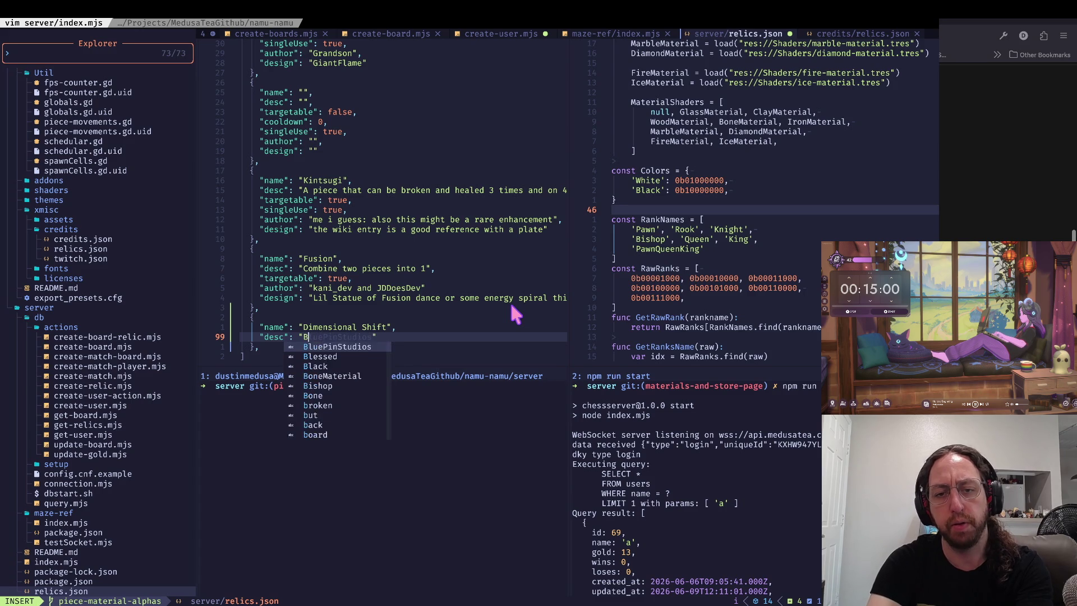
type("llows ")
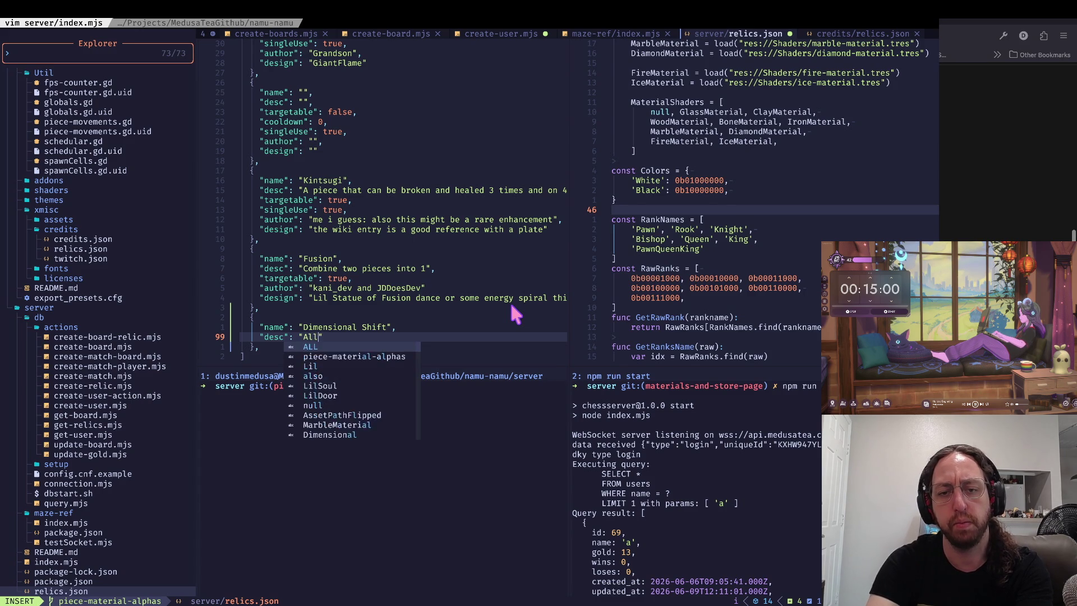
type("your ")
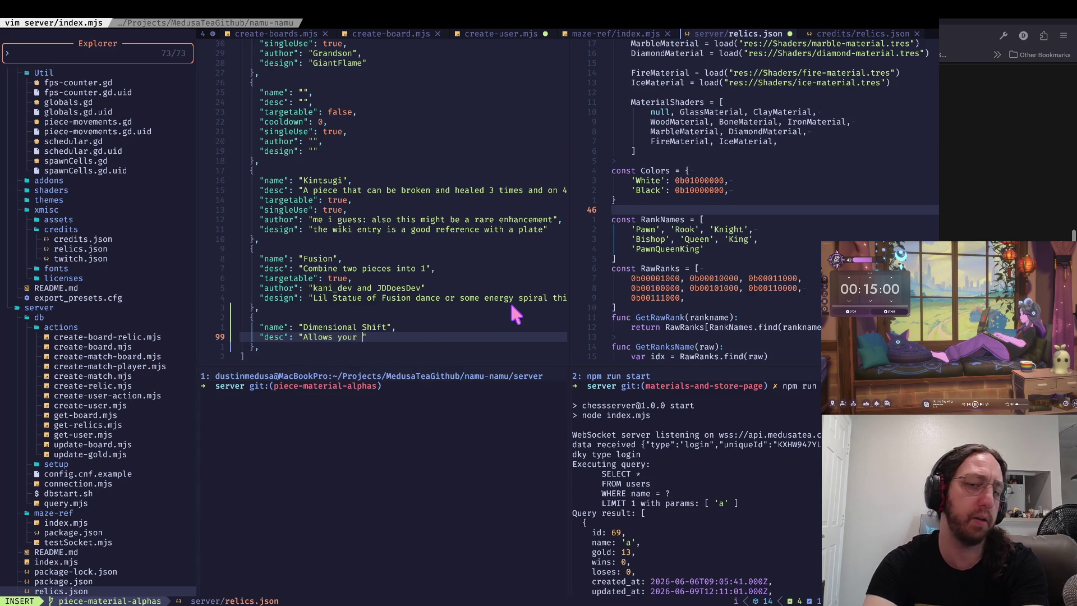
type("pieces to ")
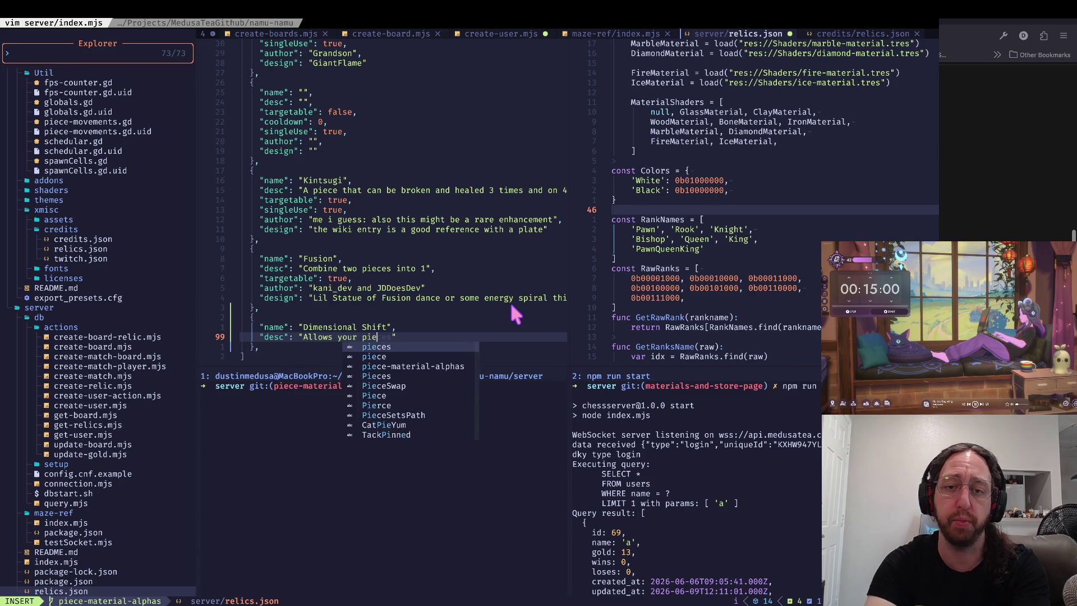
type("wrap the board")
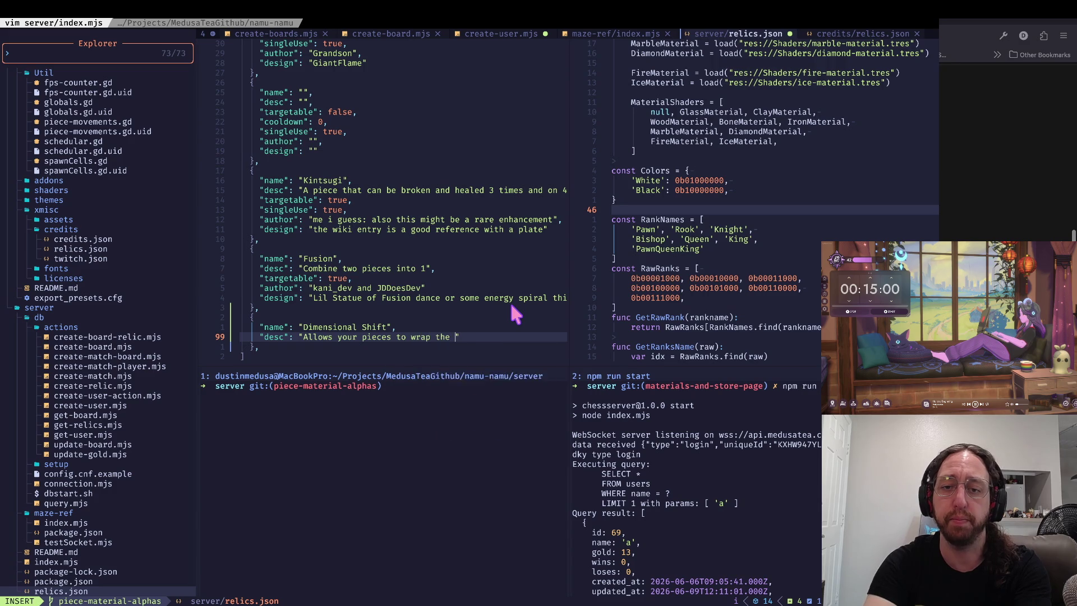
type(", but not captu")
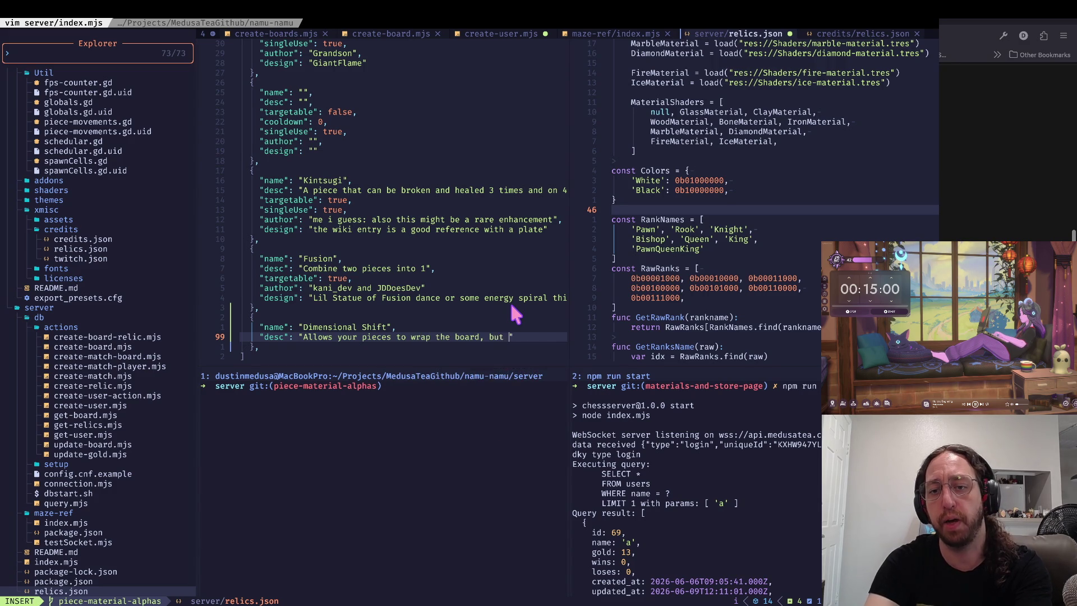
type("re")
key("Escape")
key("asciicircum")
key("w")
- Duplicate the description line and empty both its key and value
key("y")
key("y")
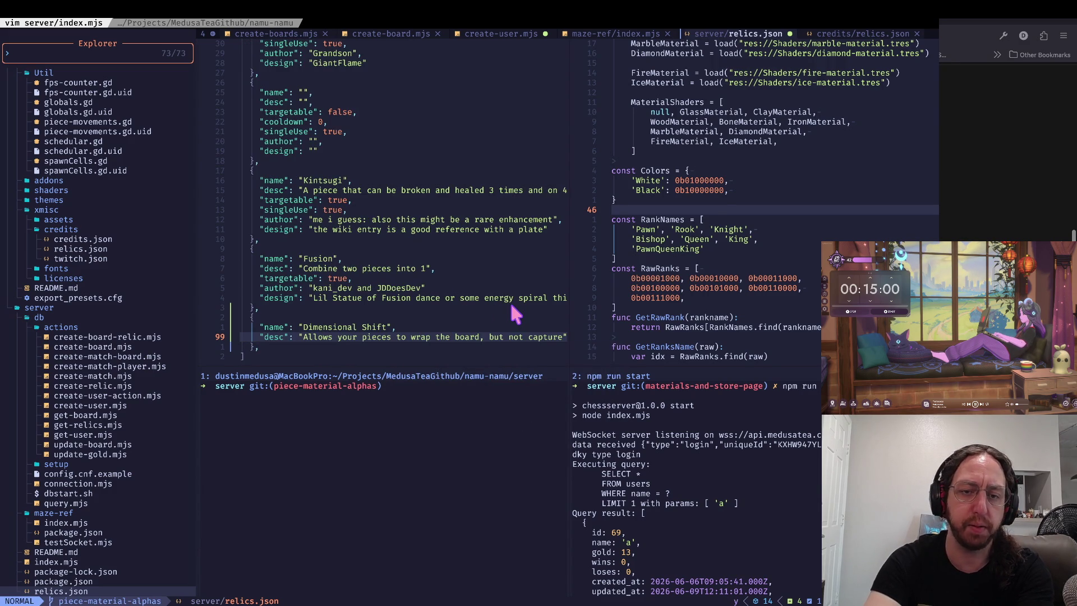
key("p")
key("e")
key("w")
key("c")
key("i")
key("quotedbl")
key("Escape")
key("asciicircum")
key("w")
key("c")
key("i")
key("w")
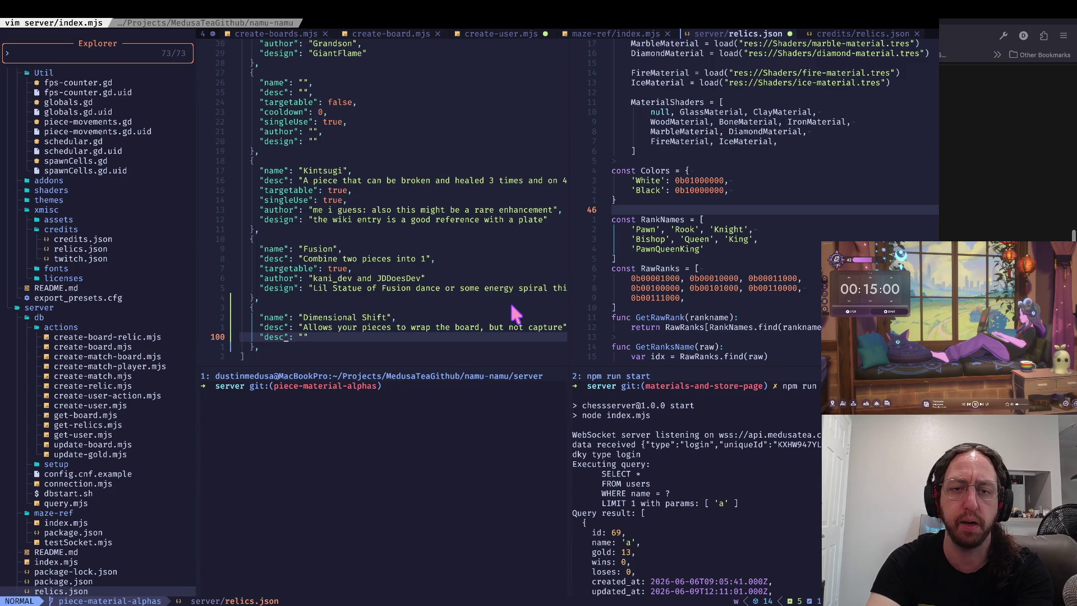
key("Escape")
- Rename the duplicated key to author and fill in the author's handle
type("aauthor")
key("Escape")
key("dollar")
type("ikani_ev")
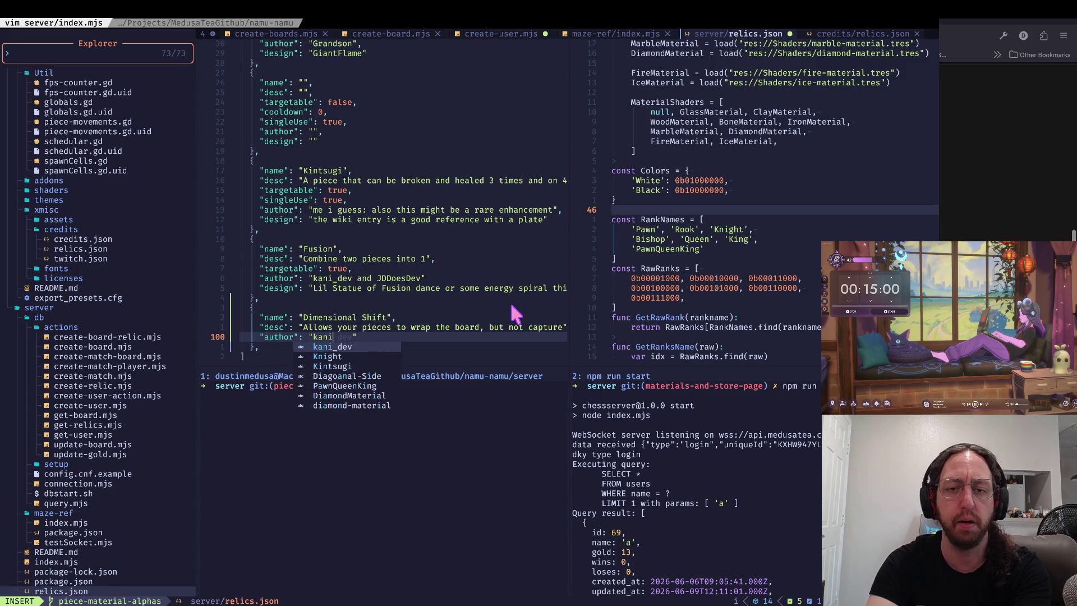
key("Escape")
key("h")
key("h")
type("i_d")
key("Escape")
type("A,")
- Add a "design": "Pacman" line below the author and save relics.json
key("Return")
type("\"design\": \"Pacman\",")
key("Escape")
key("asciicircum")
type(":w")
key("Return")
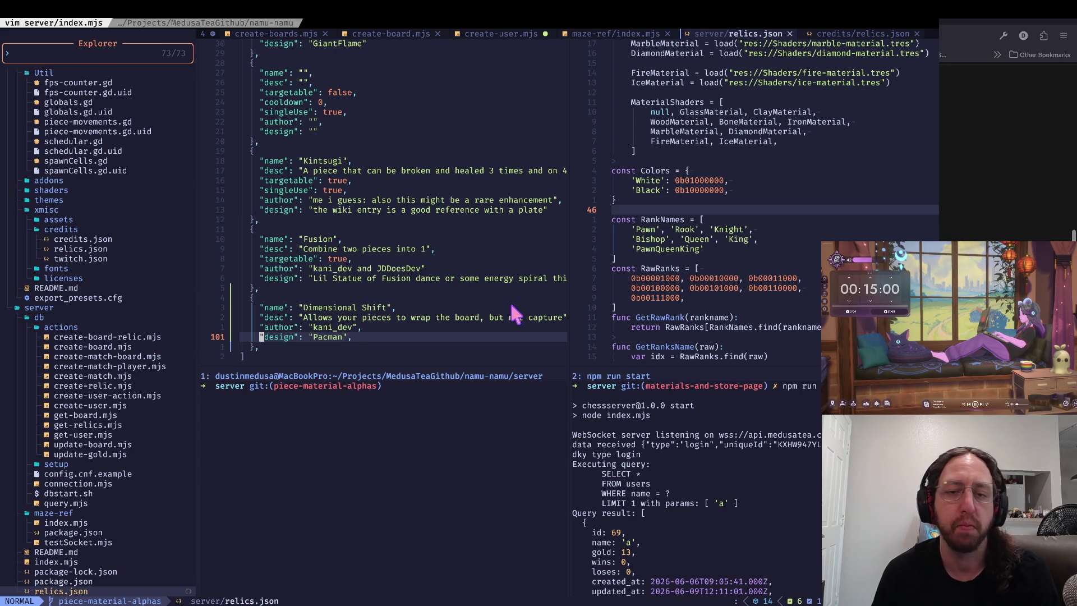
key("A")
key("Return")
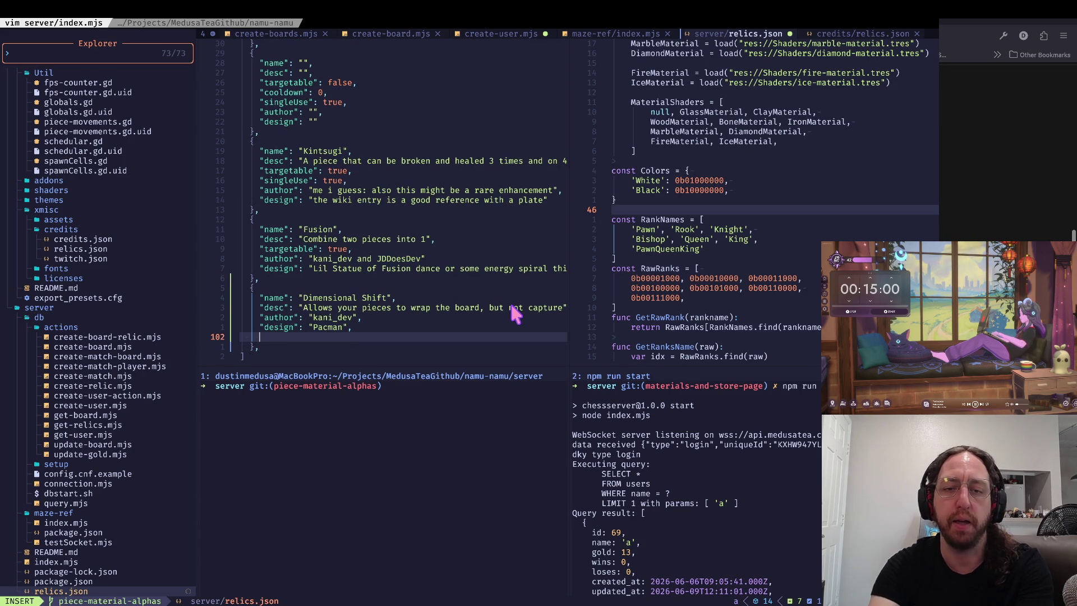
- Remove the stray empty line and duplicate the whole Dimensional Shift block
key("Escape")
key("d")
key("d")
key("V")
key("k")
key("k")
key("k")
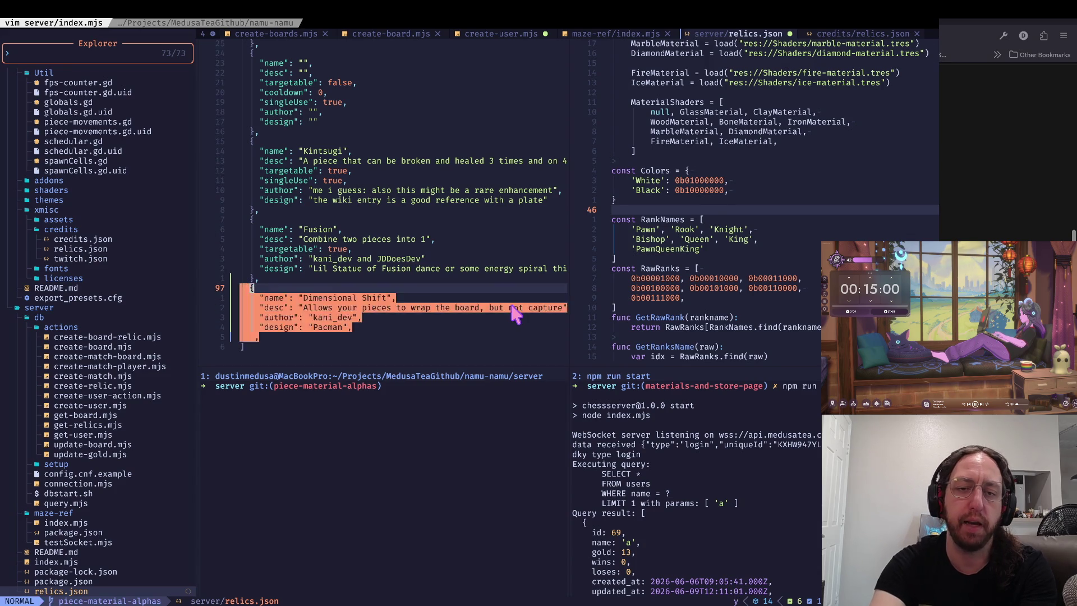
key("y")
key("j")
key("j")
key("j")
key("p")
key("j")
- Rename the duplicated relic to "Checker Yo Self"
key("w")
key("w")
key("w")
key("v")
key("i")
key("quotedbl")
type("cChecker")
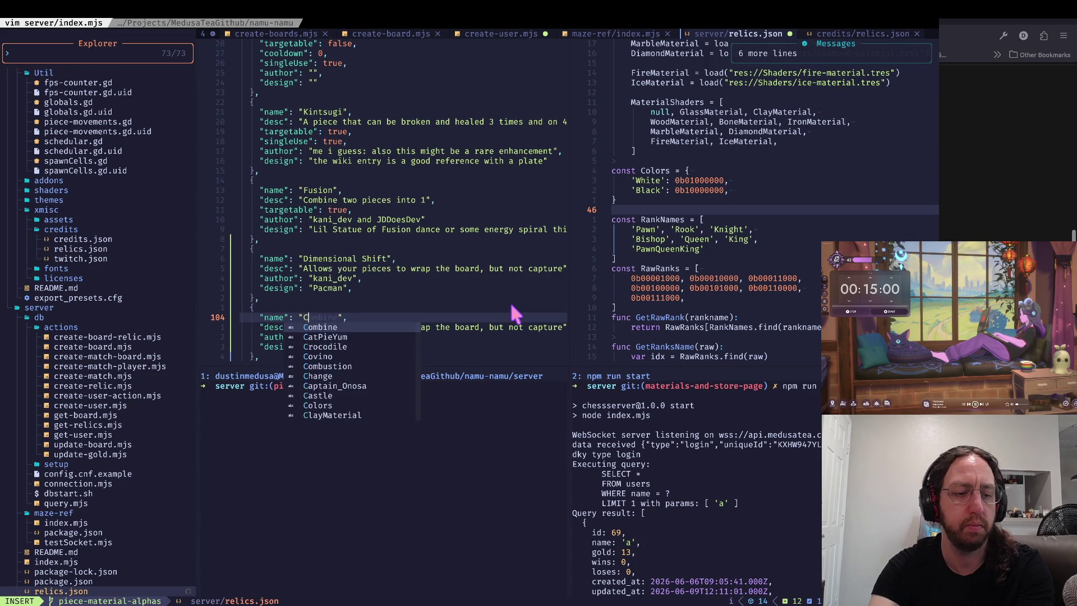
type(" Yo Self")
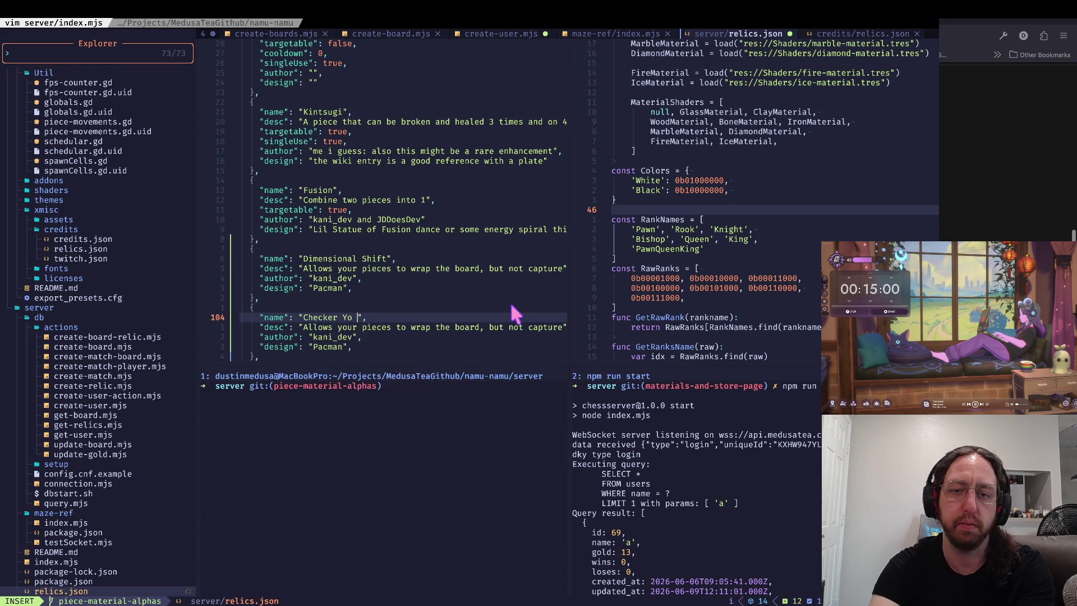
key("Escape")
key("j")
- Clear the copied entry's old description text
key("b")
key("b")
key("c")
key("i")
key("quotedbl")
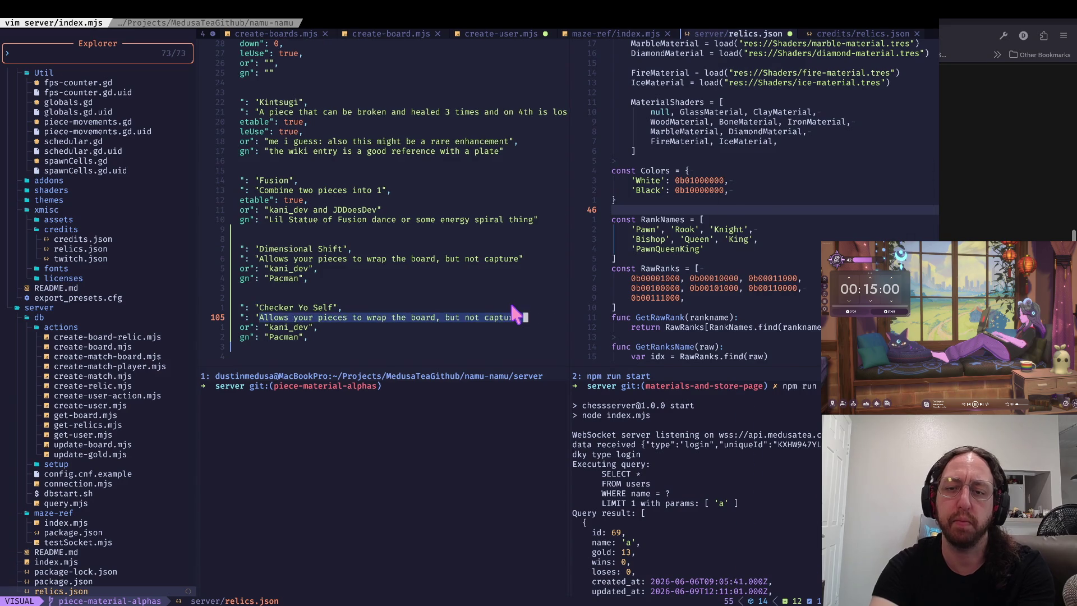
type("Enem \"")
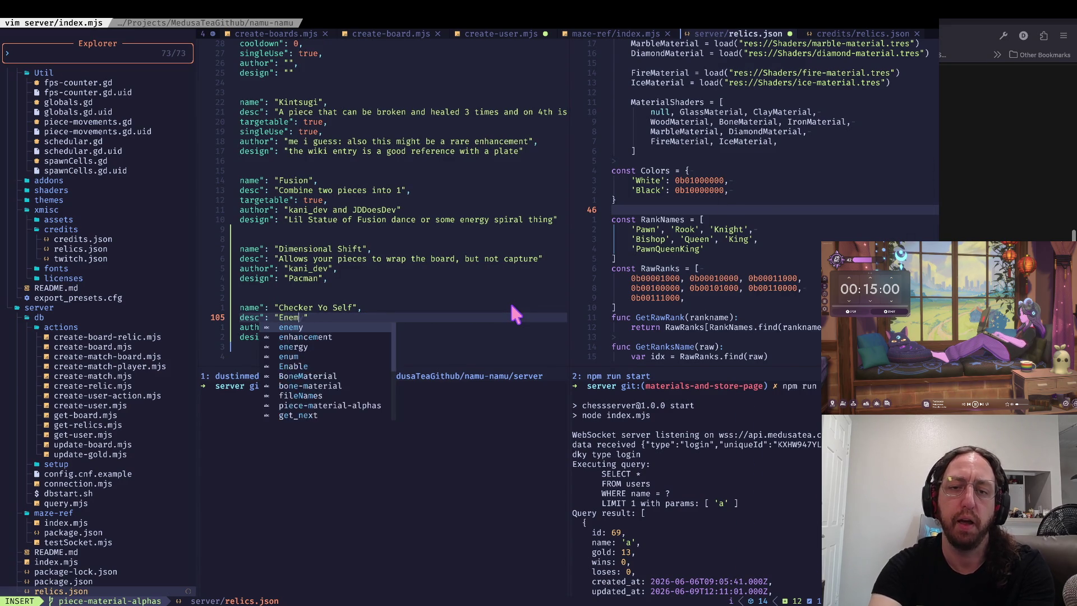
key("BackSpace")
key("BackSpace")
key("BackSpace")
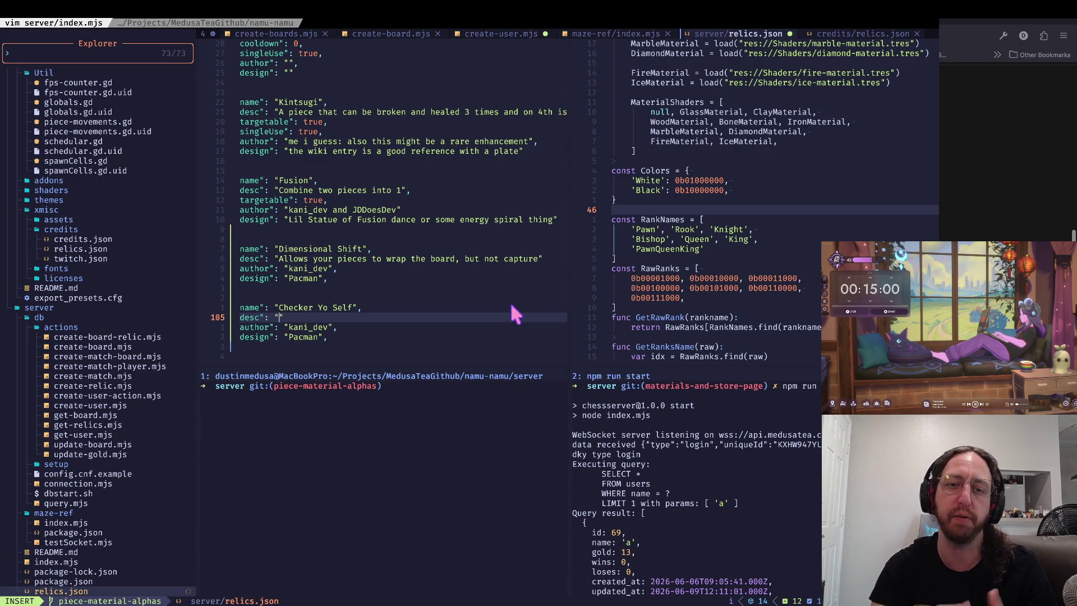
key("Escape")
key("k")
key("j")
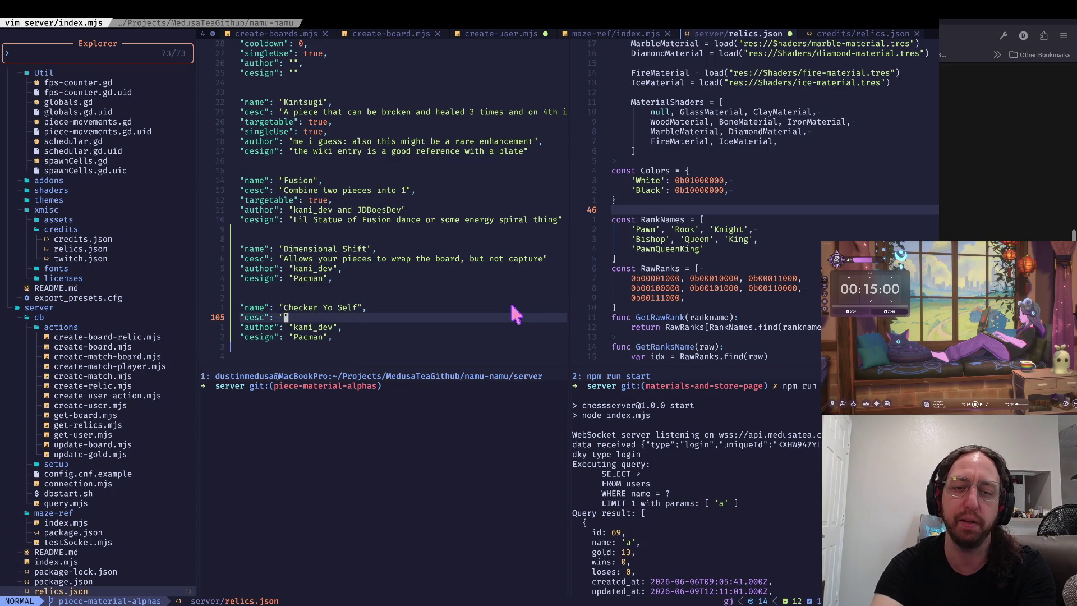
key("k")
key("j")
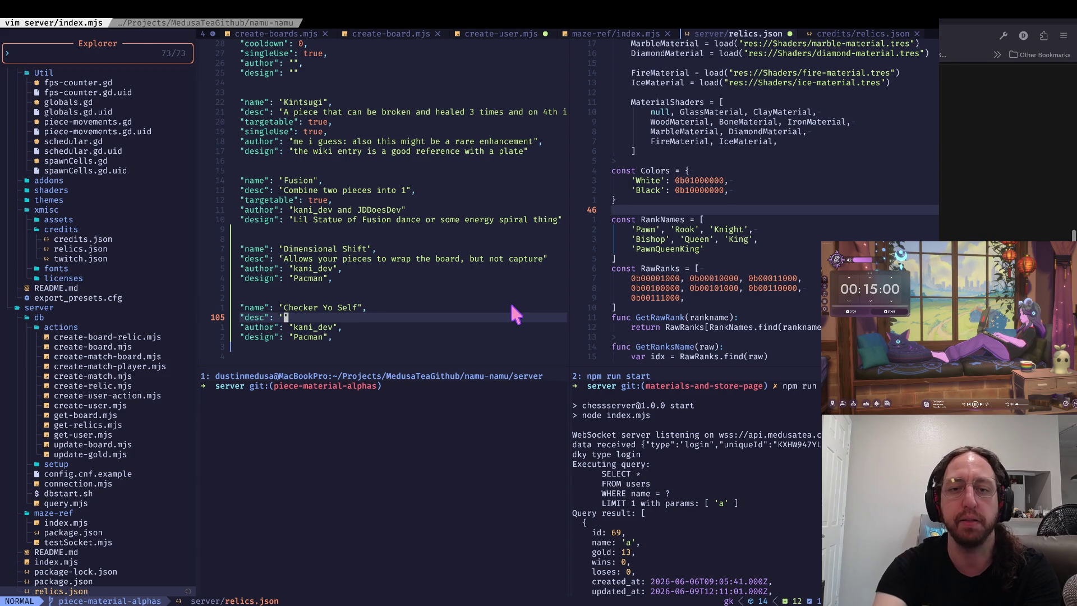
key("k")
key("j")
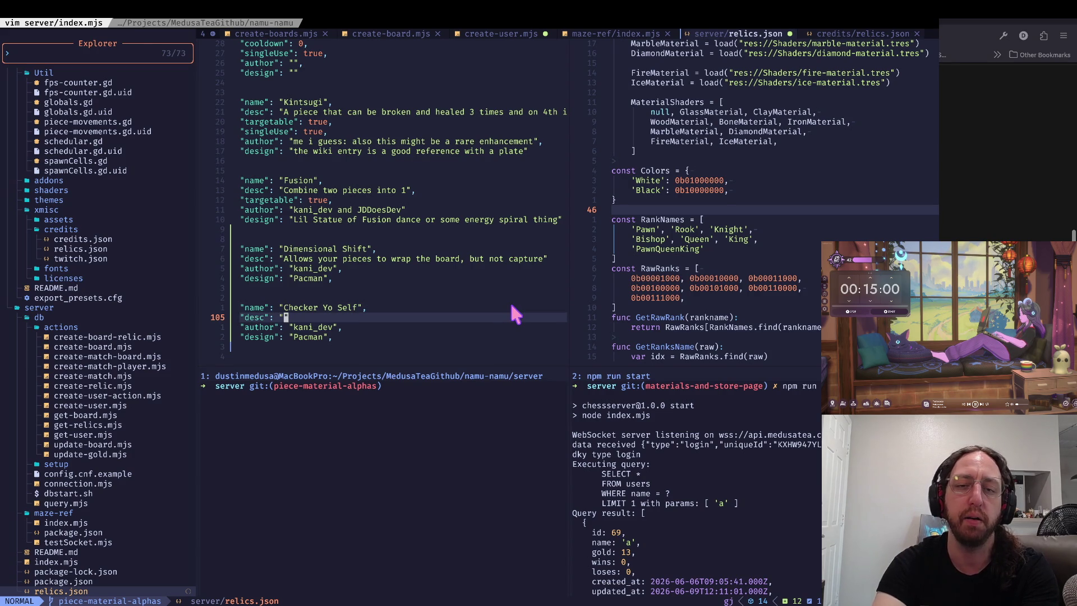
- Write the description "Targeted Piece can only move on the color of square its on to move"
key("i")
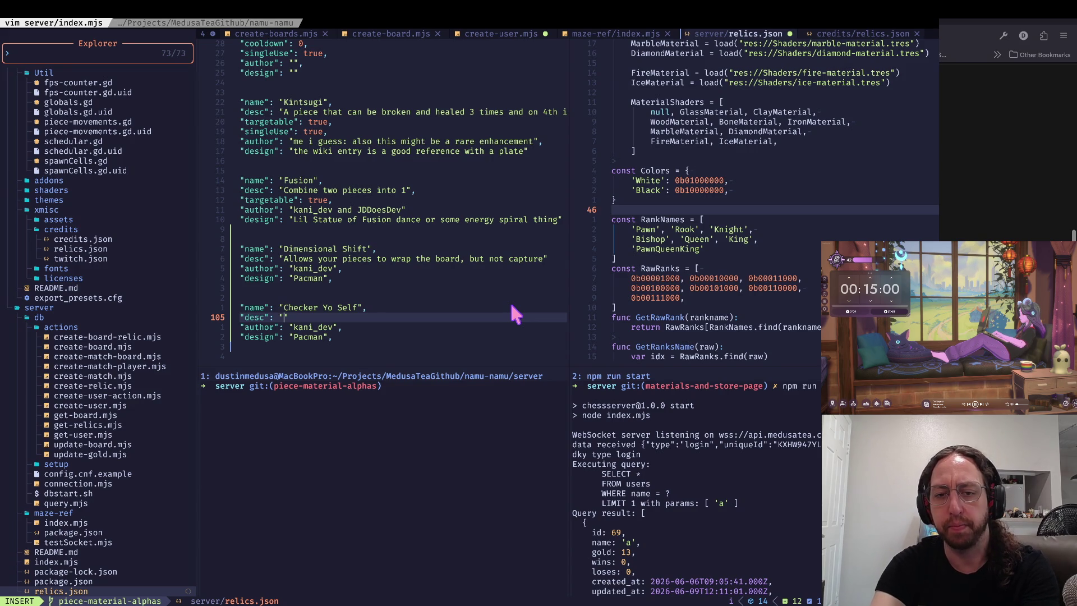
type("Targed Piece")
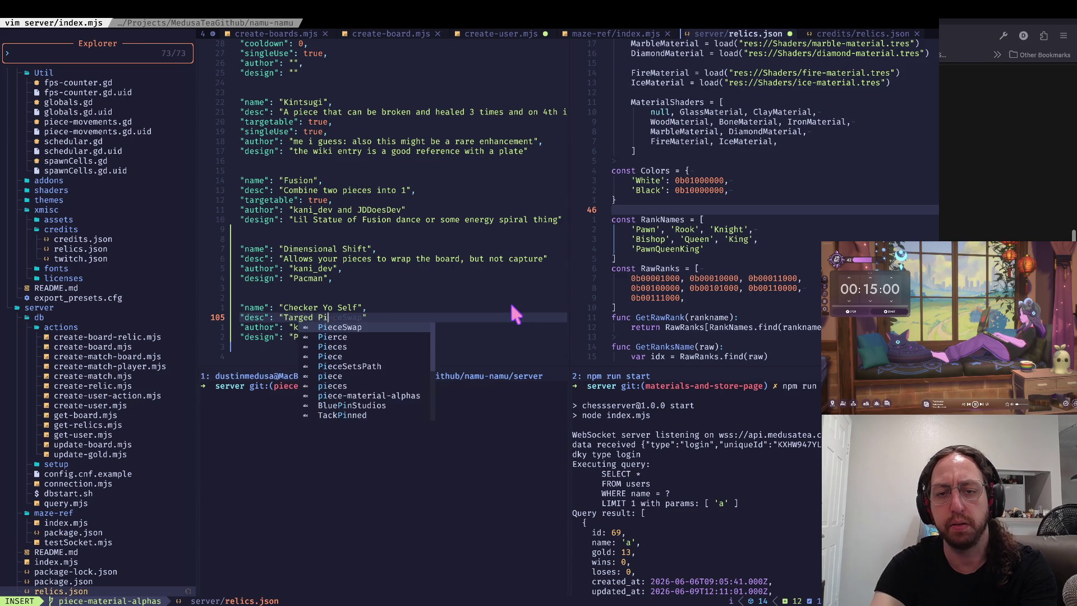
key("BackSpace")
key("BackSpace")
key("BackSpace")
type("ted Pie")
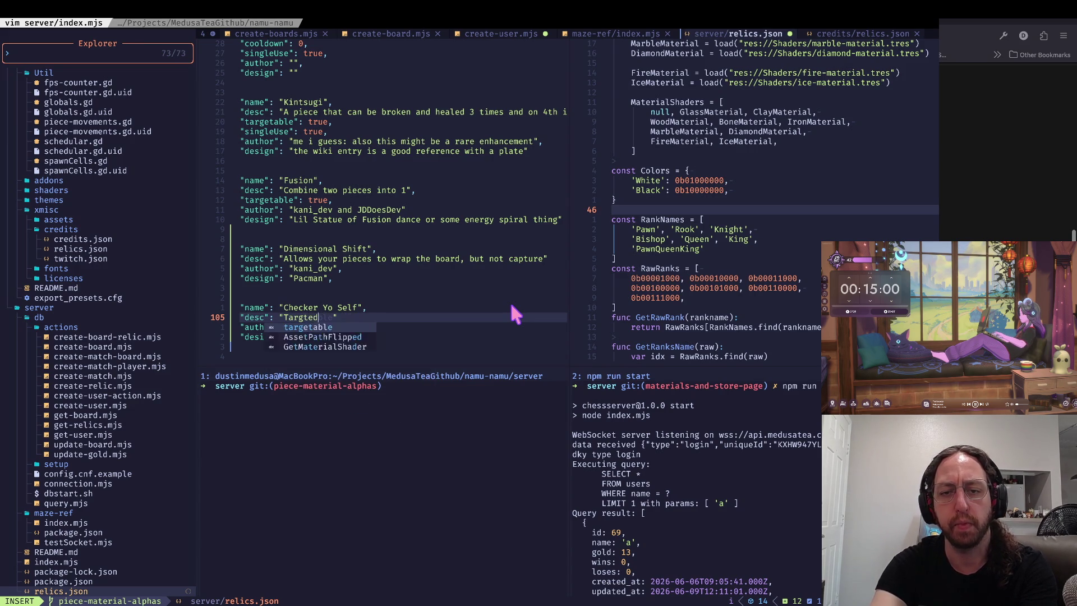
type("ce can only move o")
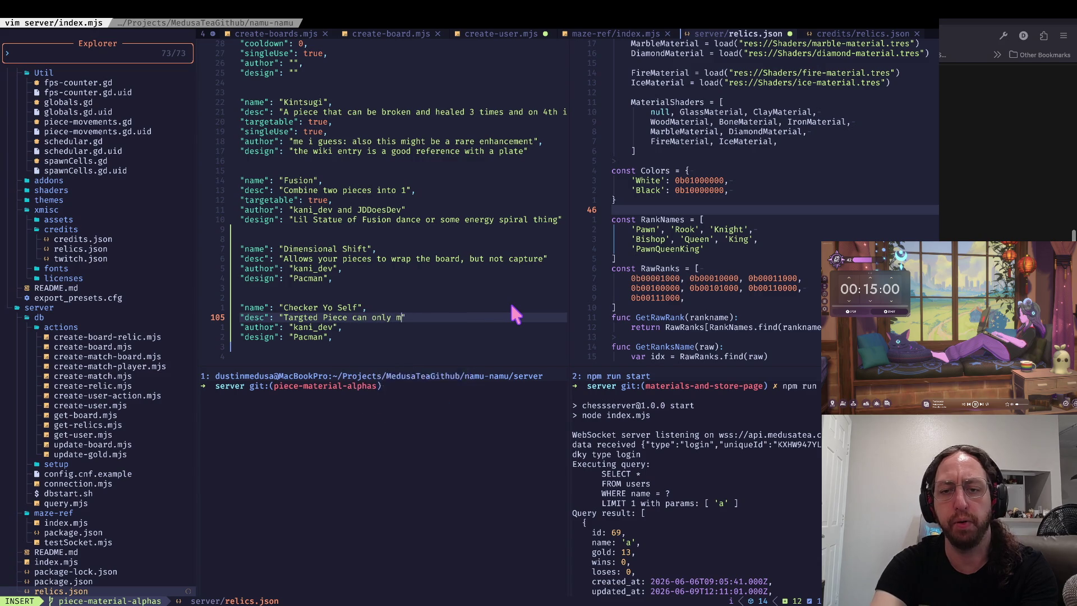
type("n ")
type("the color of sq")
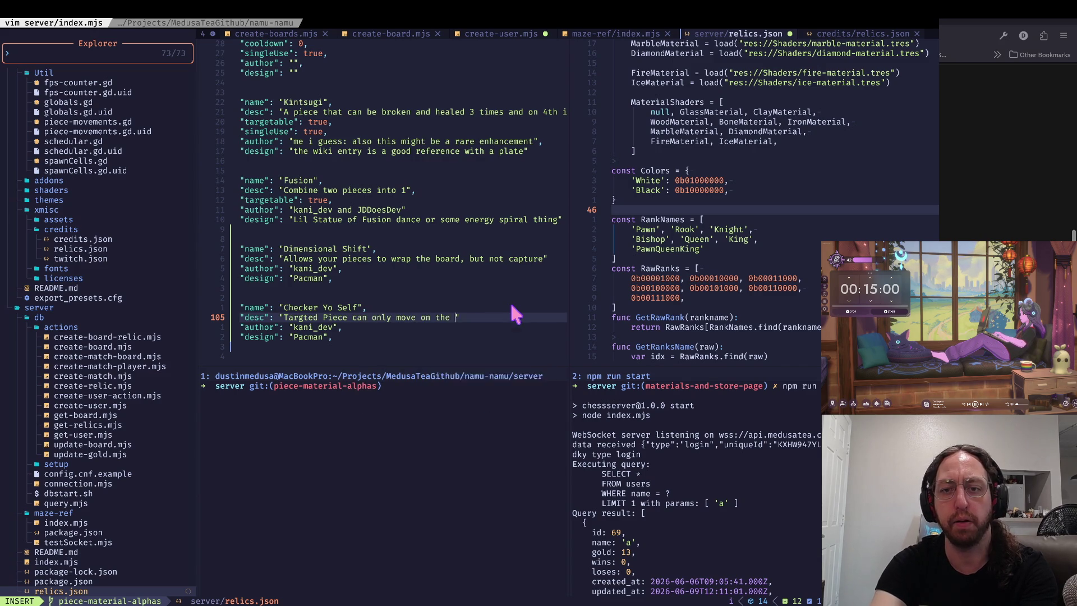
type("uare its on")
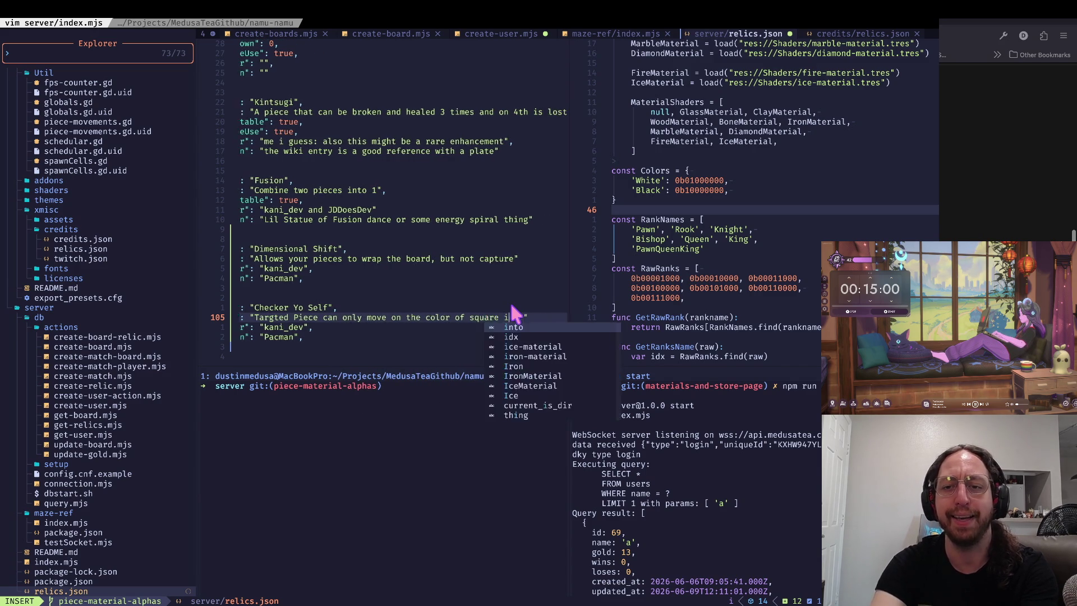
type(" to move")
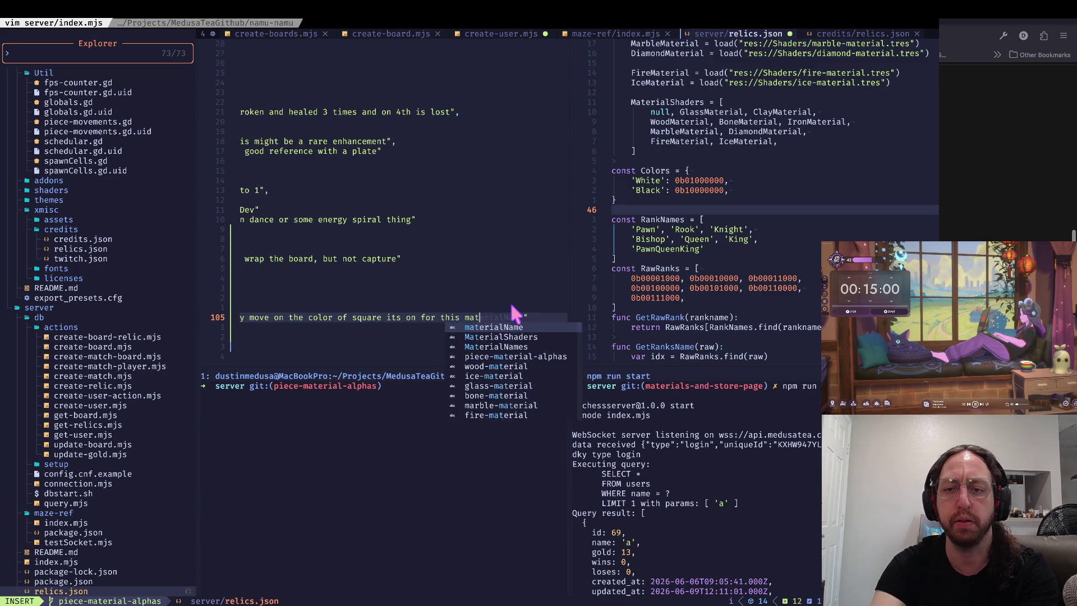
- Replace the author value with the other author's handle using completion
key("Escape")
key("j")
key("e")
key("W")
key("c")
key("i")
key("quotedbl")
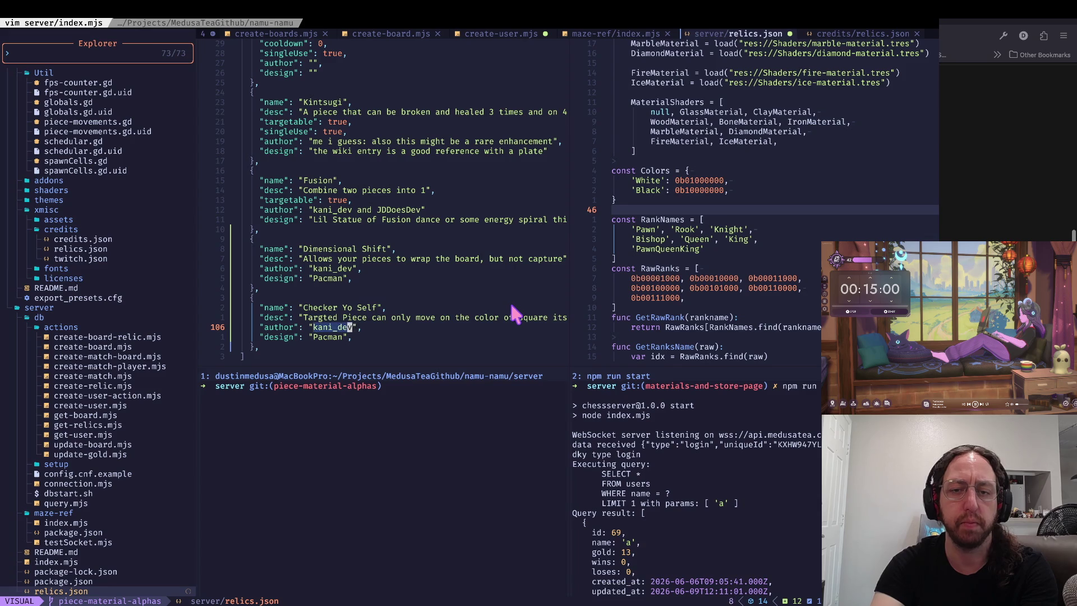
type("JD")
key("Tab")
- Empty the copied "Pacman" design value
key("Escape")
key("j")
key("c")
key("i")
key("quotedbl")
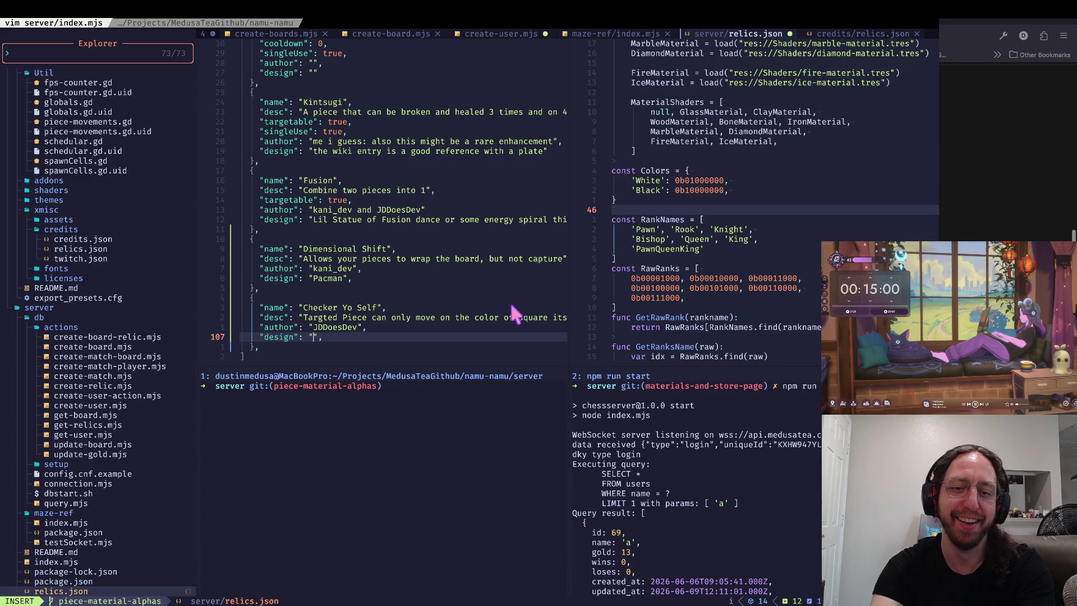
key("Escape")
type("/checker")
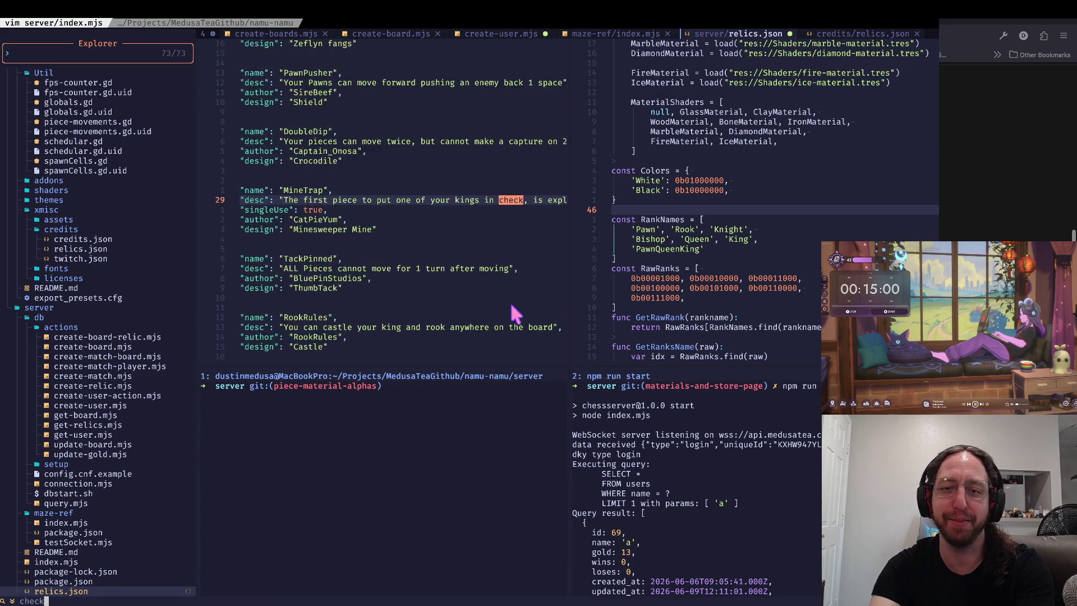
key("Return")
key("asciicircum")
key("w")
key("ctrl+u")
key("ctrl+u")
key("ctrl+u")
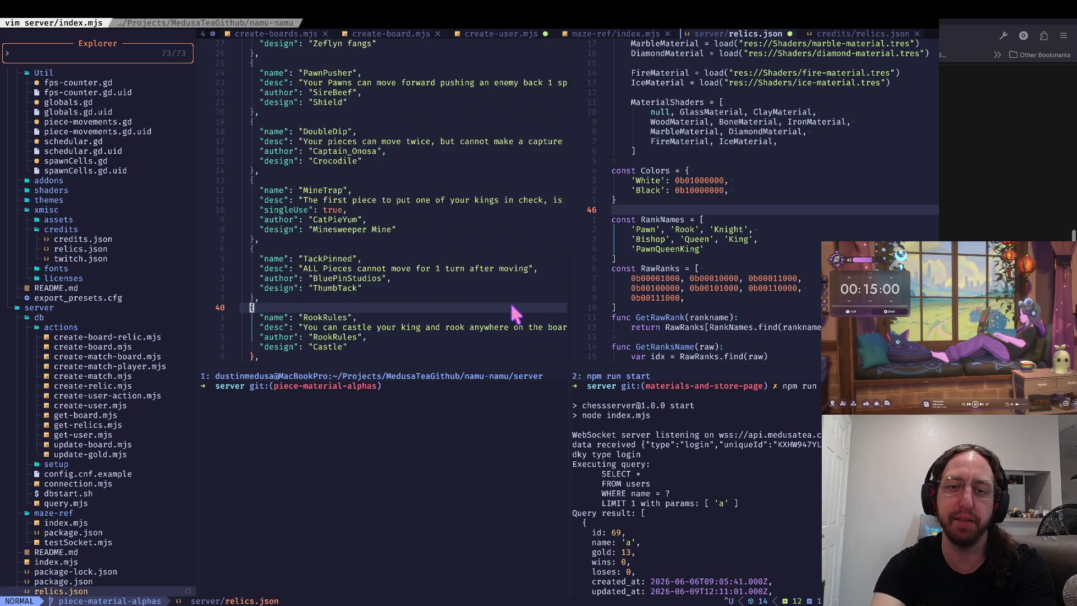
key("ctrl+d")
key("ctrl+d")
key("ctrl+d")
key("w")
key("w")
key("w")
key("l")
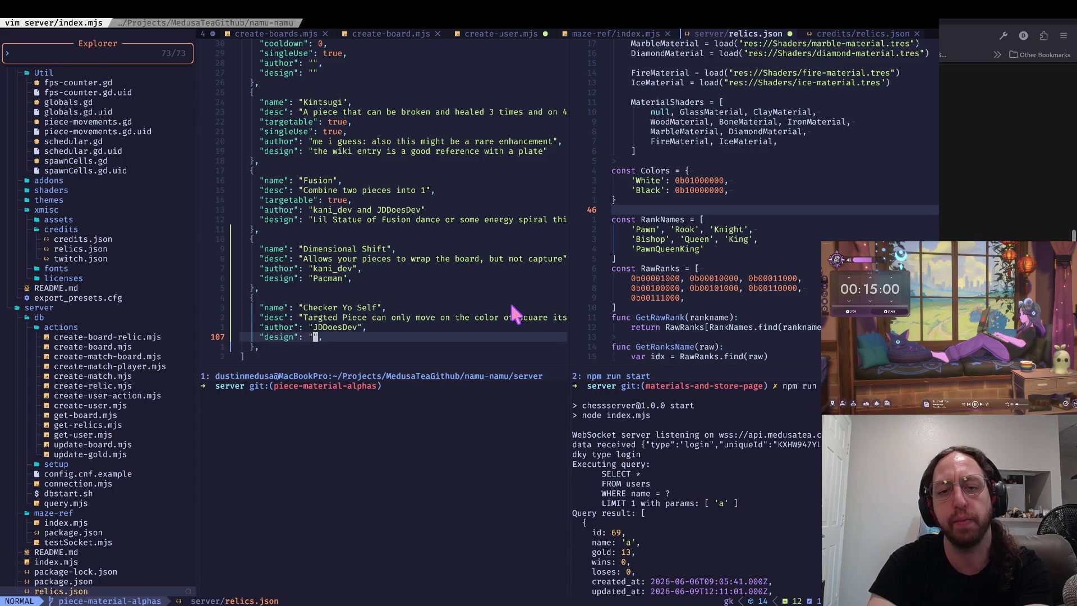
- Move the cursor into the empty design quotes of the Checker Yo Self relic
key("k")
key("j")
key("k")
key("k")
key("k")
key("j")
key("j")
key("j")
key("k")
key("k")
key("j")
key("j")
key("^")
key("w")
key("w")
key("k")
key("k")
key("j")
key("j")
key("k")
key("k")
key("k")
key("j")
key("j")
key("0")
key("w")
key("w")
key("j")
key("l")
key("l")
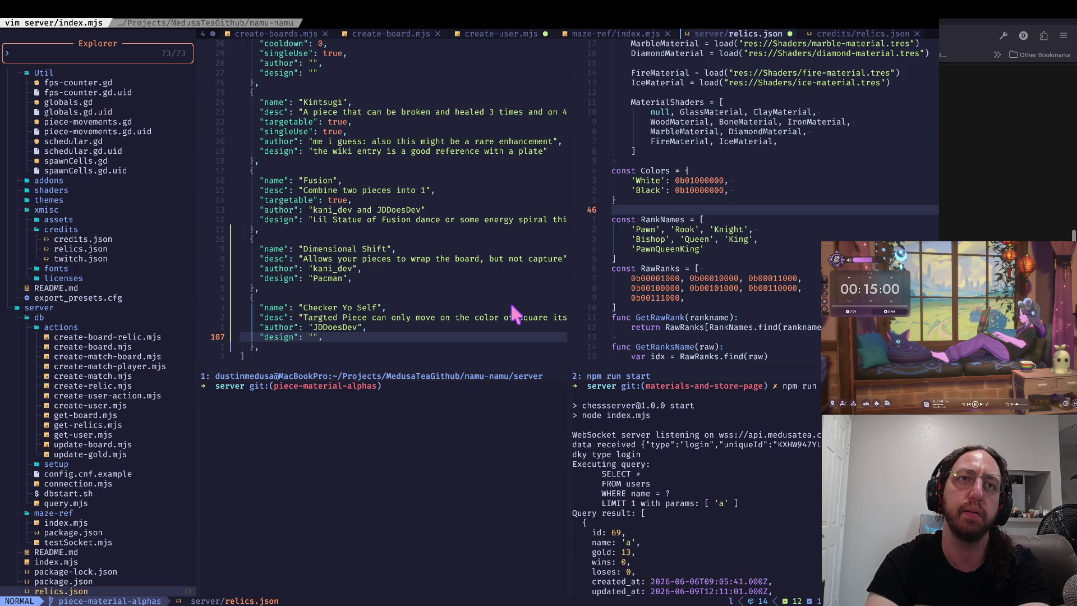
key("k")
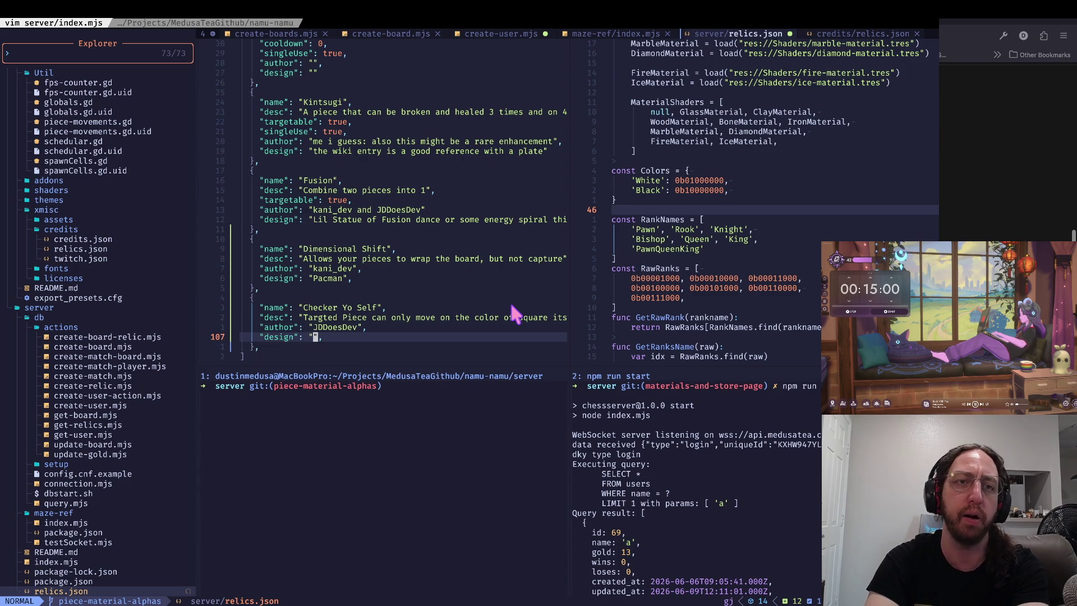
key("j")
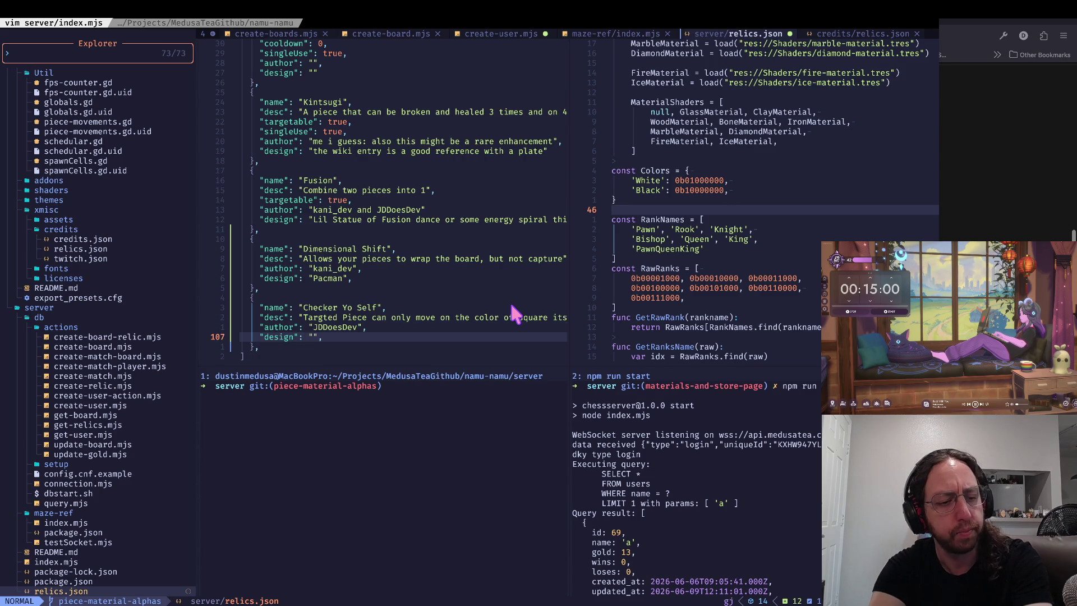
key("j")
key("k")
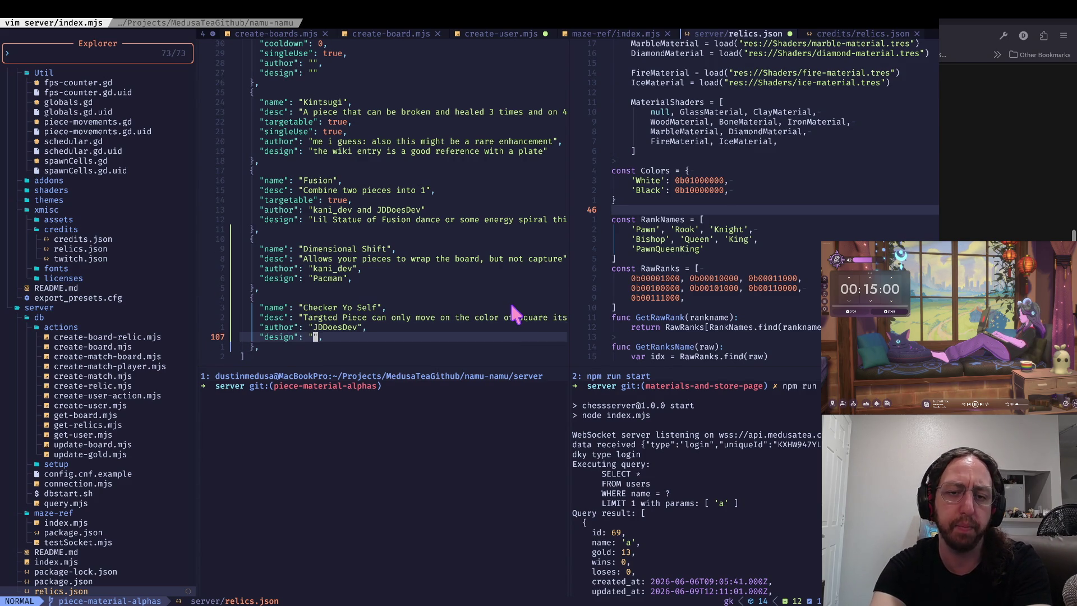
- Enter the design 'Checker chip, maybe stack of 2' and save relics.json
type("ign\": \"Checker")
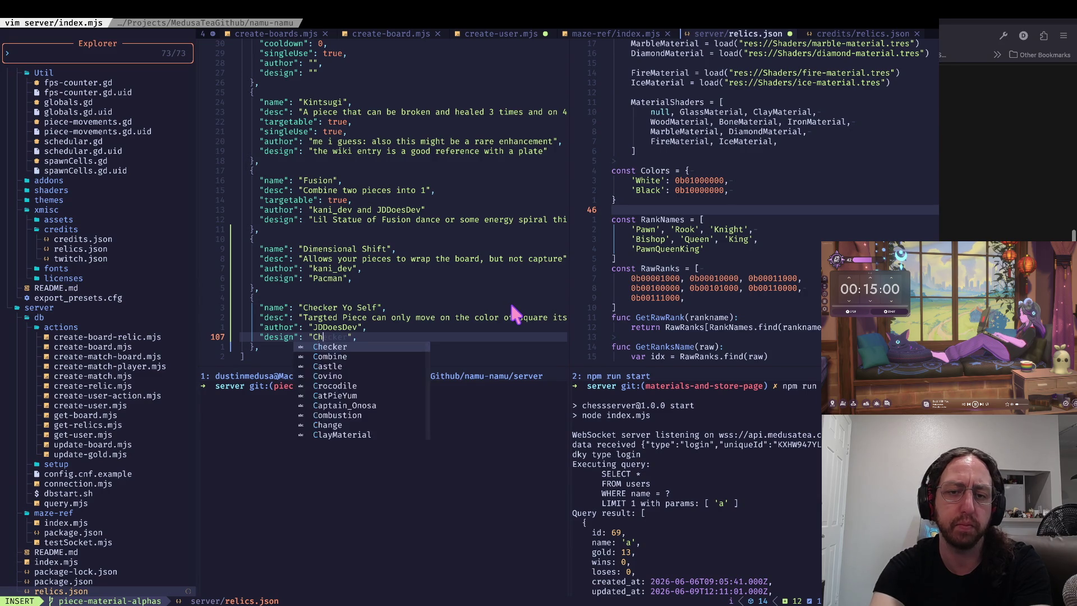
type(" chip")
key("Escape")
key("b")
key("b")
type("w")
type("ea, maybe stac")
type("k of 2")
key("BackSpace")
key("Escape")
key("0")
key("w")
key("w")
type(":w")
key("Return")
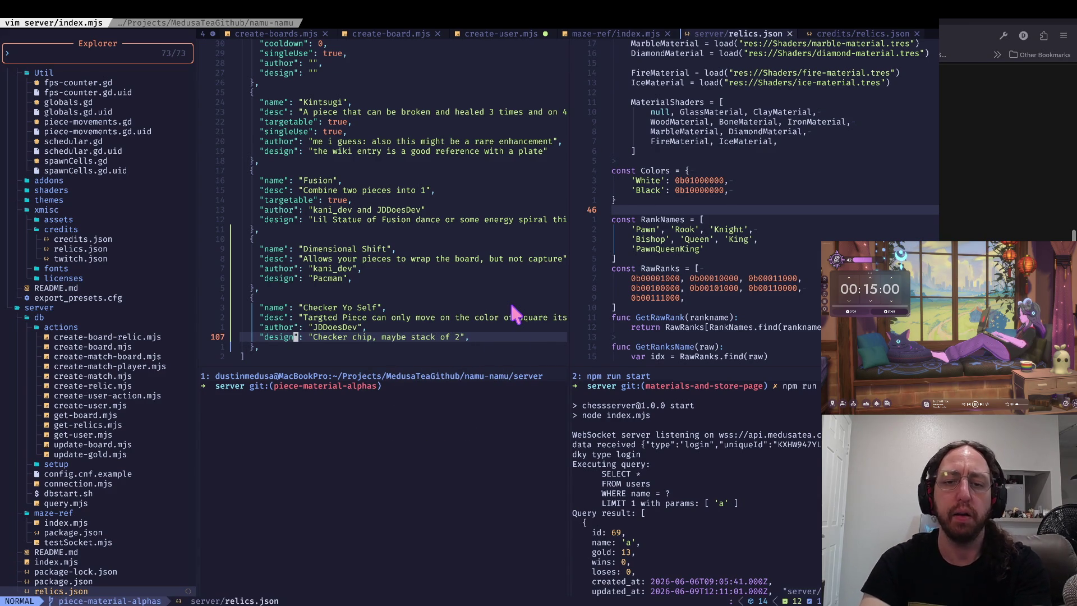
- Briefly select the design line, then move down to the entry's closing bracket
key("b")
key("V")
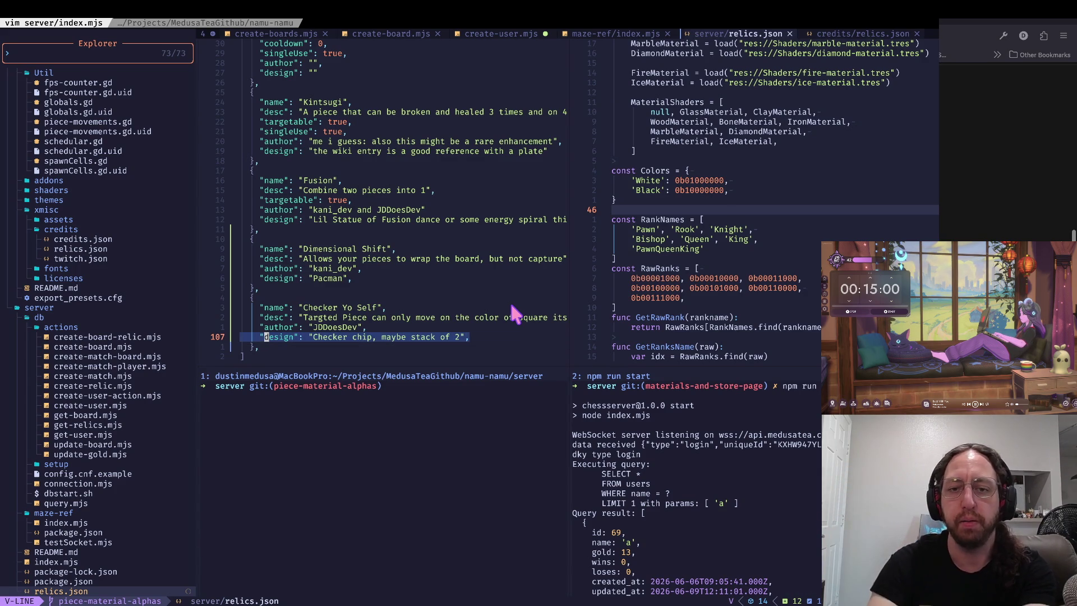
key("Escape")
key("w")
key("k")
key("k")
key("k")
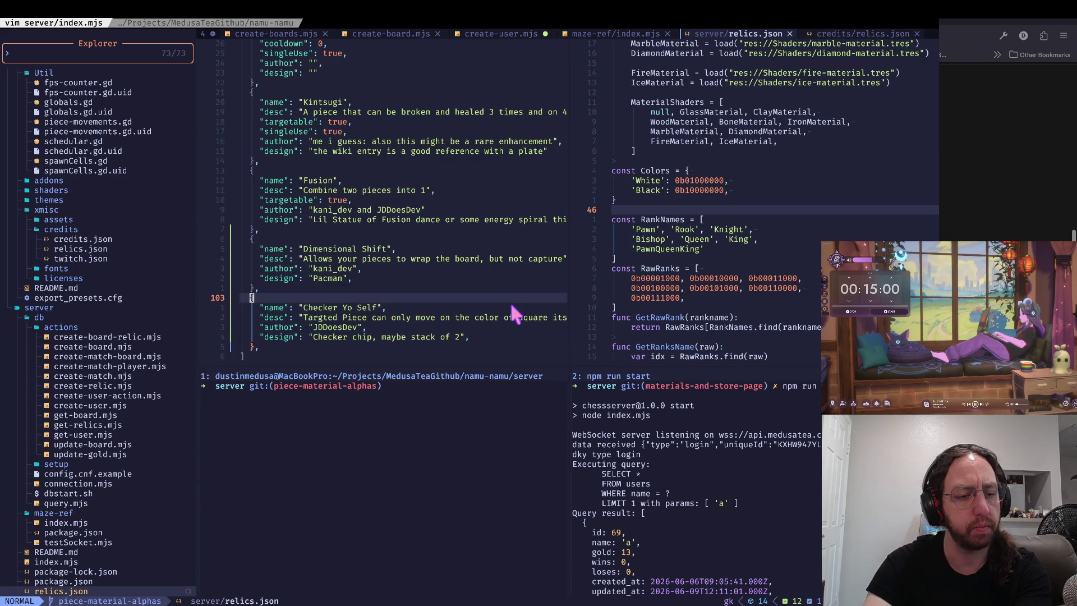
key("j")
key("j")
key("j")
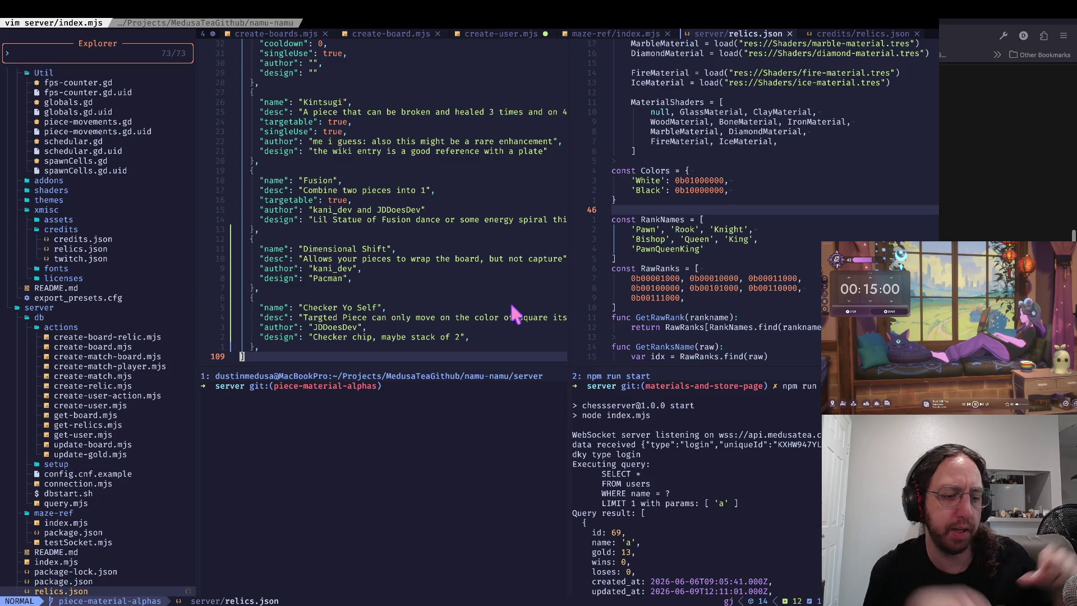
key("b")
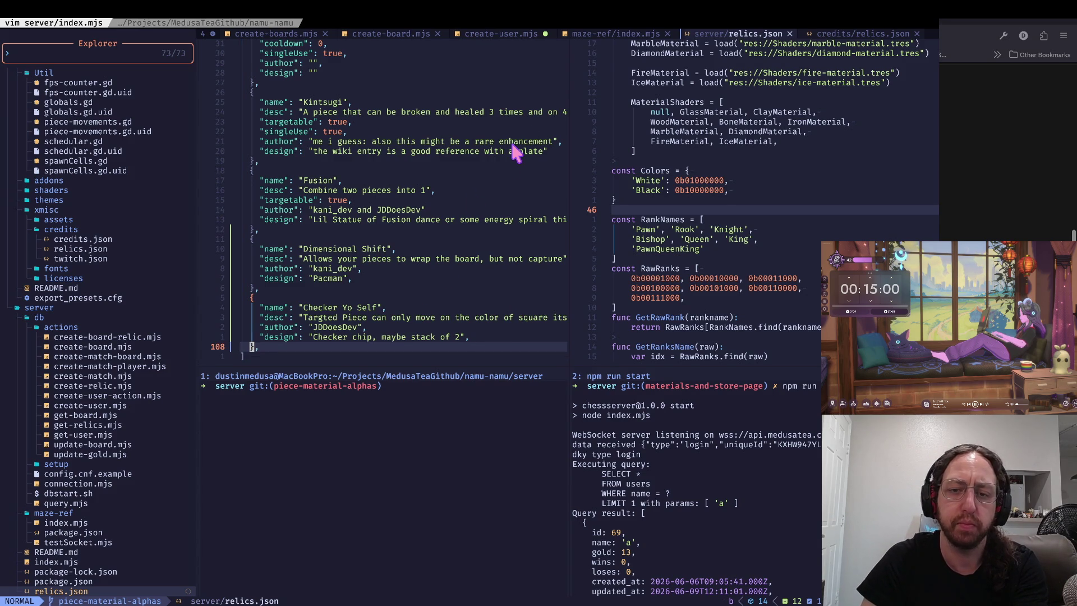
key("super+Tab")
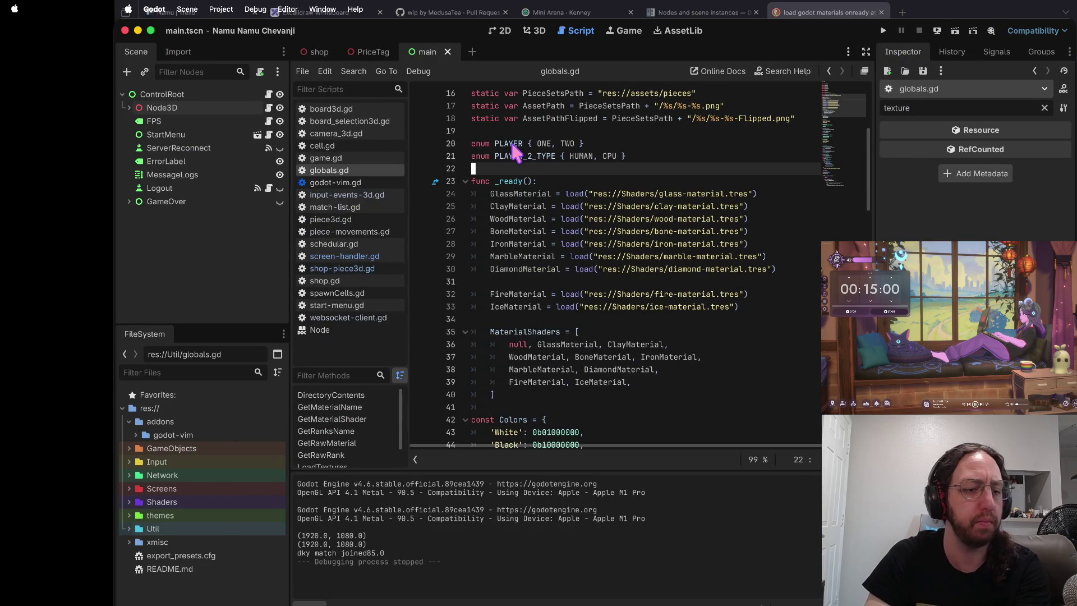
- Run the game, start play from the title screen, and choose the third board
key("super+b")
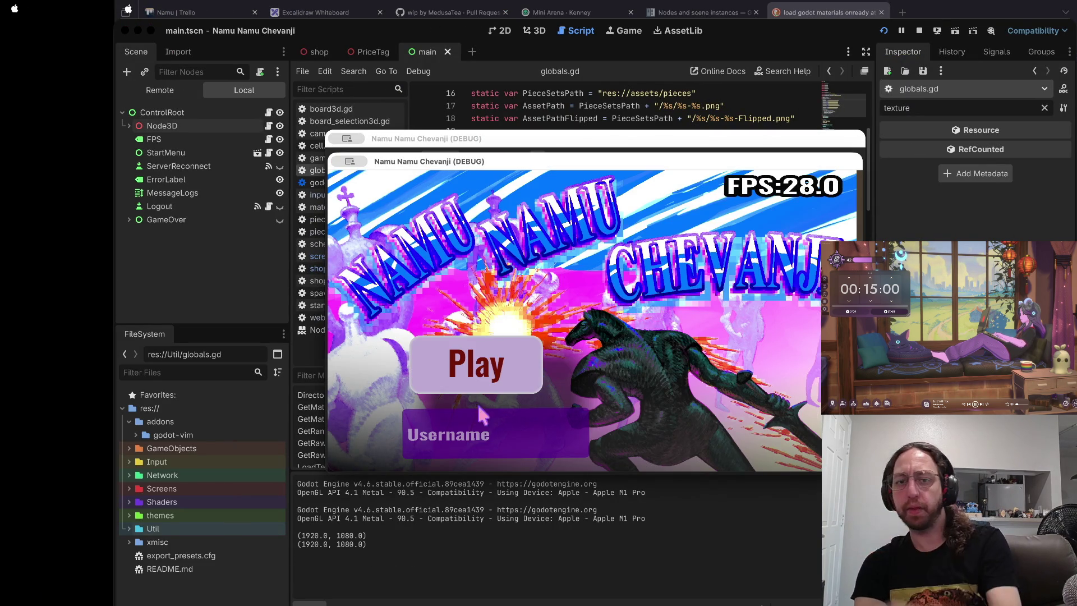
left_click(465, 362)
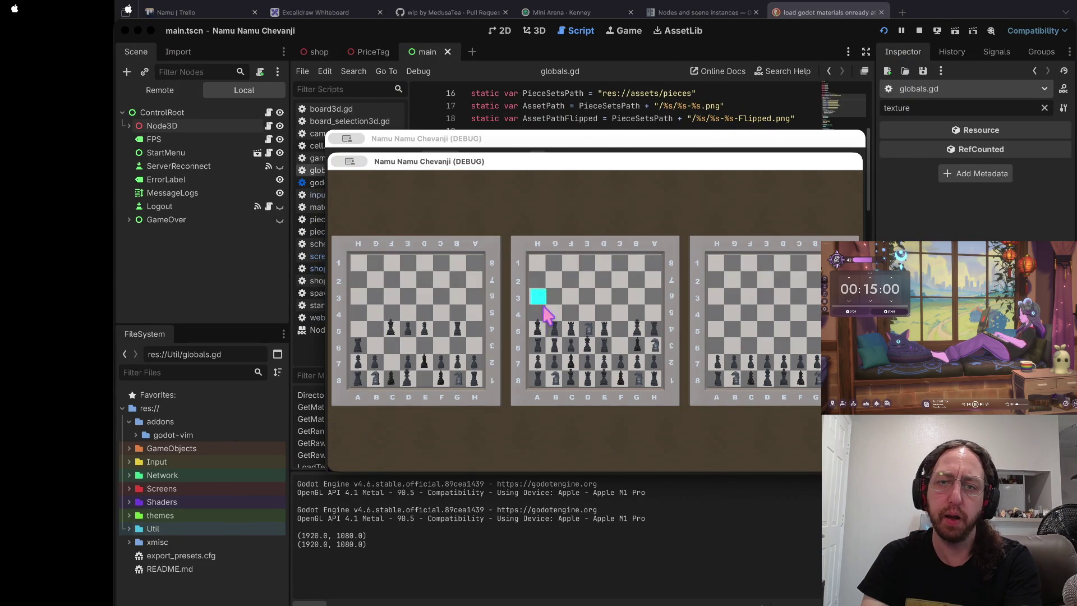
left_click(705, 293)
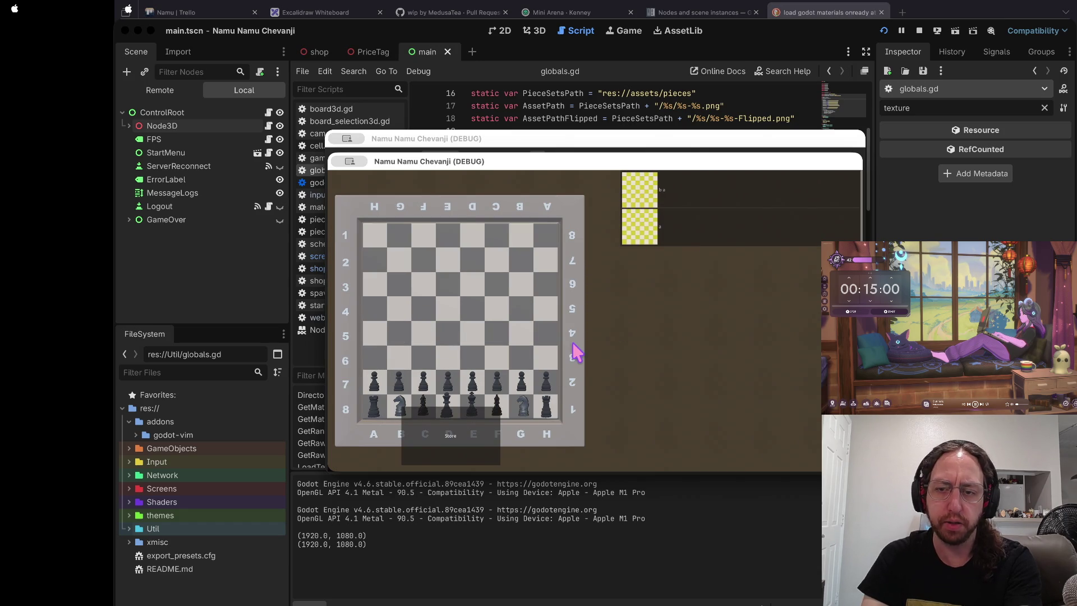
- Join a match from the lobby list so the board shows 'a VS a'
left_click(659, 272)
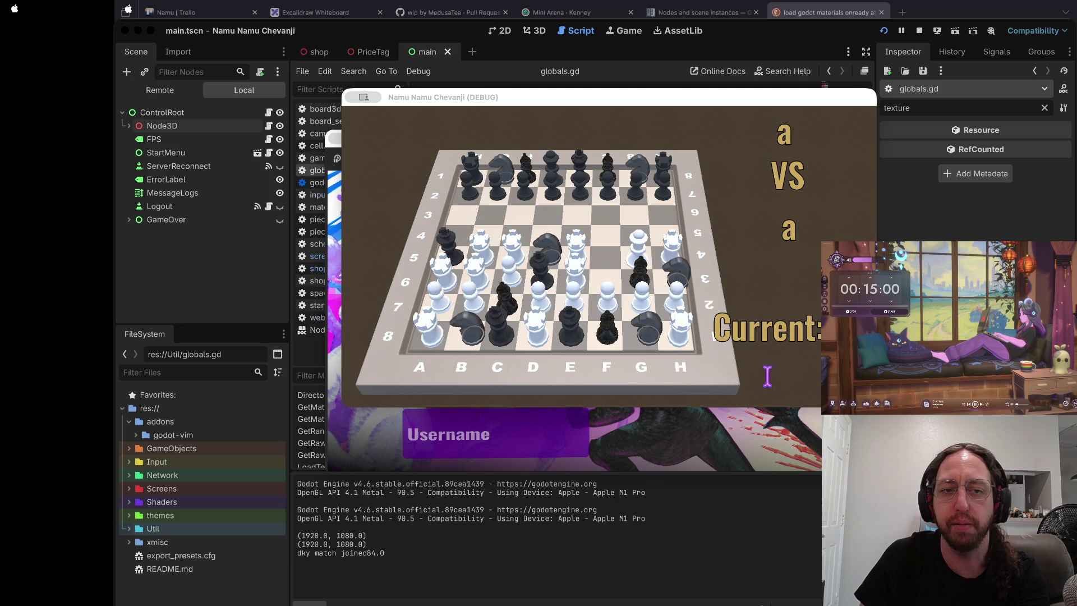
- Capture the black rook with the white rook from A8, make a black move, then go to the browser
left_click(684, 542)
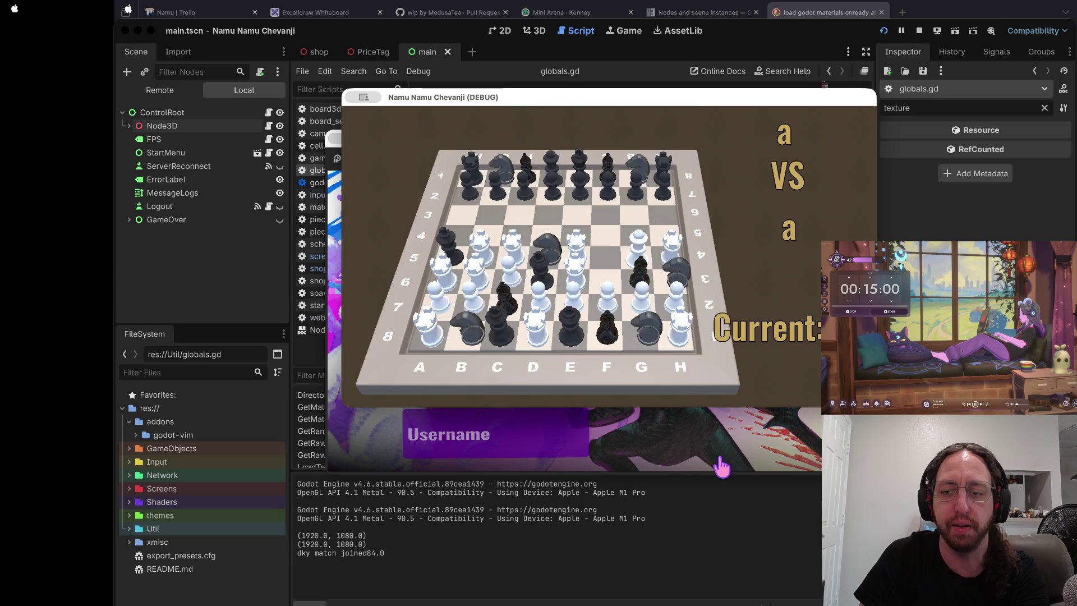
left_click(737, 222)
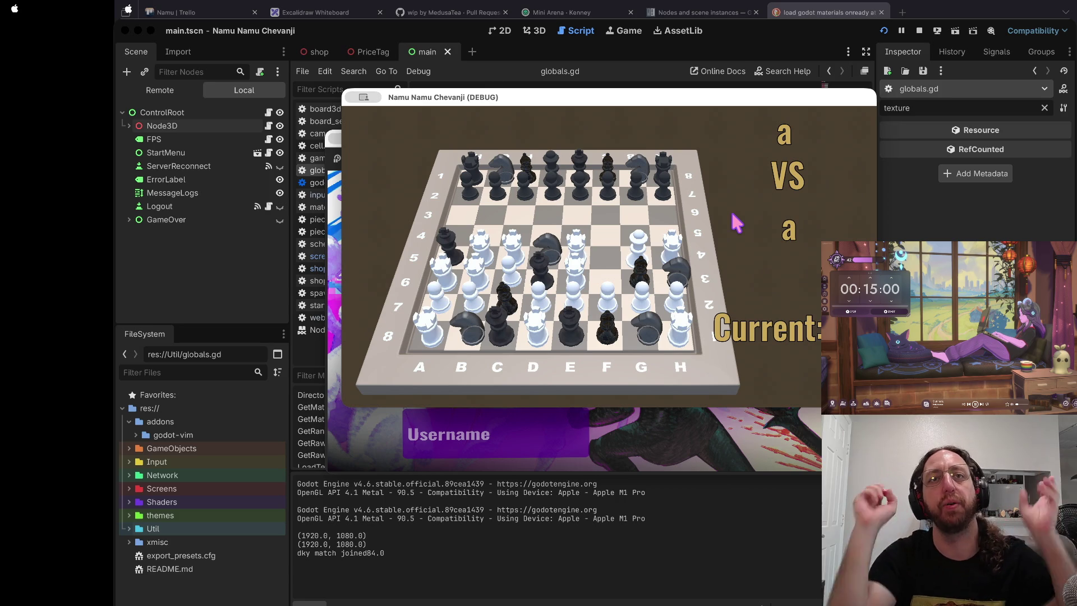
left_click(426, 339)
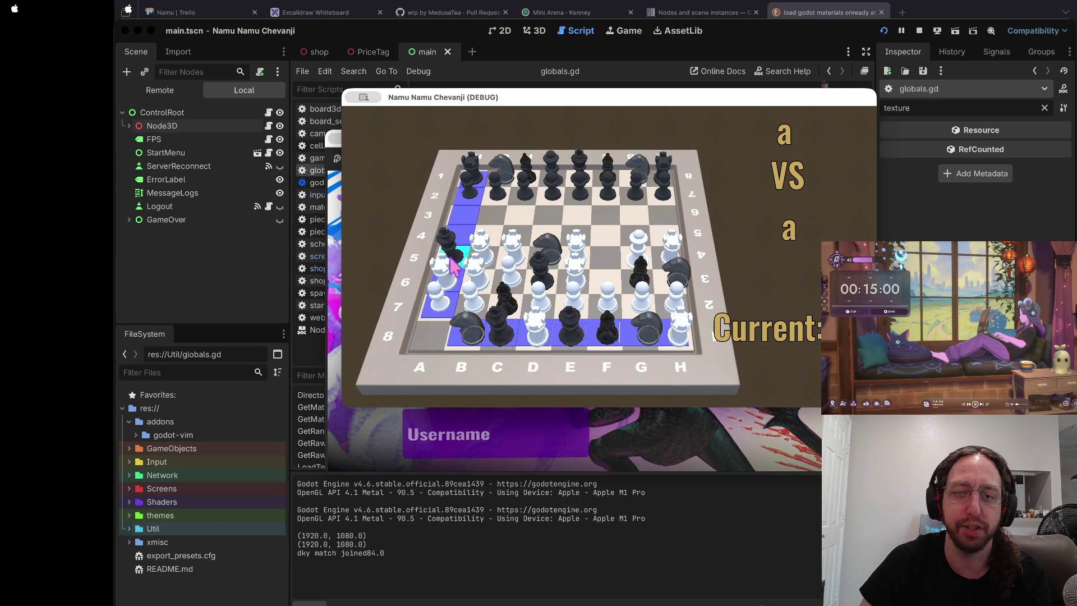
left_click(472, 178)
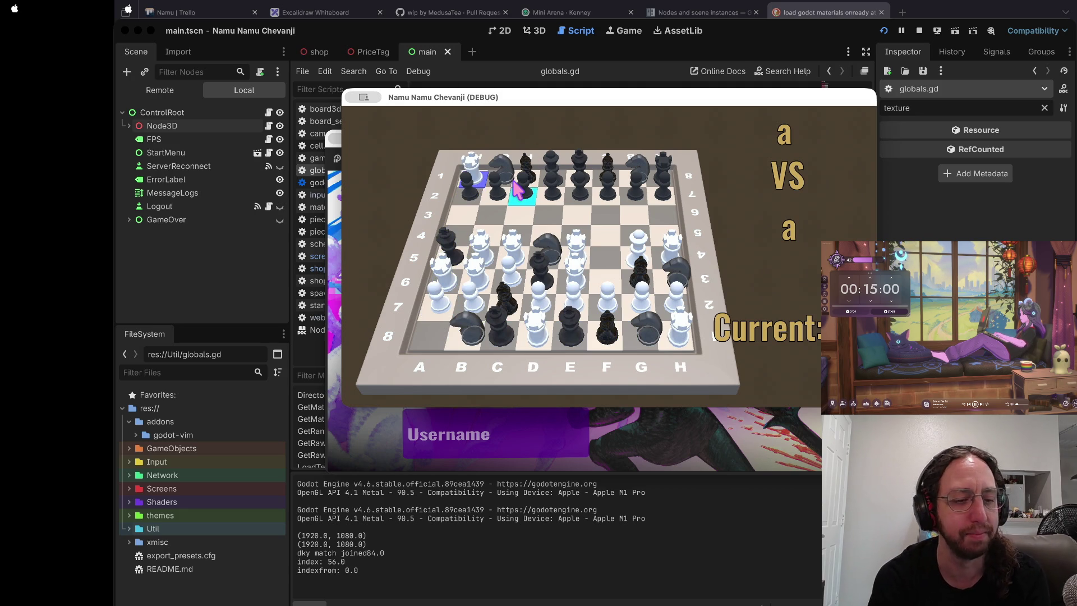
left_click(513, 185)
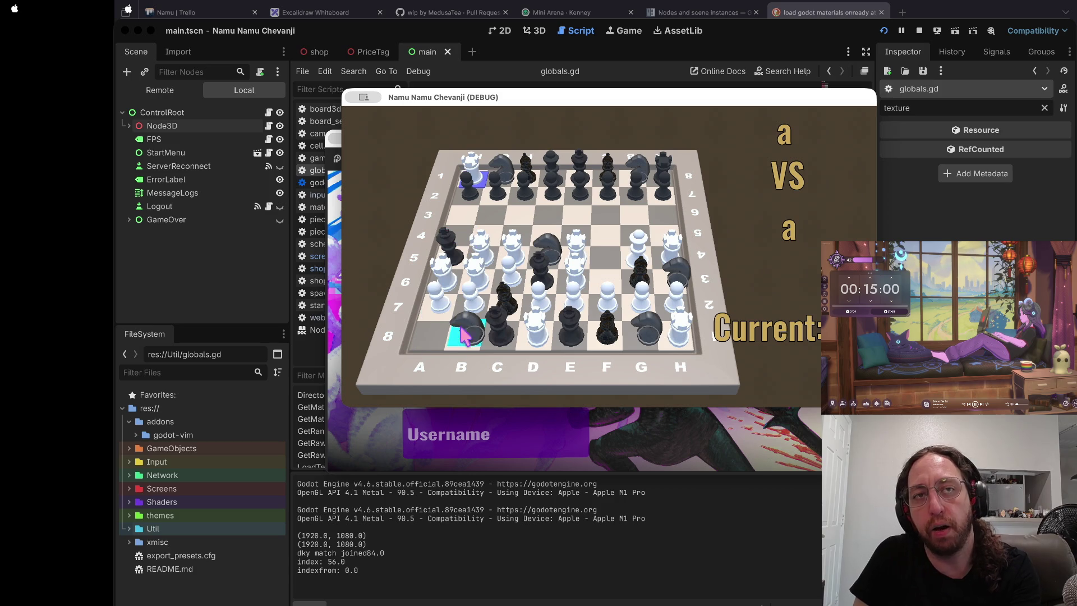
key("ctrl+Right")
key("ctrl+Right")
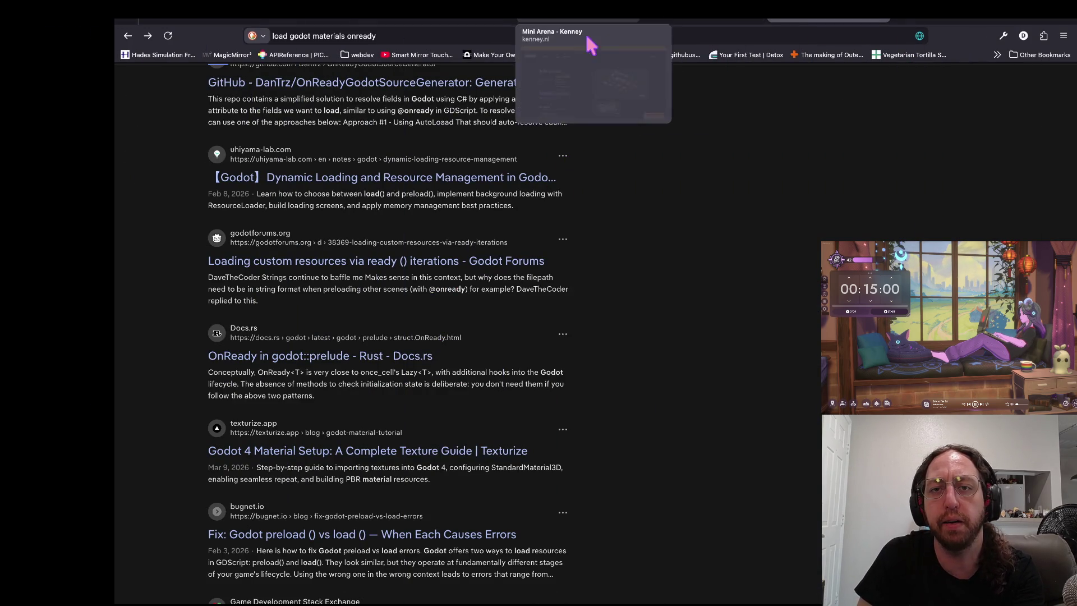
- Search Kenney's assets for 'graveyard' and open the Graveyard Kit page
left_click(558, 23)
left_click(366, 144)
left_click(541, 189)
type("graveyard")
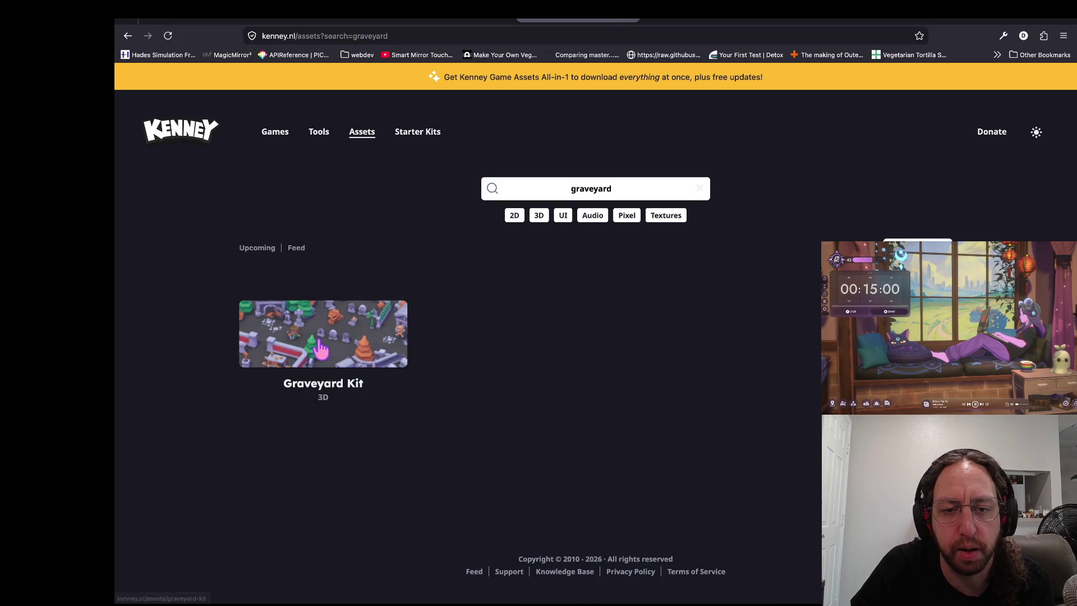
left_click(329, 318)
- Inspect the enlarged Graveyard Kit preview image, then close it
scroll(766, 384, "up", 5)
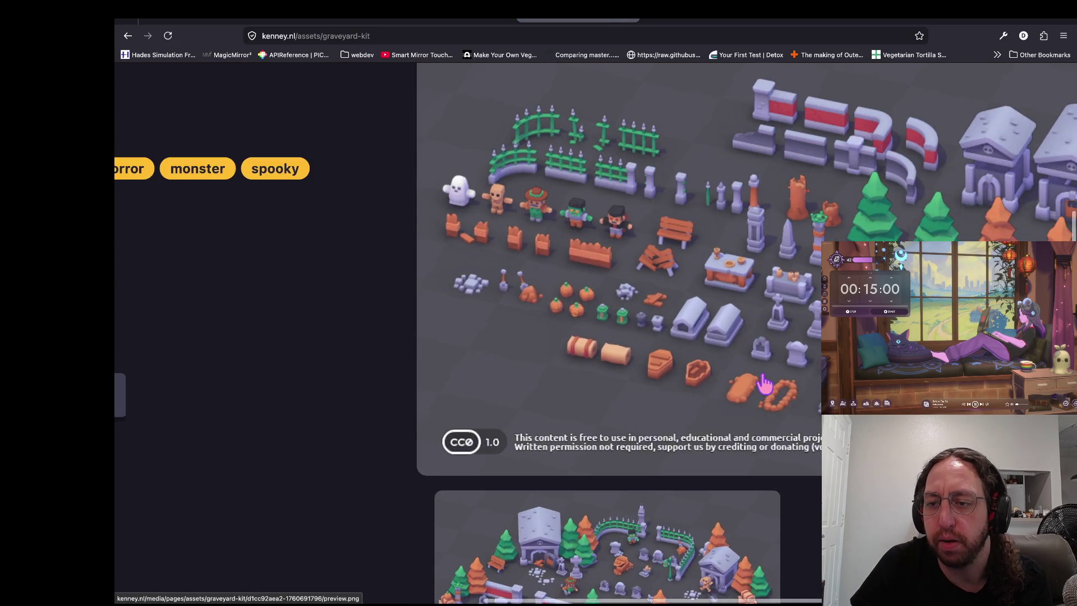
scroll(766, 384, "right", 1)
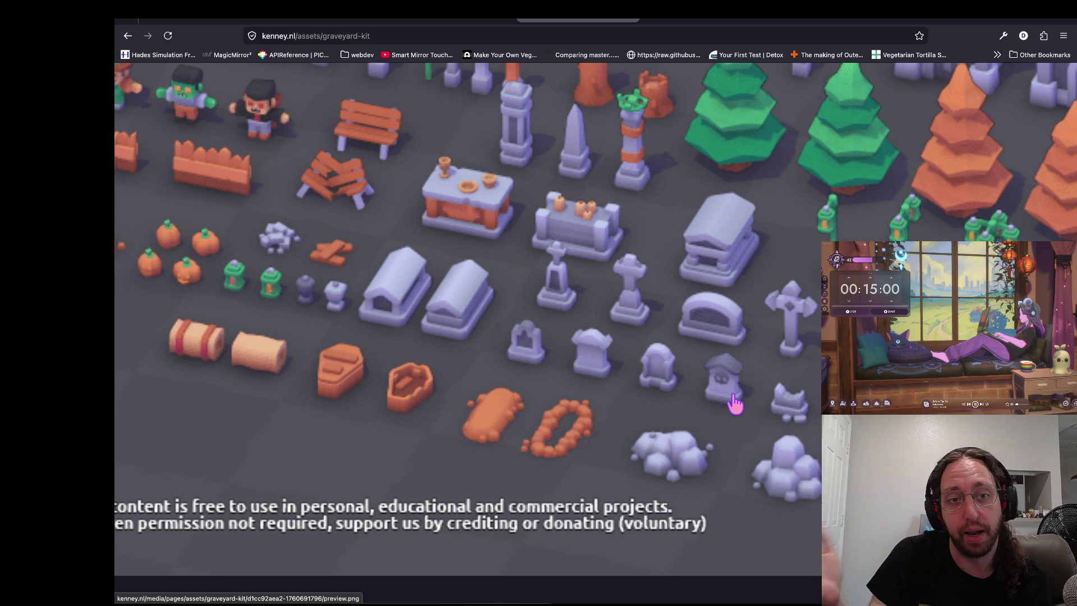
scroll(735, 402, "left", 3)
scroll(735, 402, "up", 3)
scroll(734, 403, "left", 4)
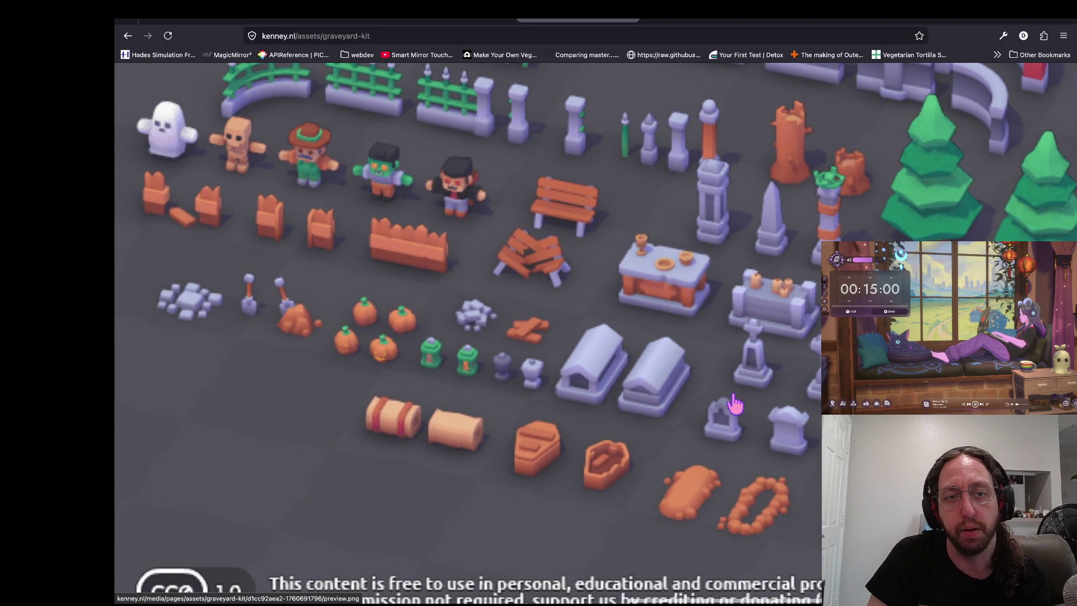
left_click(735, 403)
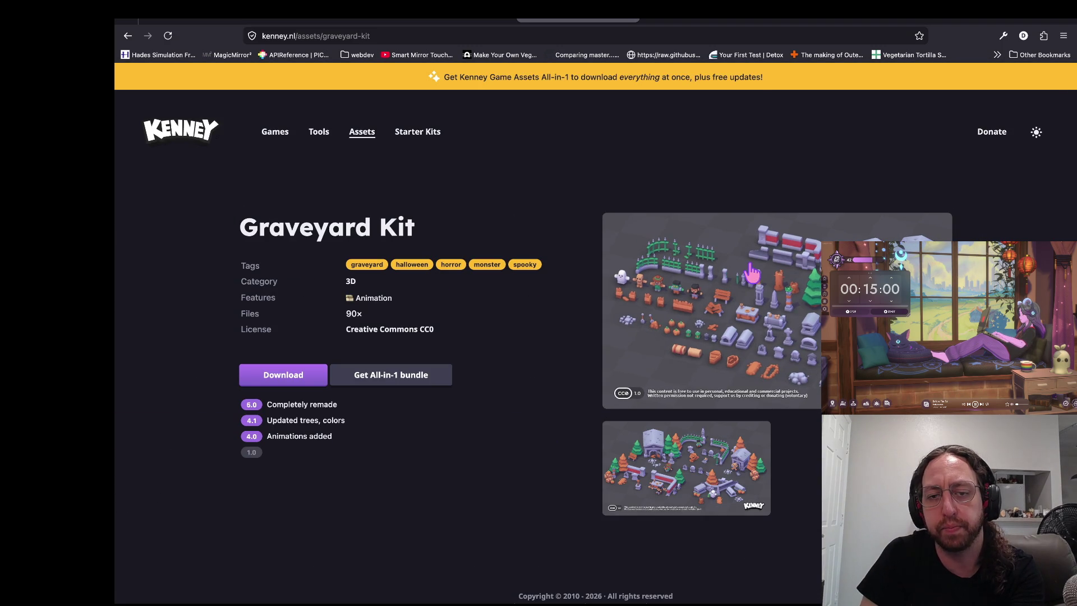
- Cycle through windows, ending at the terminal running Neovim
key("super+Tab")
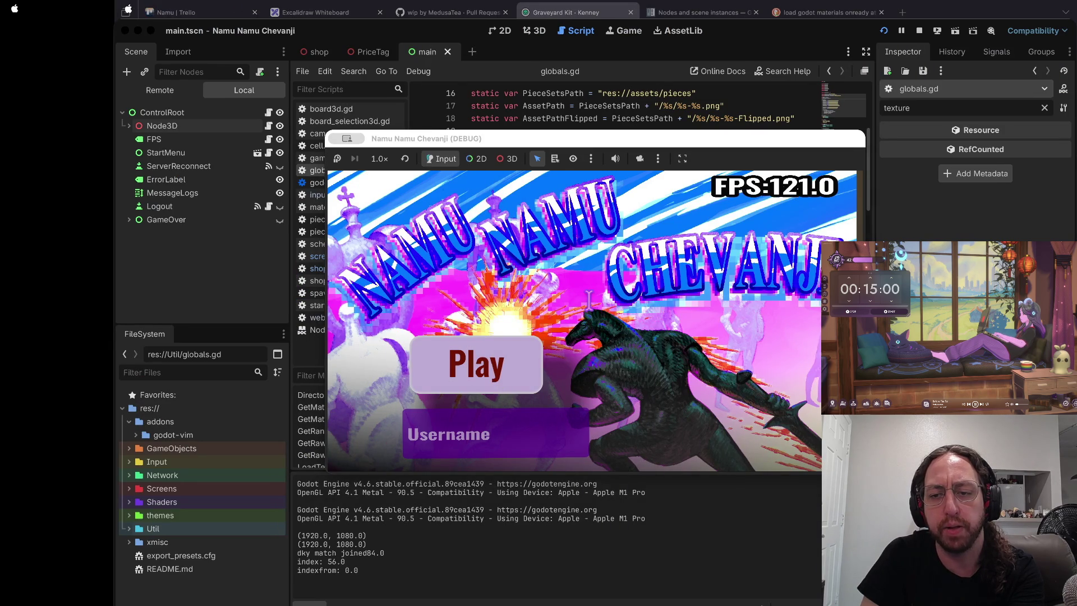
key("super+Tab")
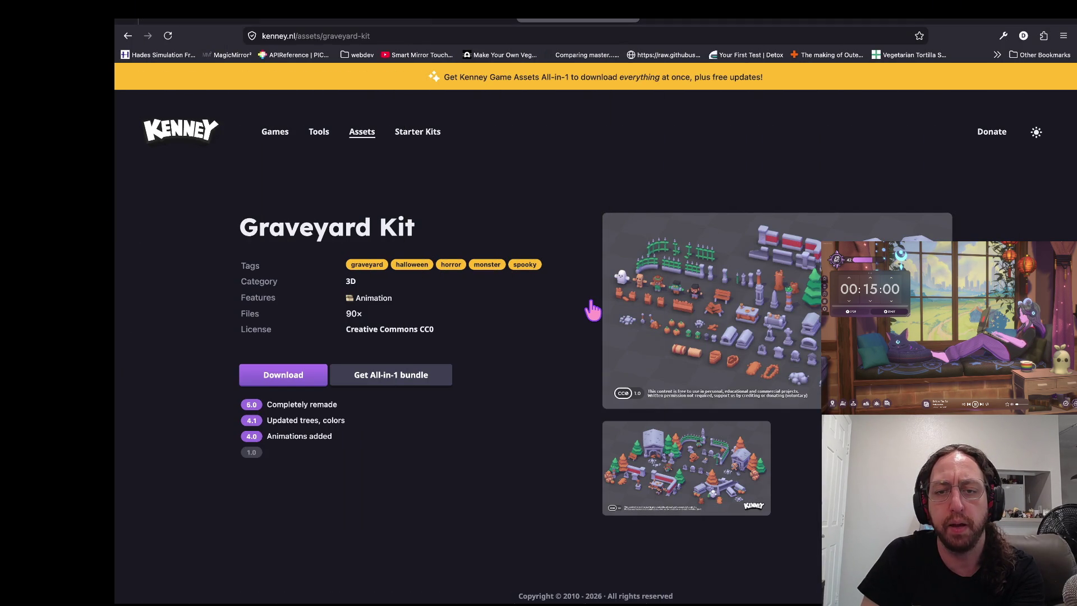
key("super+Tab")
- Duplicate the Checker Yo Self relic block below the original
key("k")
key("V")
key("k")
key("k")
key("k")
key("y")
key("V")
key("G")
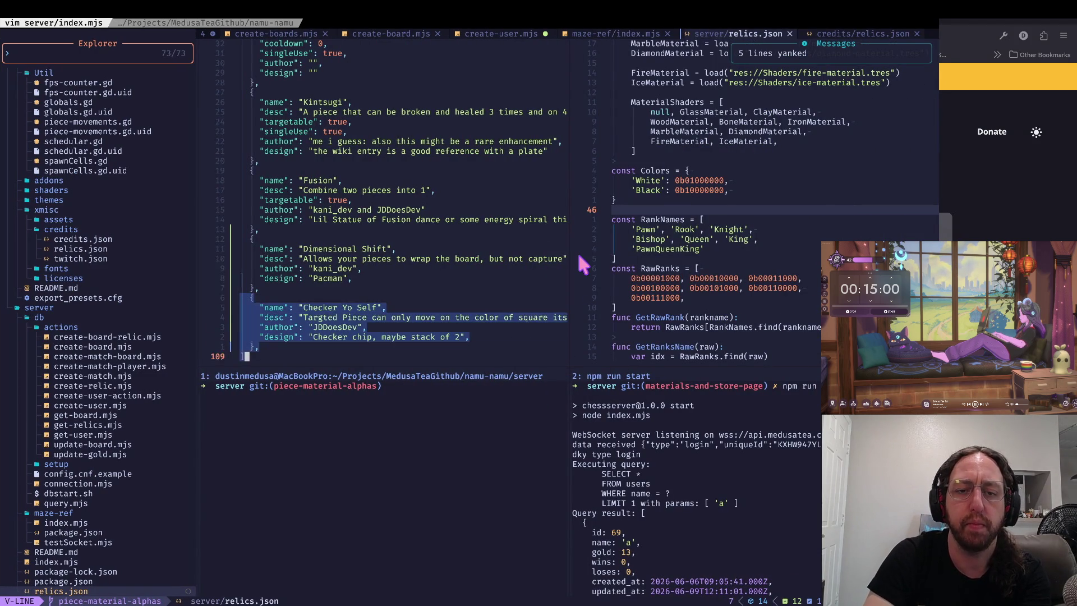
key("y")
key("p")
- Rename the copied relic to 'White Mage'
key("W")
key("c")
key("i")
key("quotedbl")
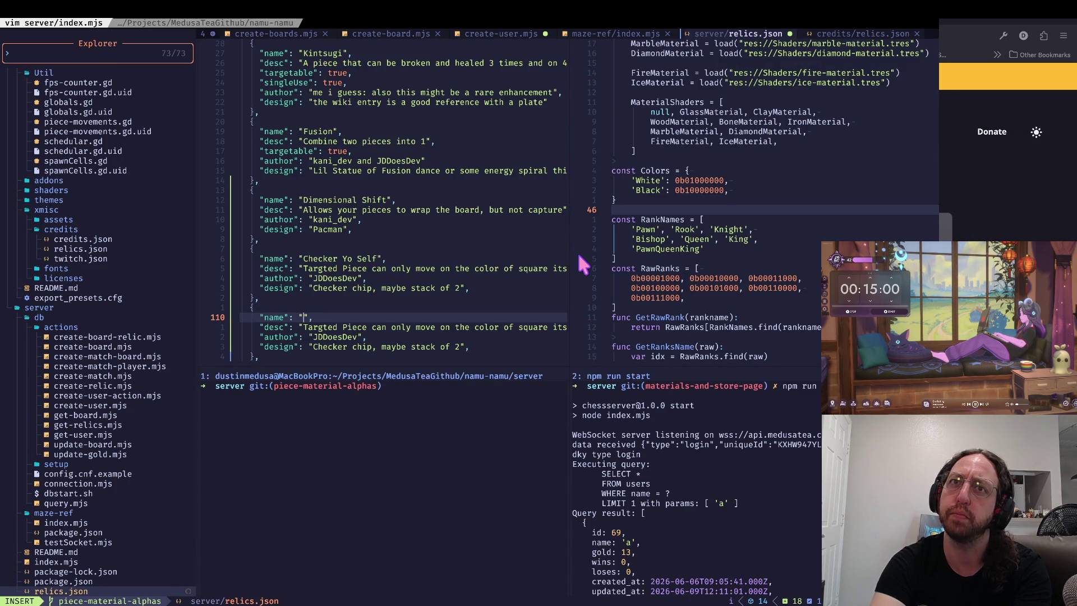
type("Bal")
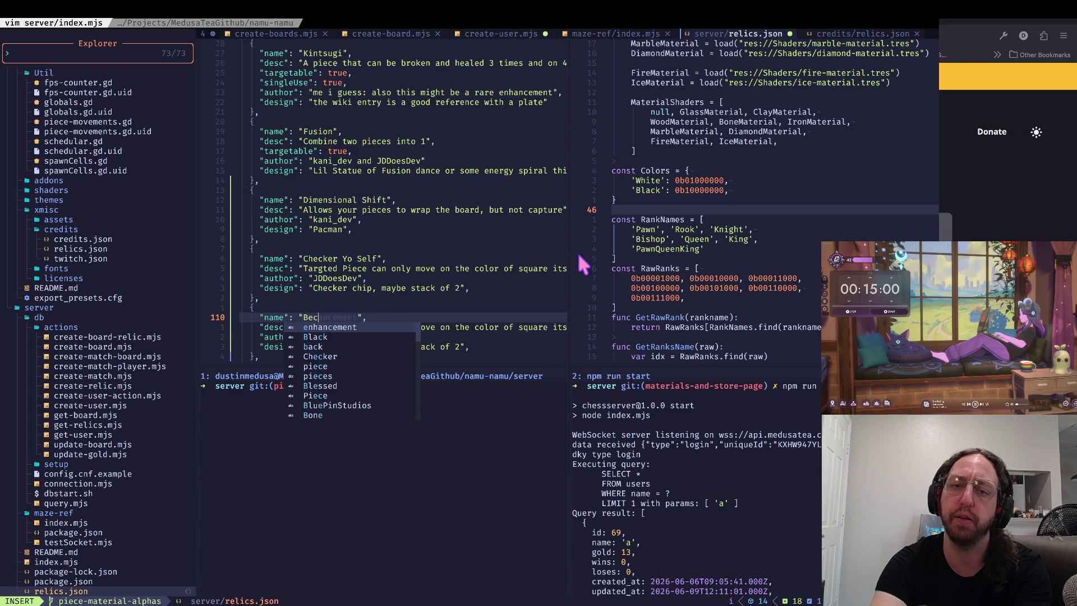
key("BackSpace")
key("BackSpace")
key("BackSpace")
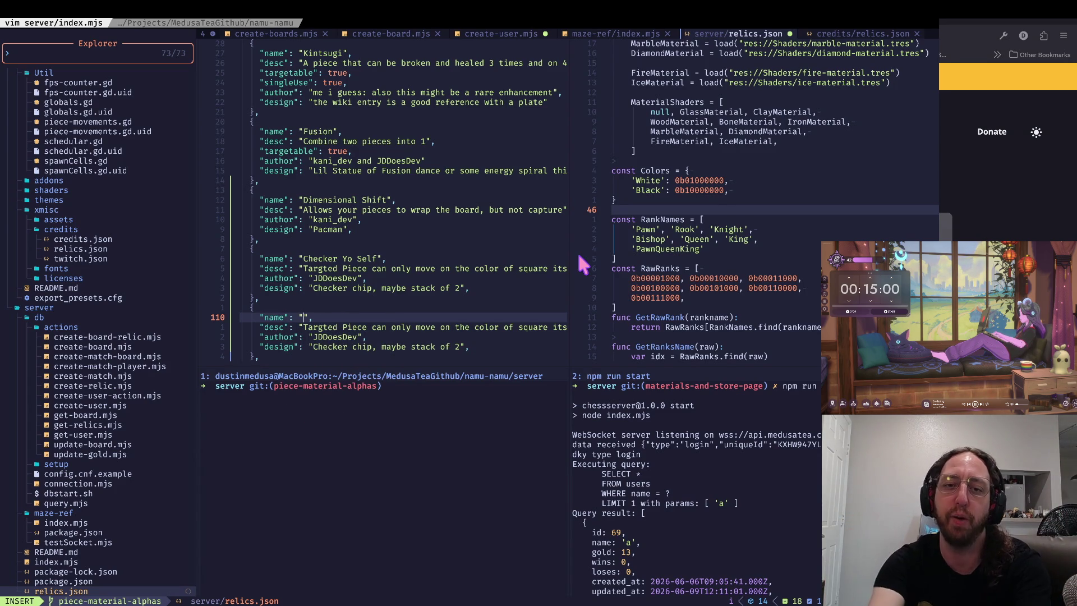
key("Escape")
type("iWhite Mage")
key("Escape")
- Set the description to 'Piece can resurrect pieces that died on adjacent and diagnoal squares' and start an author line
key("g")
key("j")
key("shift+t")
key("quotedbl")
key("shift+c")
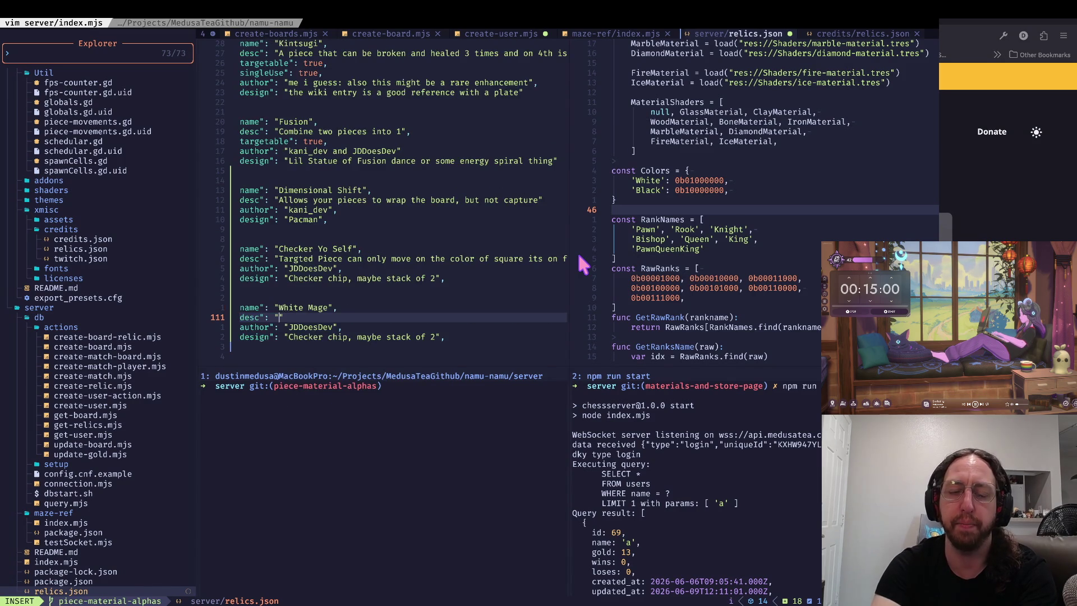
type("Piece can resurrec")
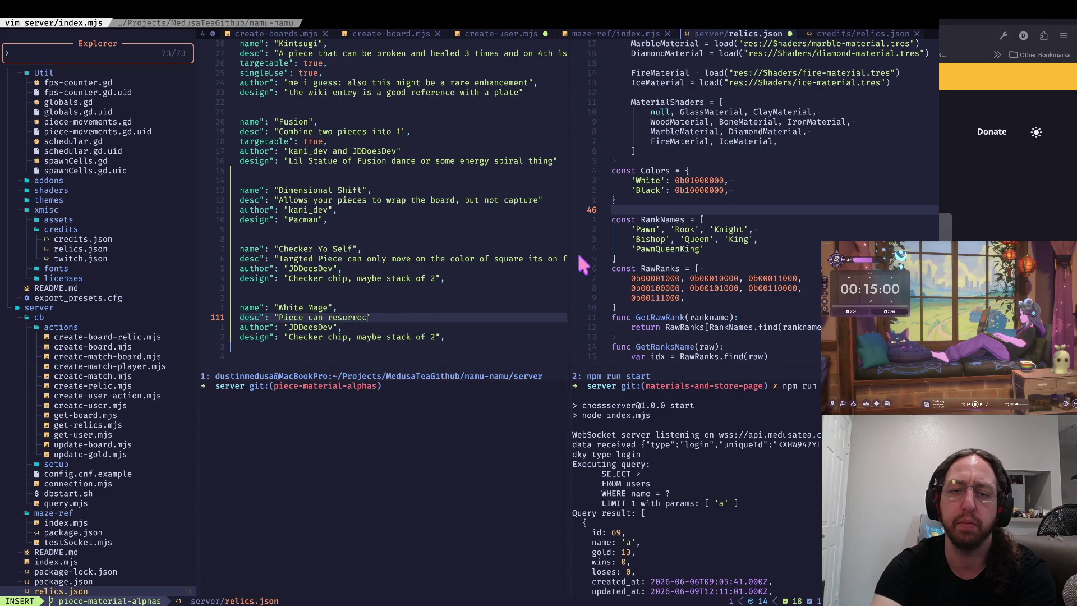
type("t pieces")
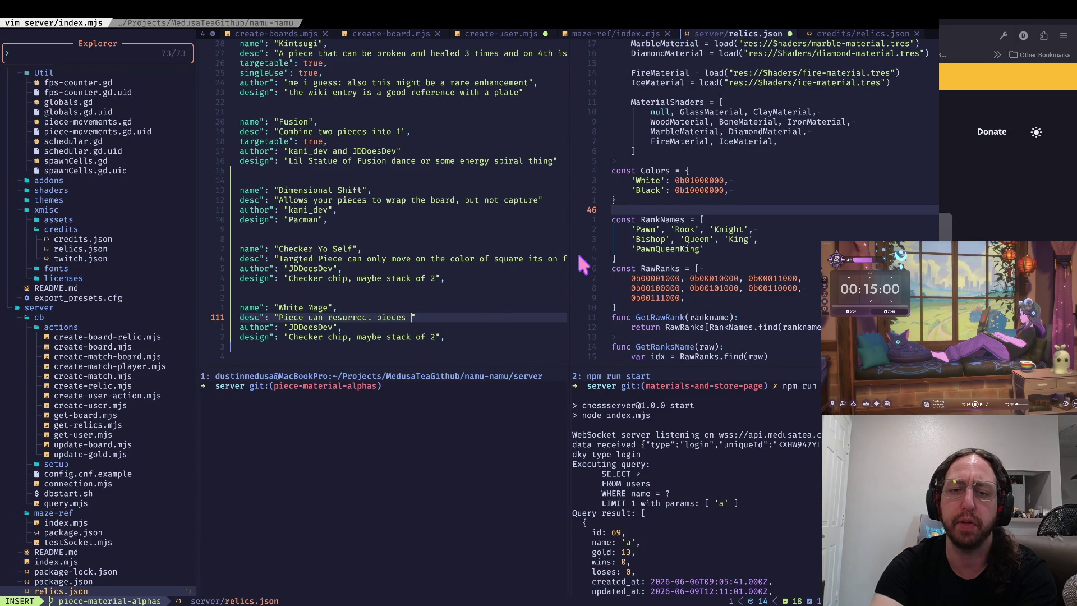
type("that died on adjacent ")
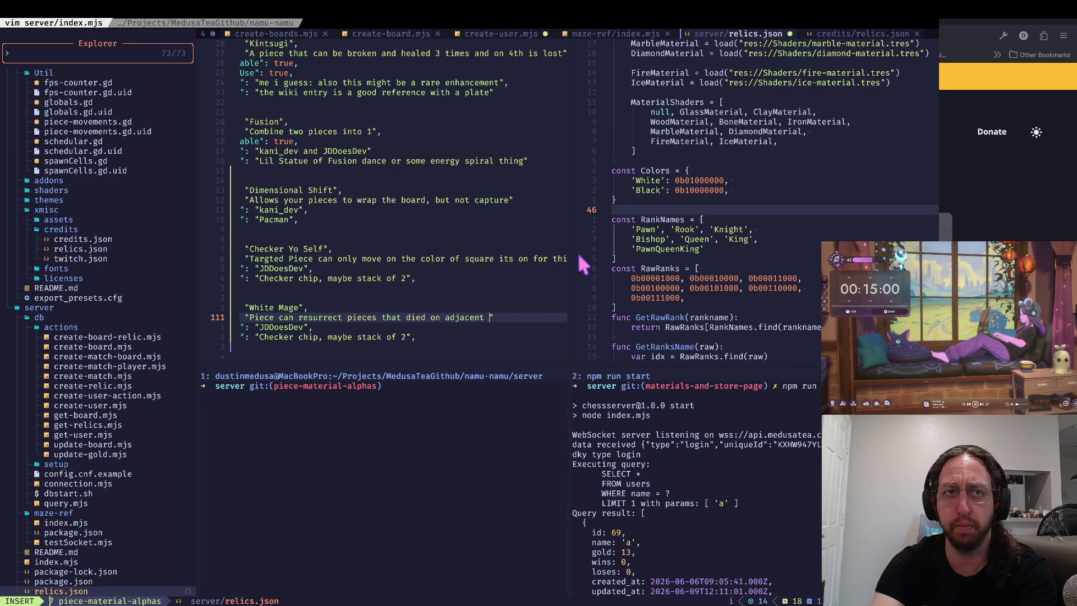
type("and diagnoa")
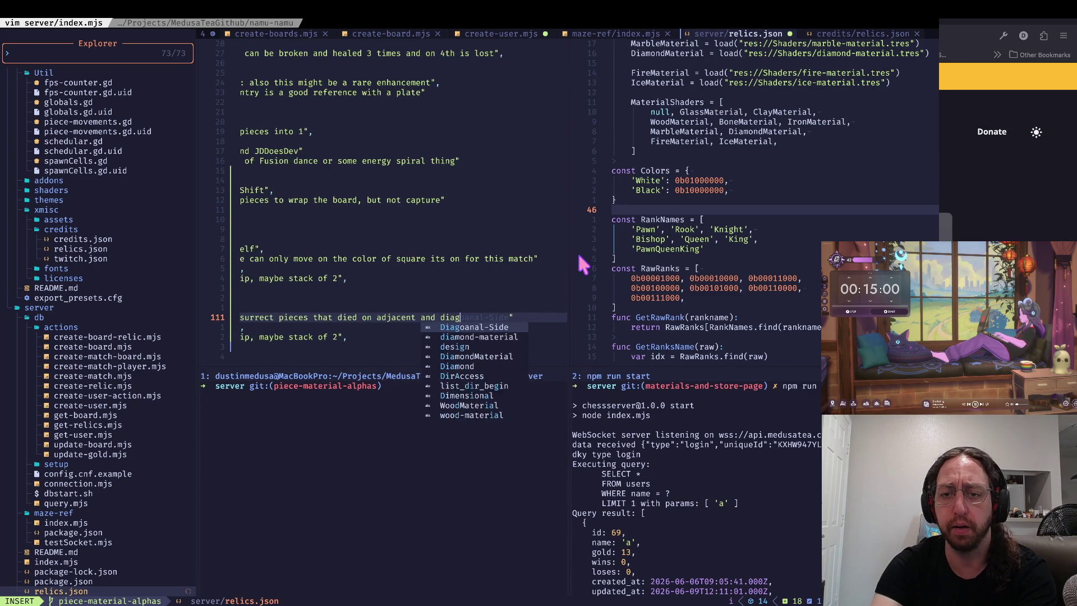
type("l ")
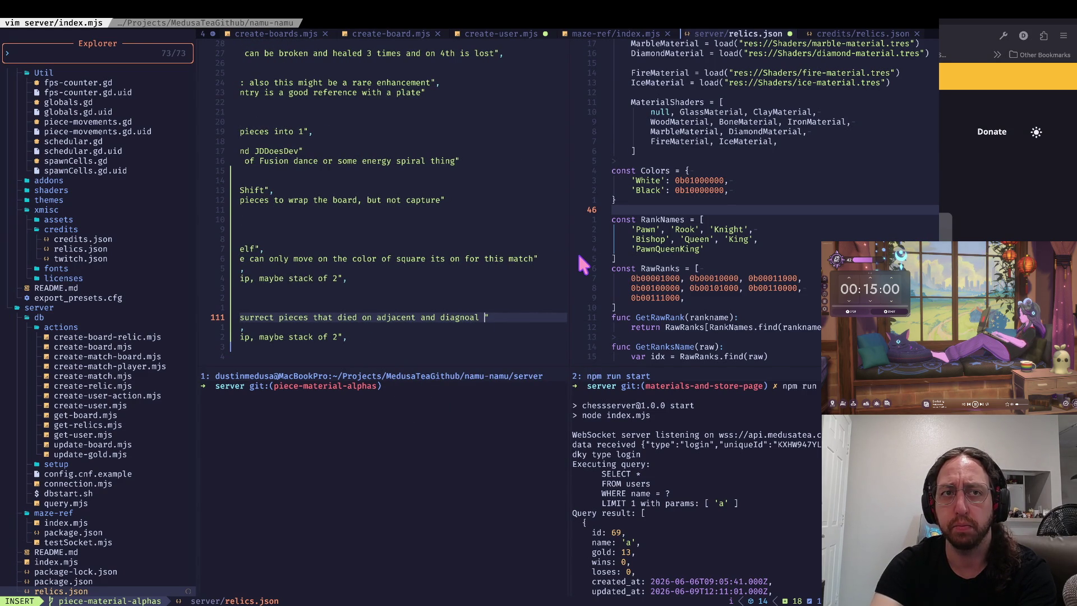
type("squares")
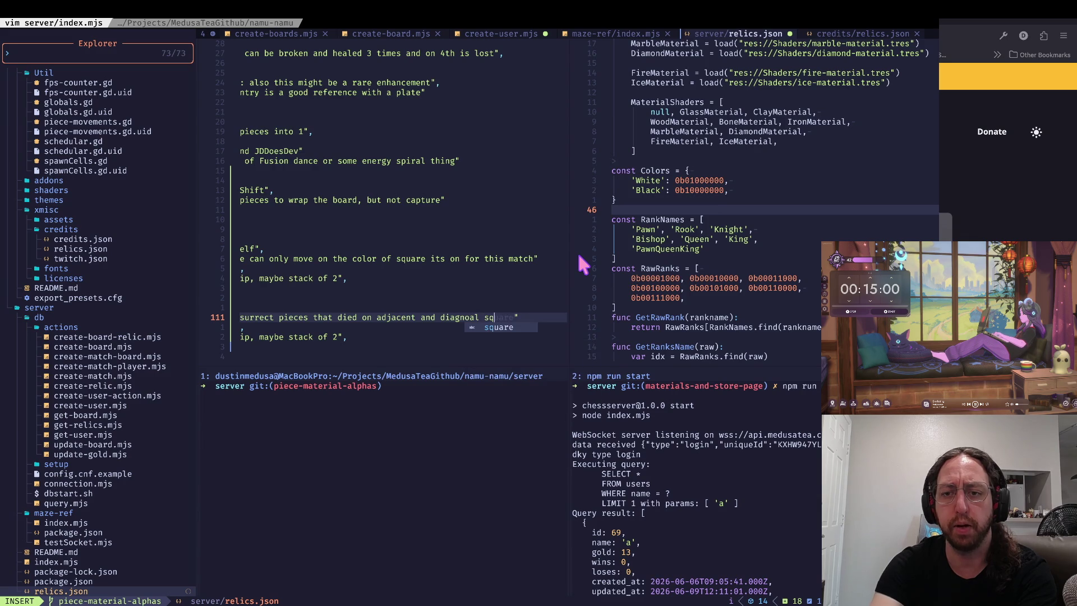
key("Escape")
type("^o\"author\": \"kan")
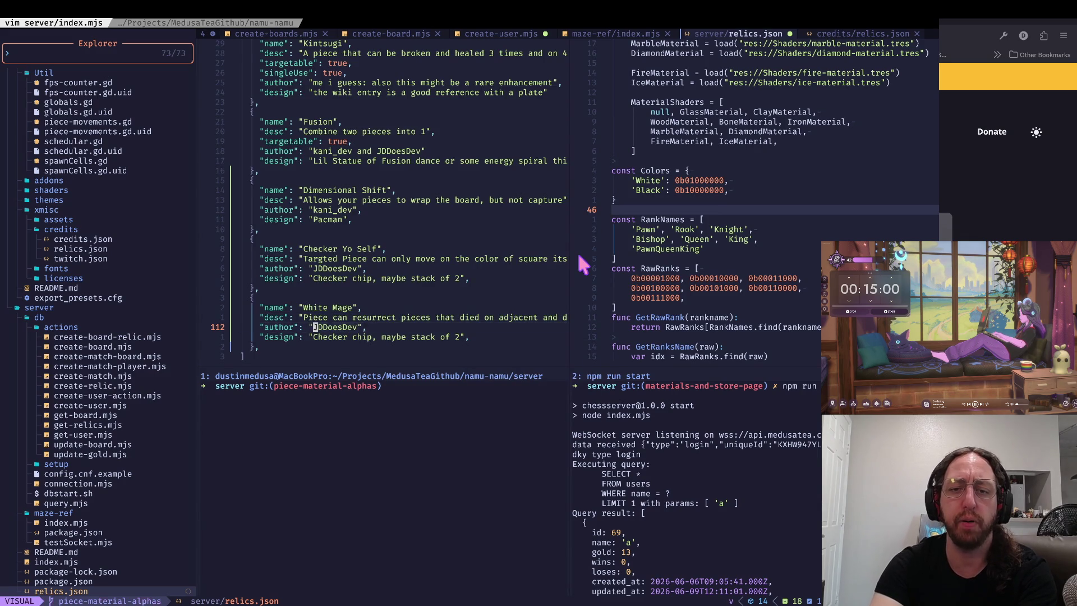
type("i_dev")
- Replace the copied design text with 'White Robe?'
key("Escape")
key("j")
key("f")
key("C")
key("v")
key("dollar")
key("c")
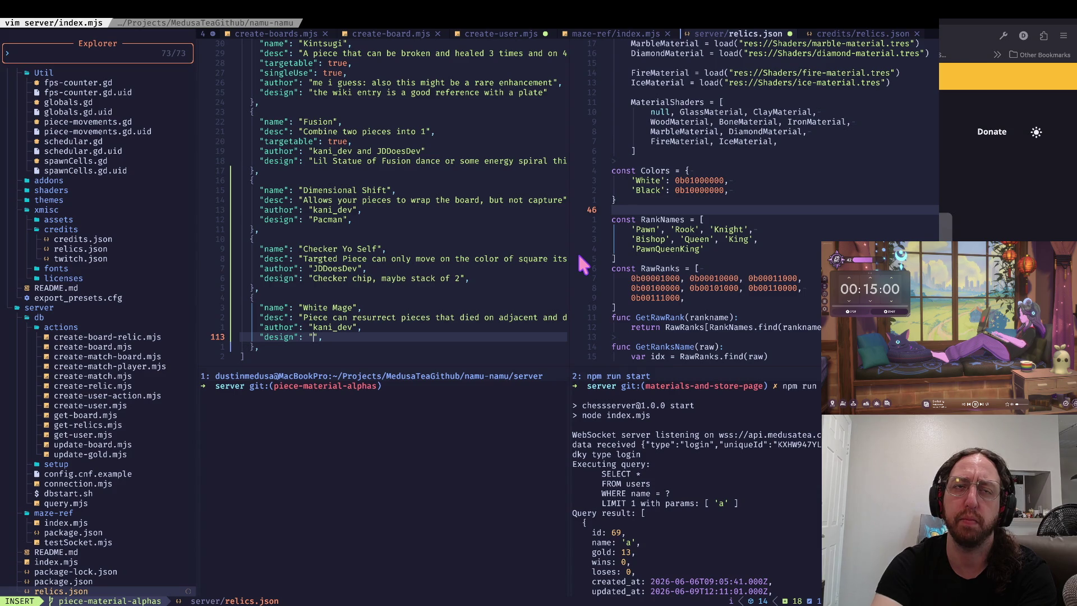
type("White Robe?")
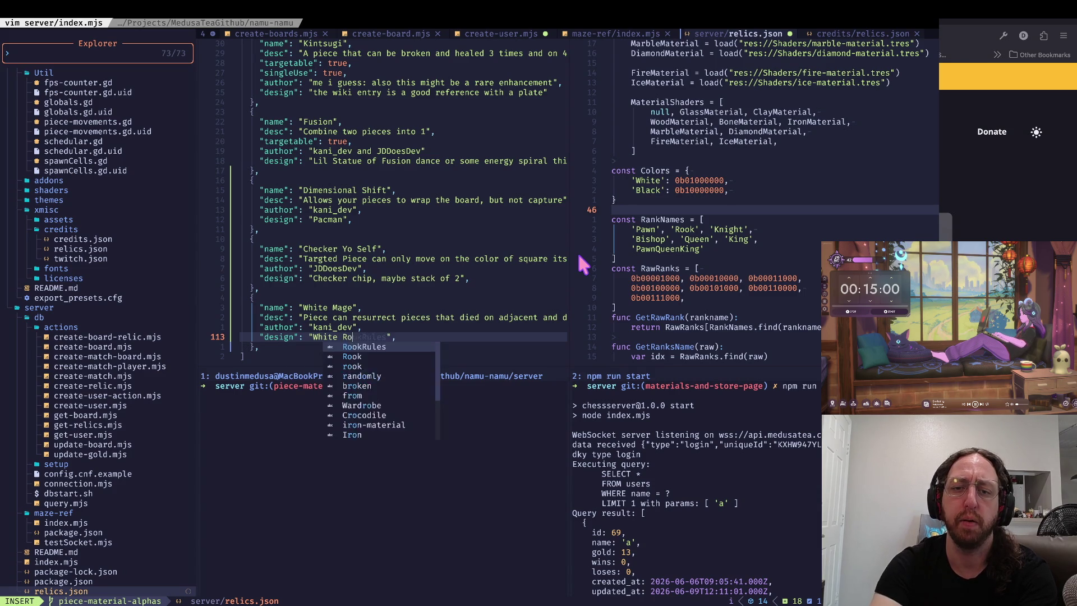
key("Escape")
- Expand the design to 'White Hooded Robe figure?' and save relics.json
key("^")
key("w")
key("w")
key("w")
type("wiHO")
key("BackSpace")
type("oded Robe?")
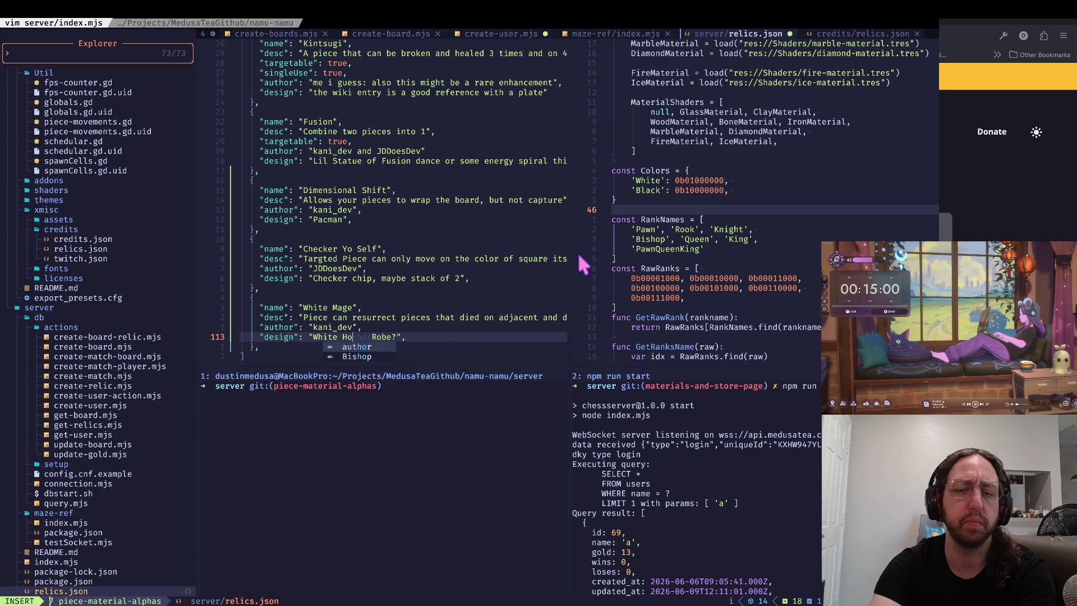
key("Escape")
key("^")
key("w")
key("w")
key("w")
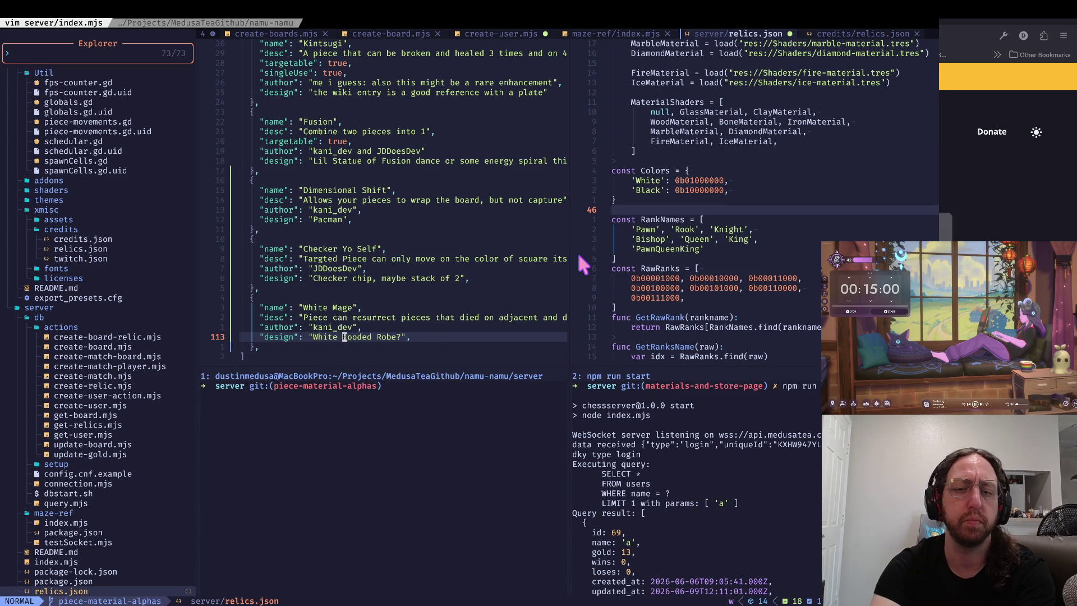
key("i")
key("Escape")
type("ea")
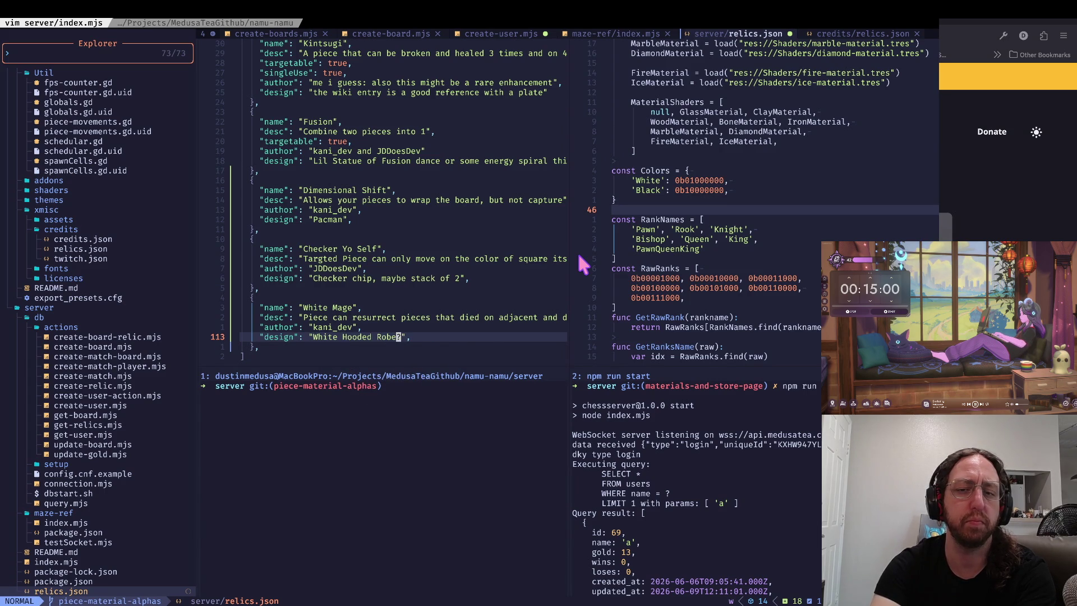
type(" figure")
key("Escape")
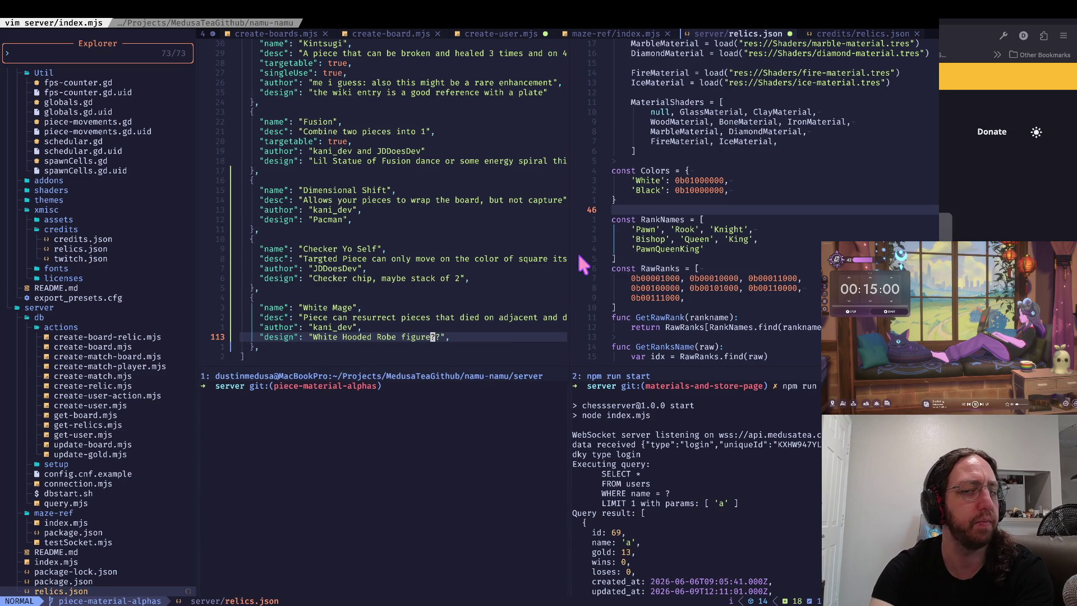
key("colon")
type("w")
key("Return")
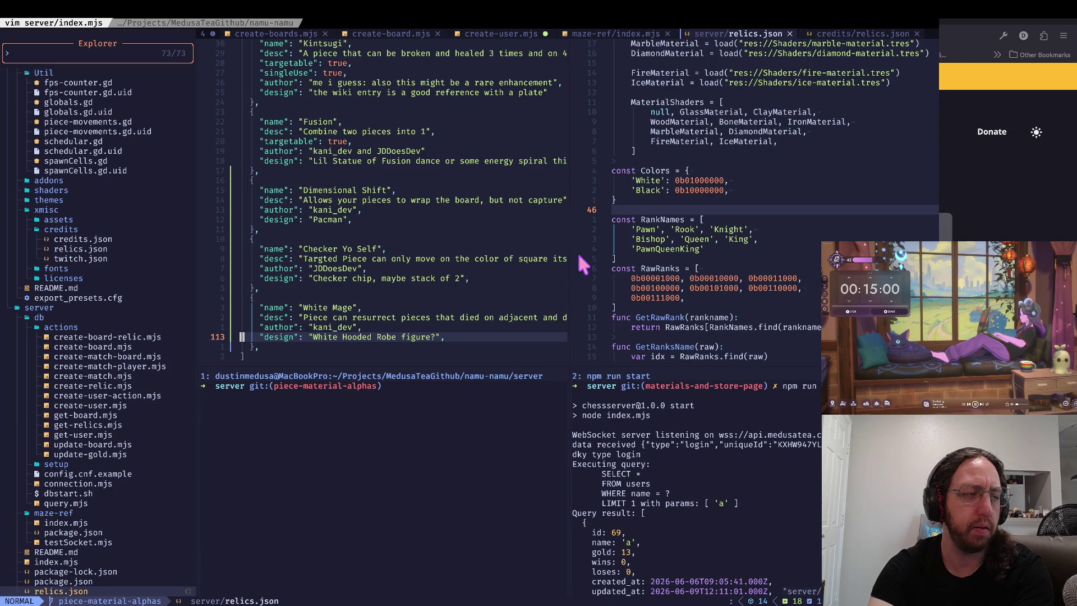
- Add a "targetable": true line below the White Mage description and save
key("k")
key("k")
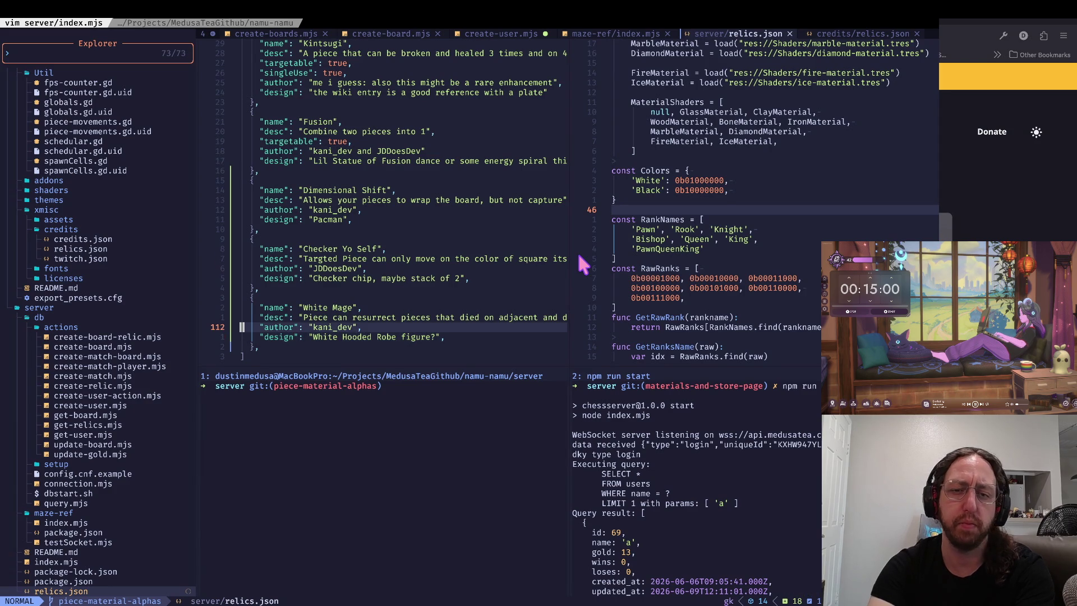
key("A")
key("Return")
type("\"")
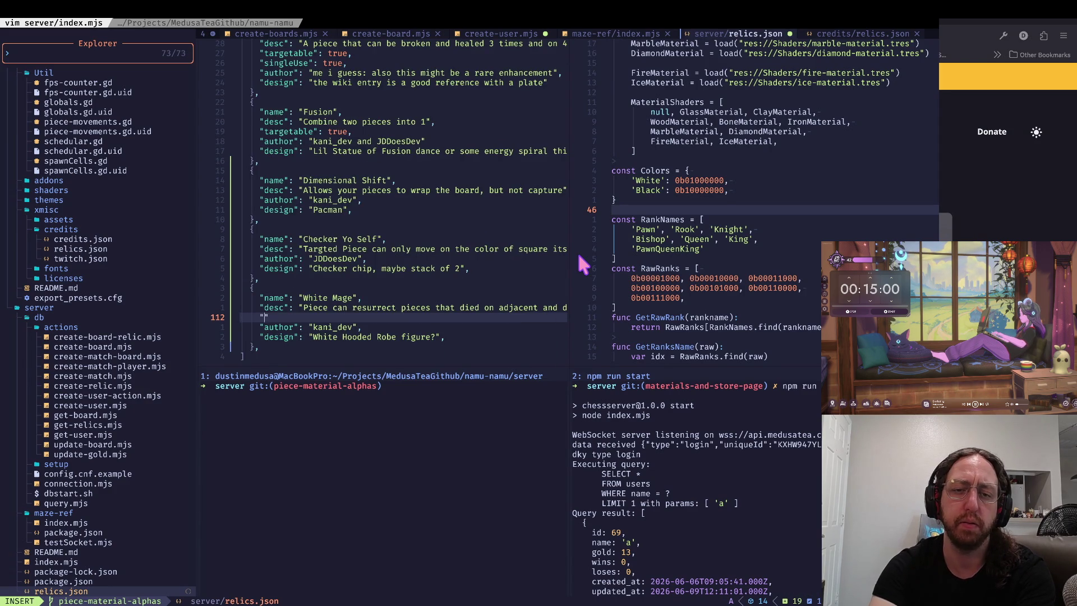
type("targetable\":")
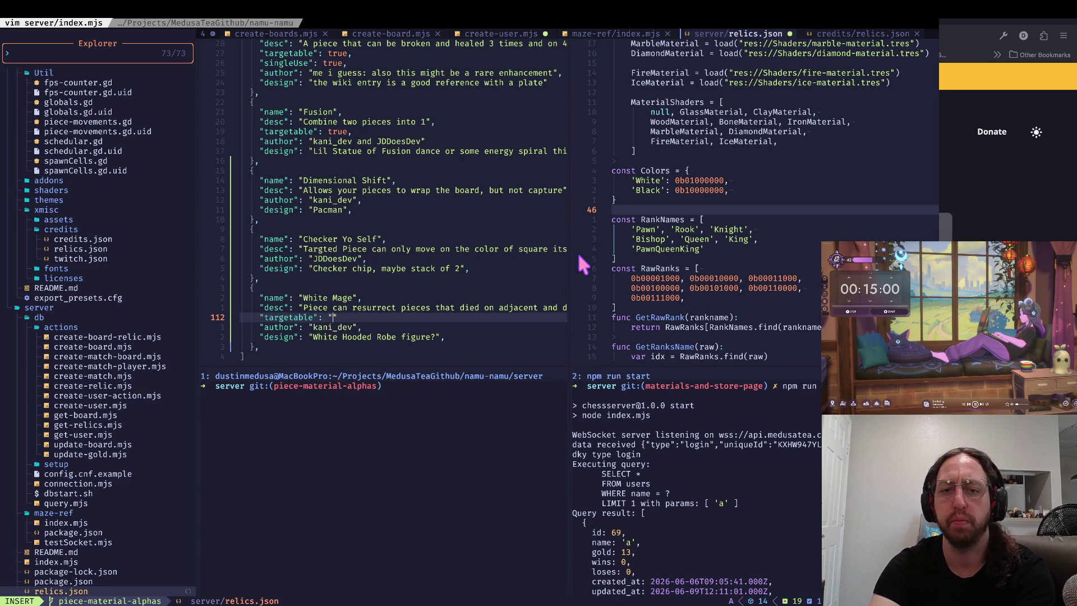
type("t")
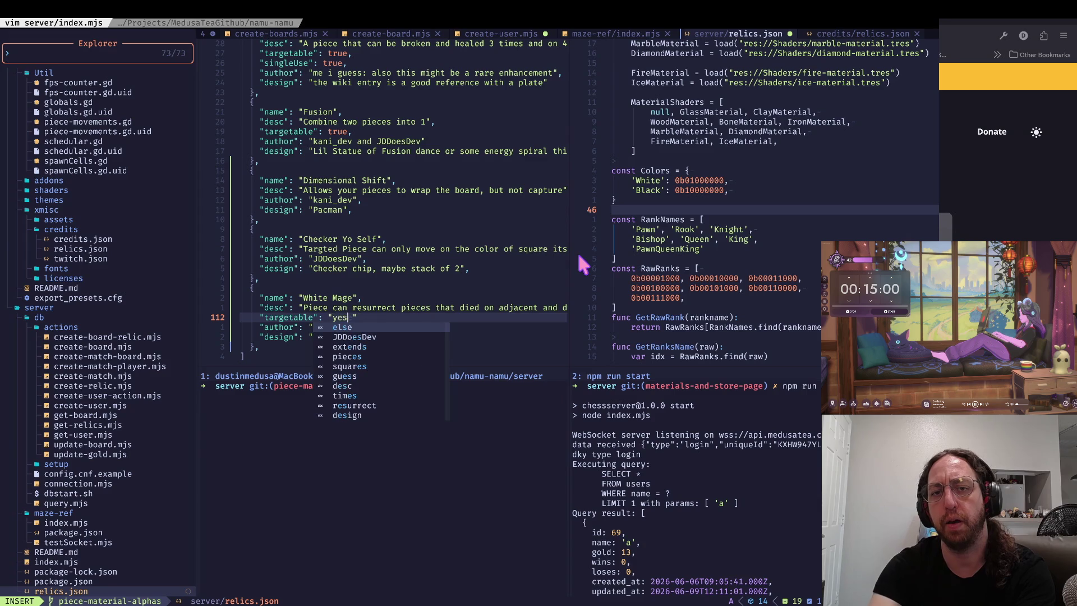
key("BackSpace")
key("BackSpace")
type("true,")
key("Escape")
key("asciicircum")
type(":w")
key("Return")
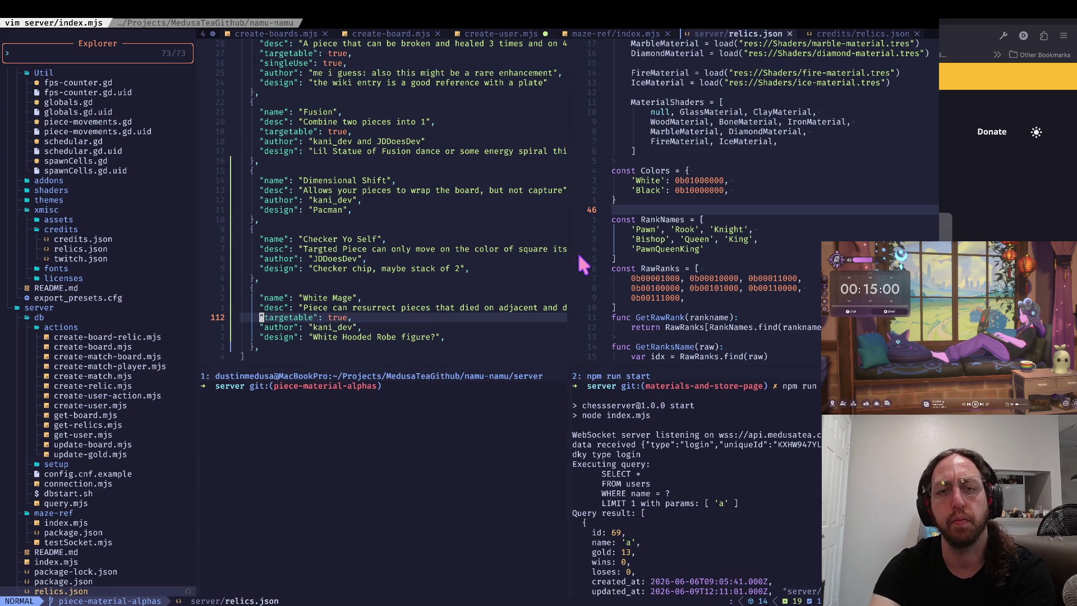
- Scroll up through earlier relic entries and back down to White Mage
key("ctrl+u")
key("ctrl+u")
key("ctrl+u")
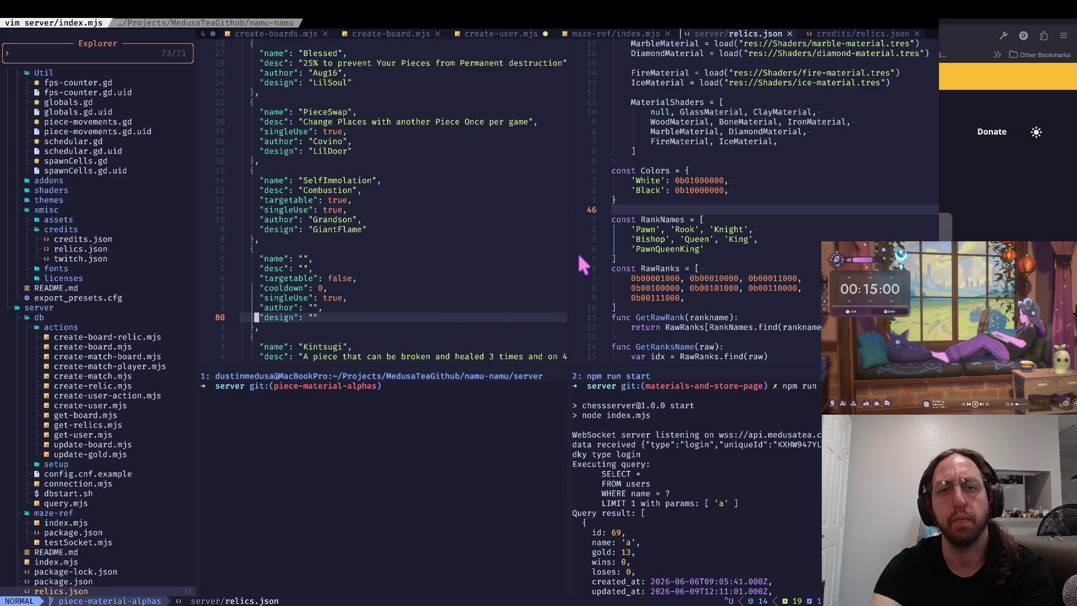
key("ctrl+d")
key("ctrl+d")
key("ctrl+d")
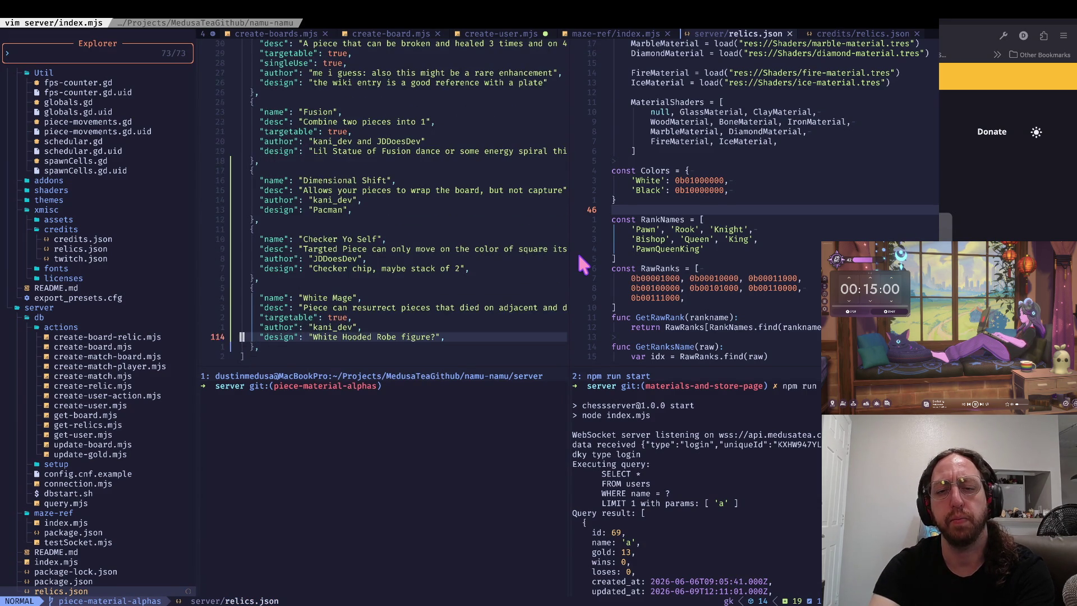
key("w")
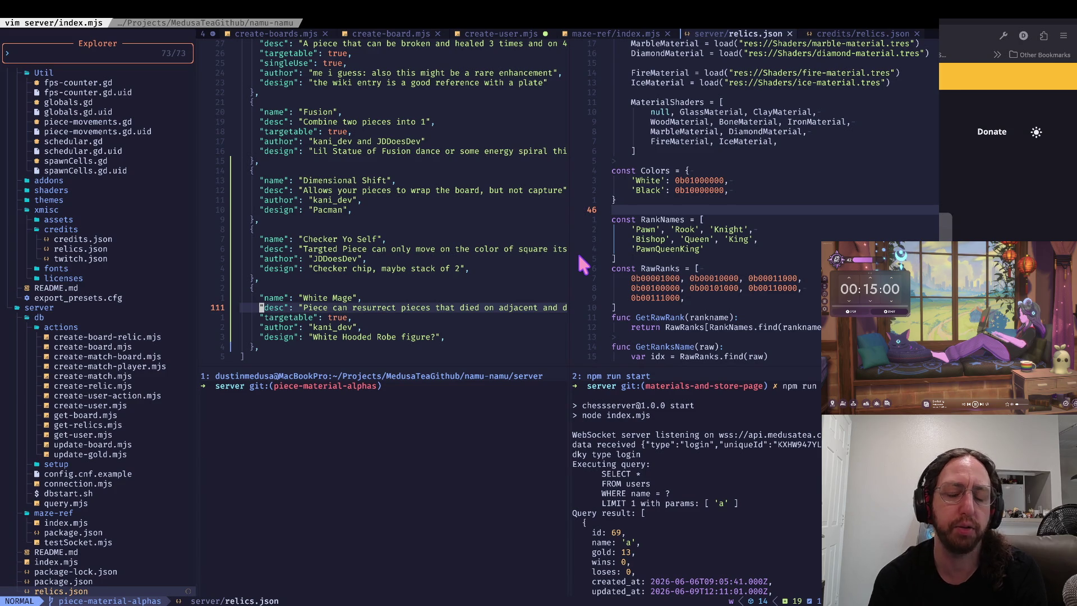
key("j")
key("j")
key("j")
scroll(481, 348, "down", 2)
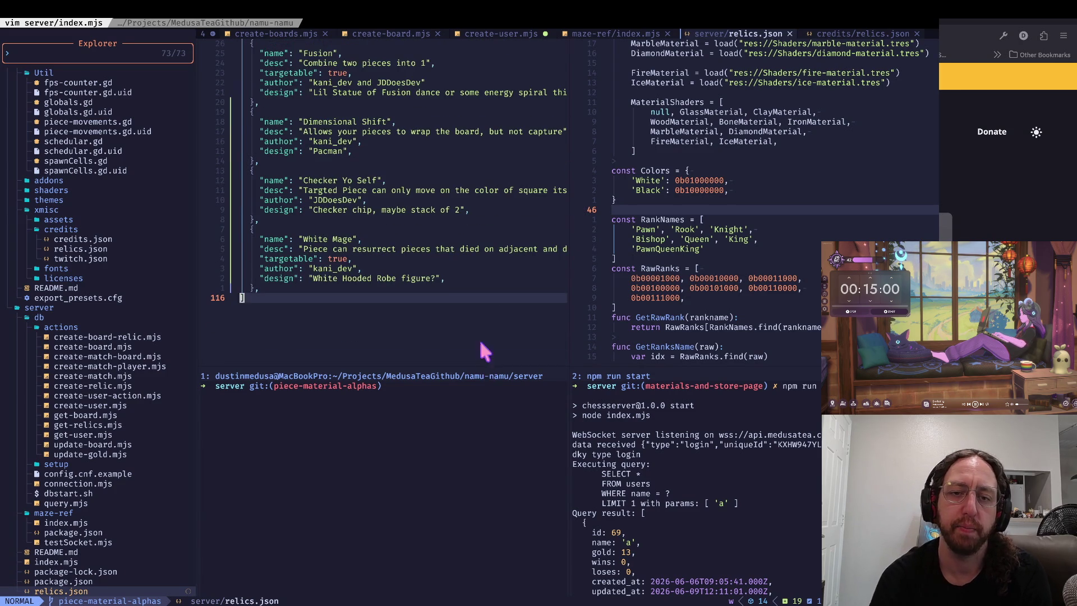
key("j")
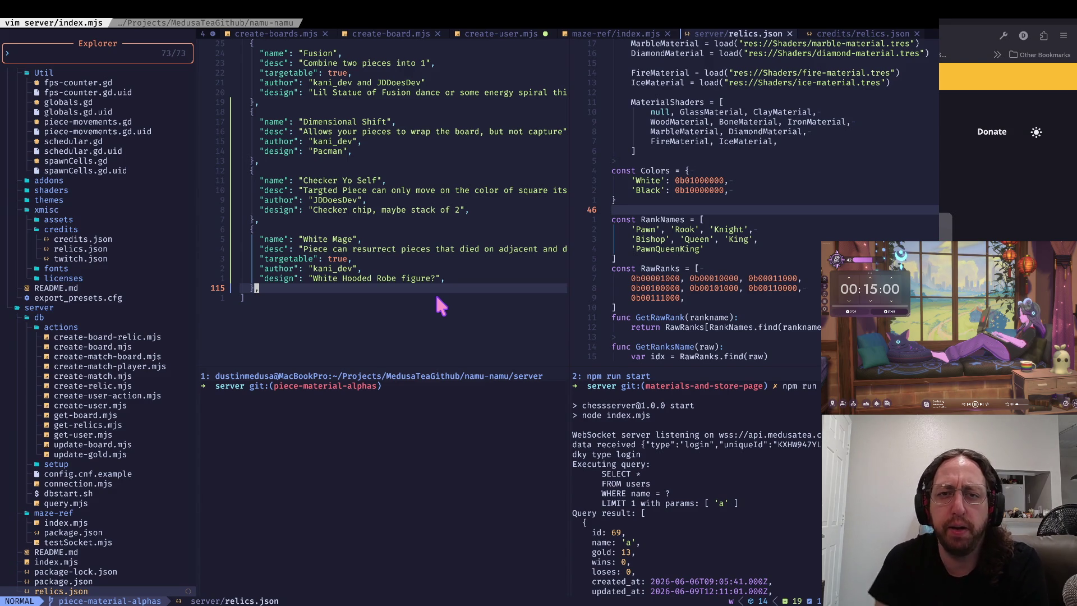
scroll(440, 306, "up", 6)
scroll(541, 213, "up", 16)
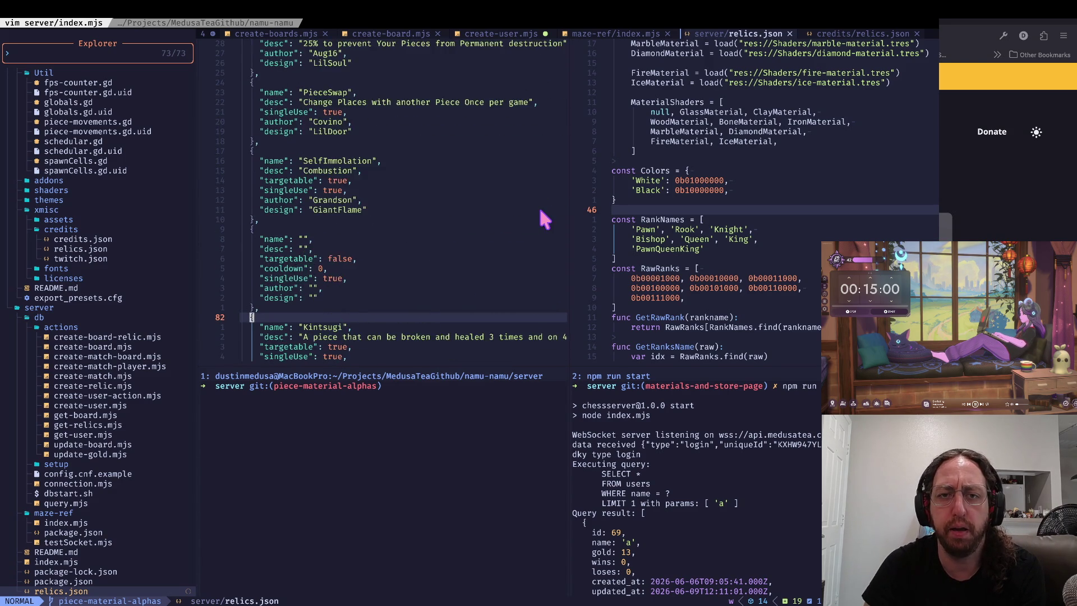
scroll(537, 213, "up", 3)
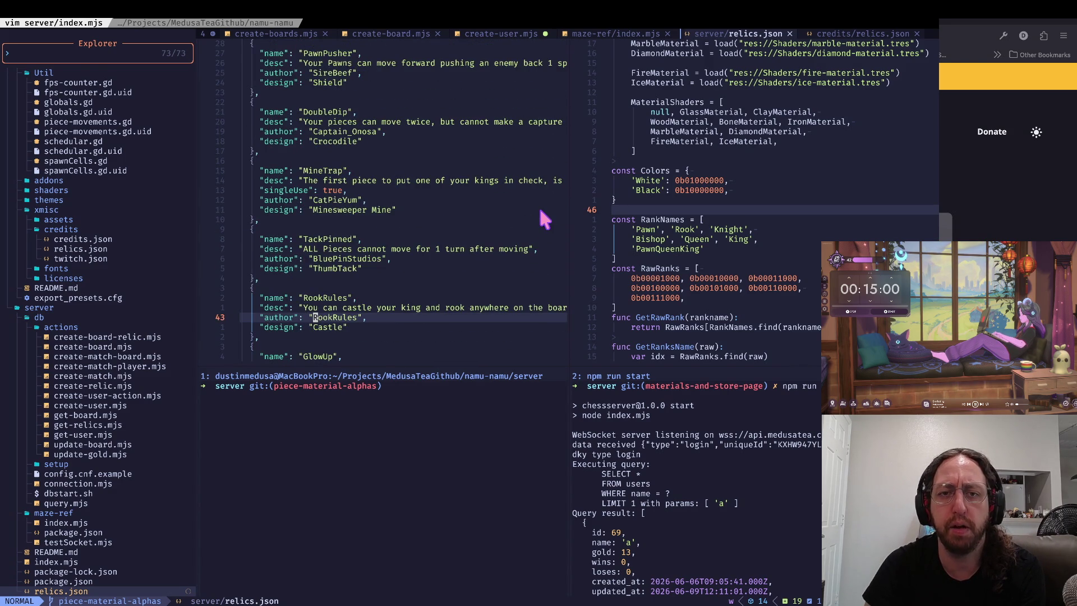
left_click(462, 241)
left_click(446, 152)
left_click(446, 171)
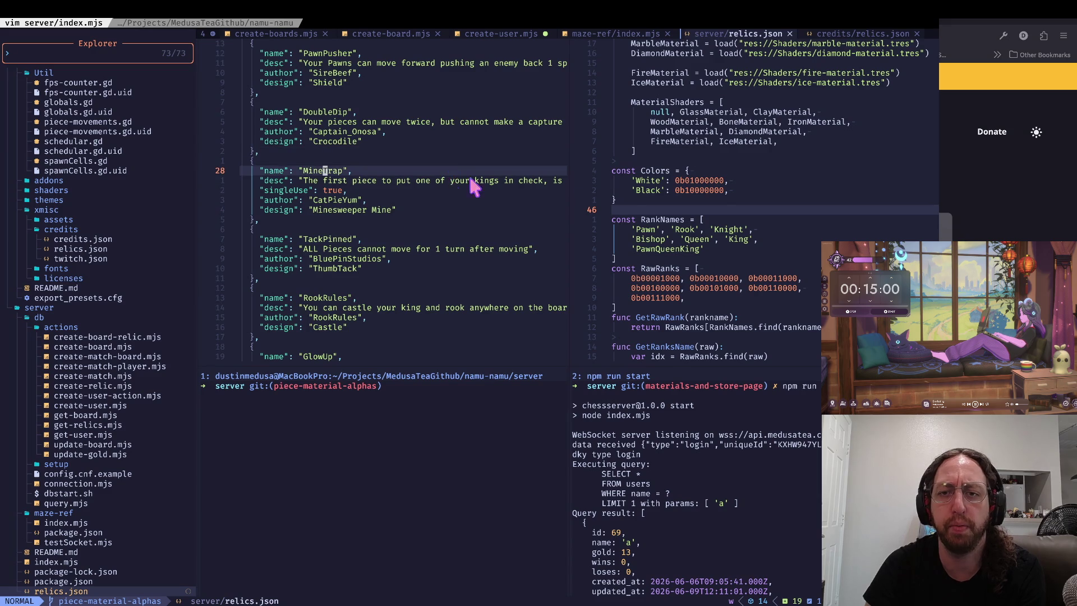
scroll(445, 174, "up", 5)
scroll(609, 210, "down", 6)
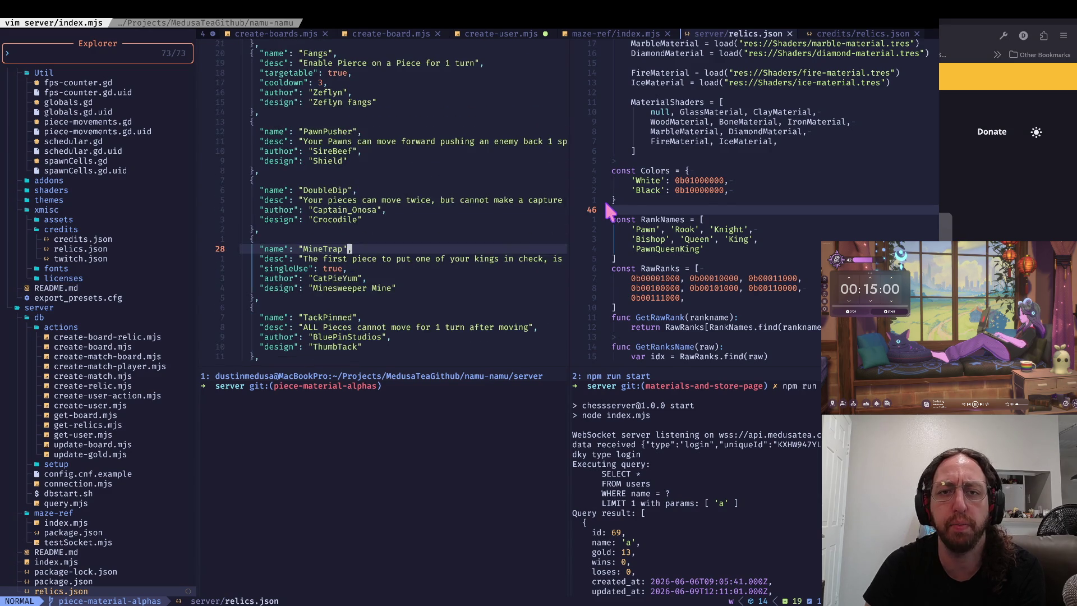
scroll(610, 197, "down", 5)
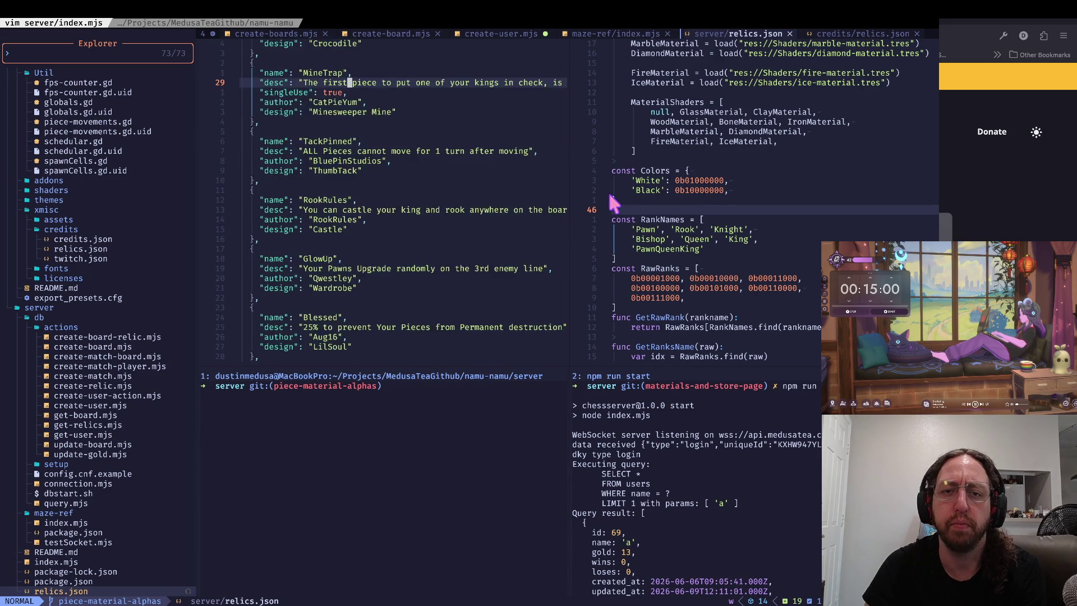
scroll(611, 166, "down", 4)
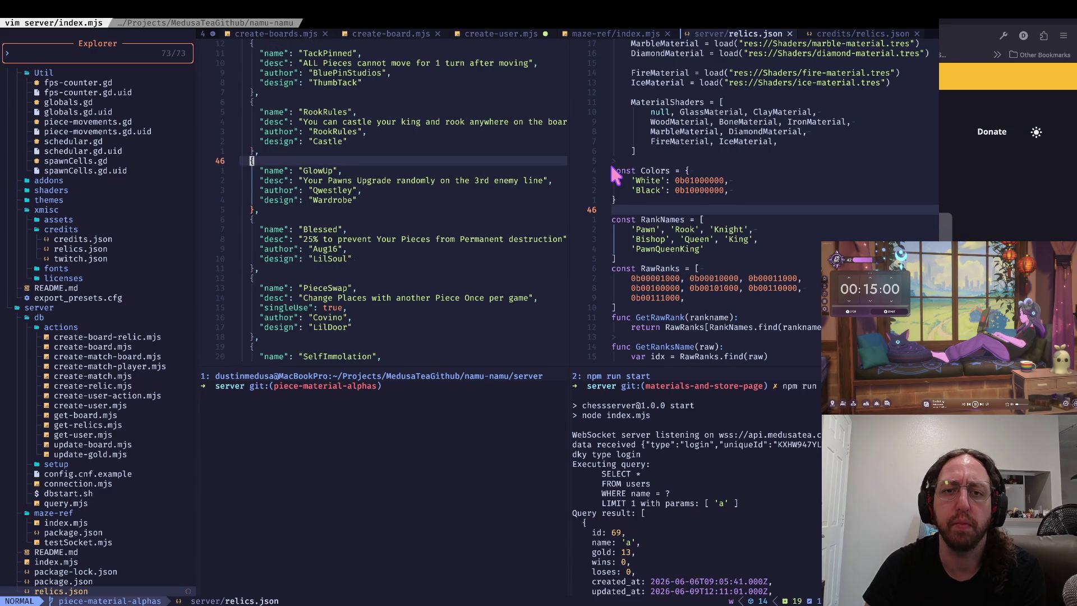
scroll(608, 165, "down", 4)
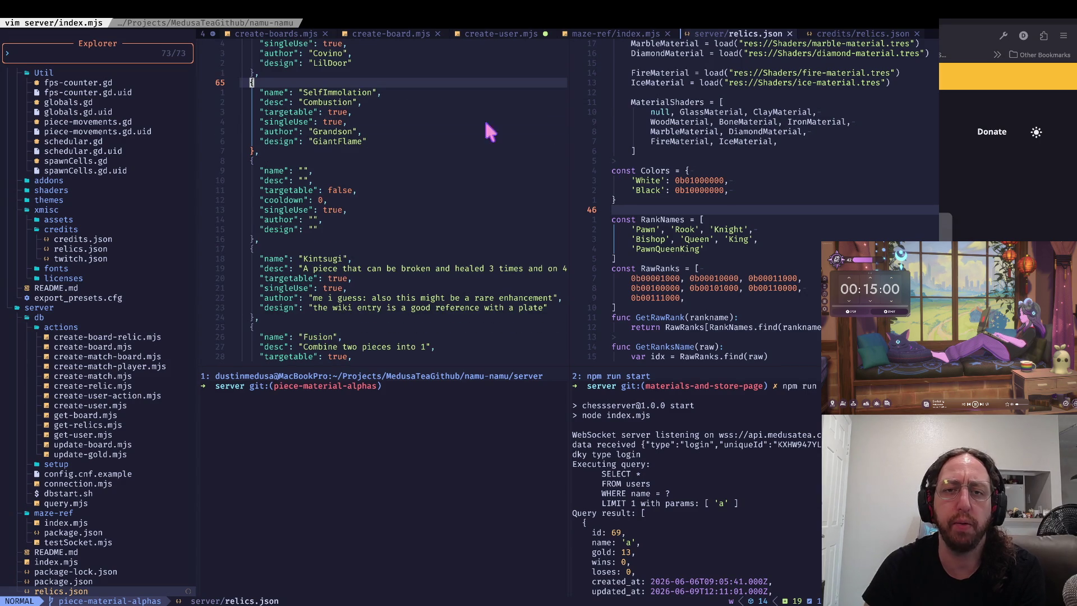
key("V")
key("j")
key("j")
key("j")
key("y")
scroll(539, 150, "down", 3)
scroll(541, 156, "down", 6)
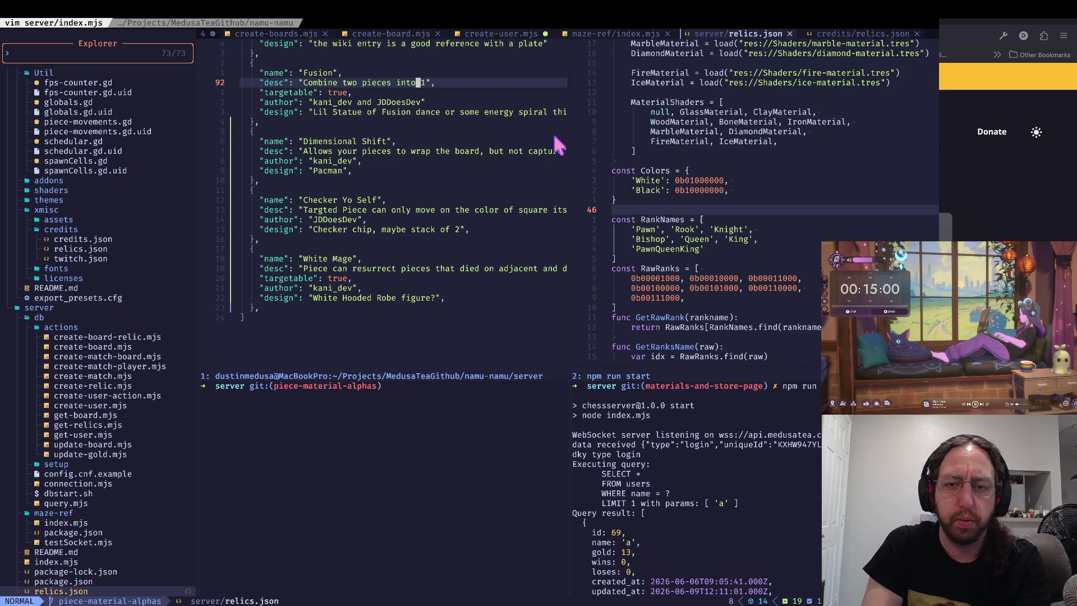
- Cycle past the Graveyard Kit page and the editor to Godot with the running game
key("super+Tab")
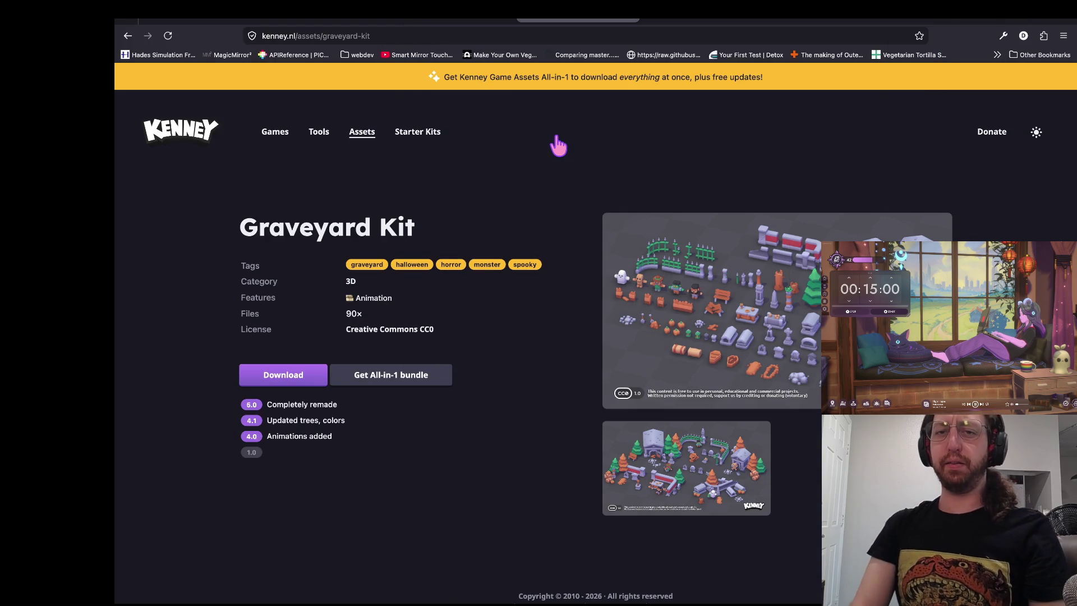
key("super+Tab")
key("ctrl+Right")
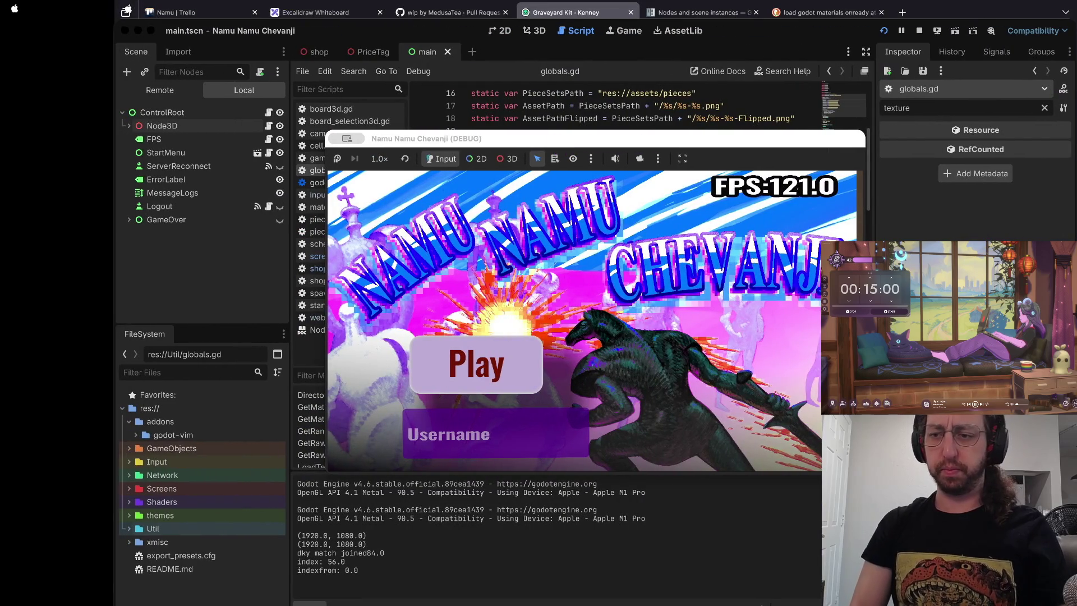